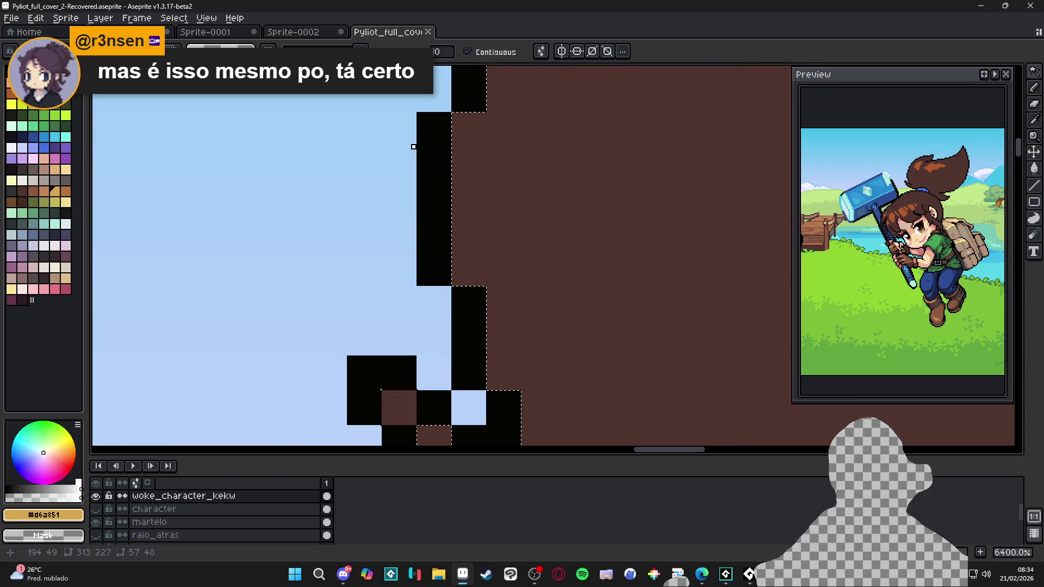
# Step: Clear the selection around the ponytail and glance over at the web browser
pyautogui.scroll(-6, 396, 410)
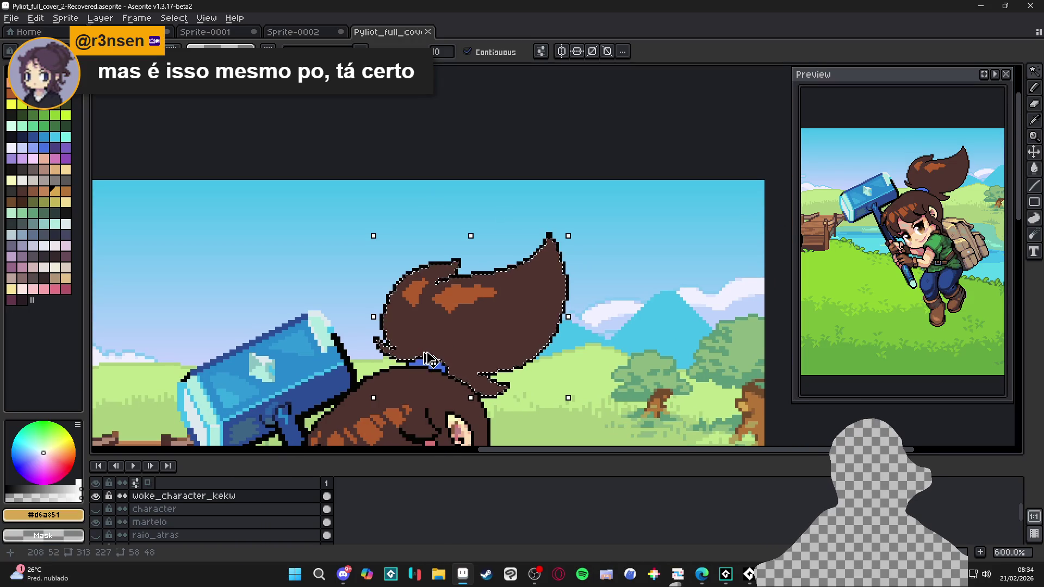
pyautogui.hotkey('ctrl', 'd')
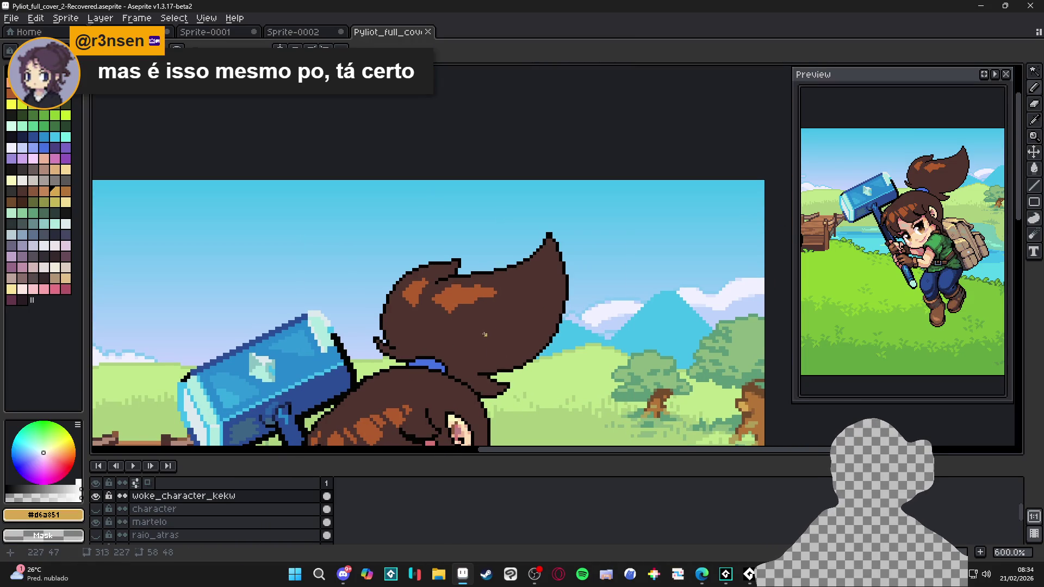
pyautogui.scroll(-2, 473, 332)
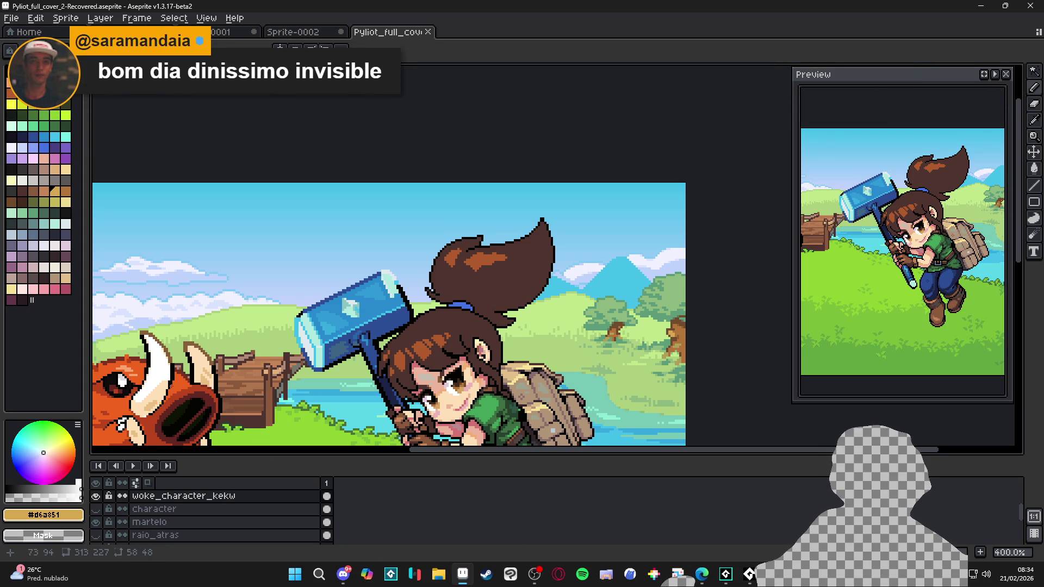
pyautogui.hotkey('alt', 'Tab')
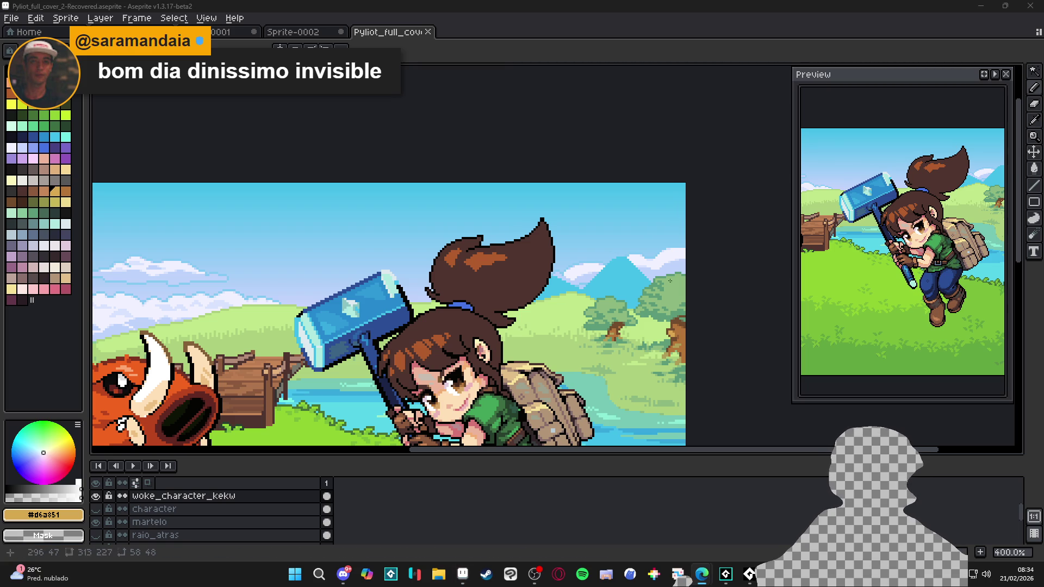
pyautogui.scroll(-1, 540, 255)
pyautogui.scroll(1, 540, 255)
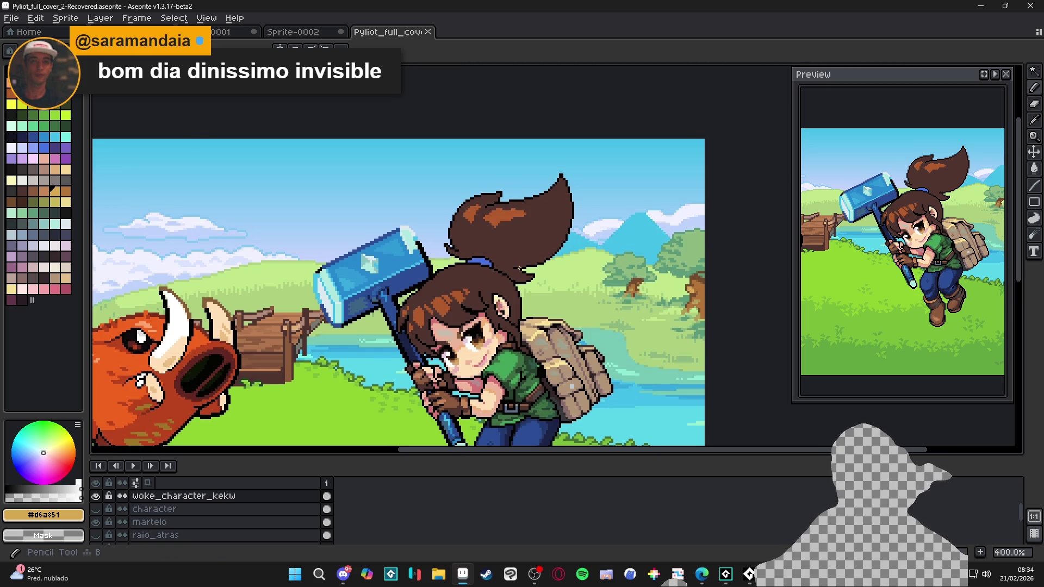
pyautogui.scroll(-1, 540, 255)
pyautogui.scroll(2, 494, 254)
# Step: Undo the last pencil stroke on the hair and set the dark hair brown as drawing colour
pyautogui.keyDown('alt'); pyautogui.click(507, 244); pyautogui.keyUp('alt')
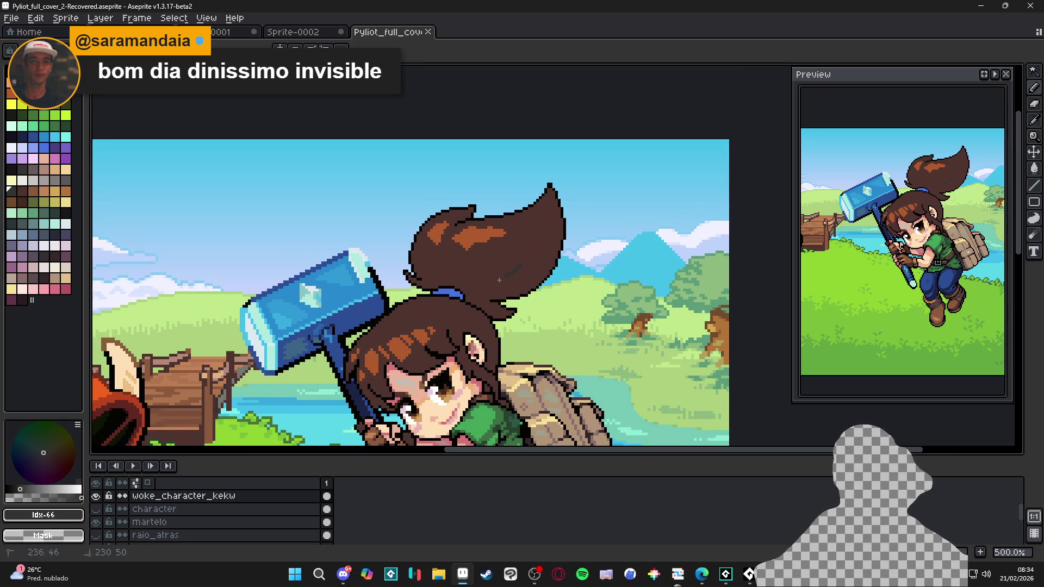
pyautogui.hotkey('ctrl', 'z')
pyautogui.click(63, 217)
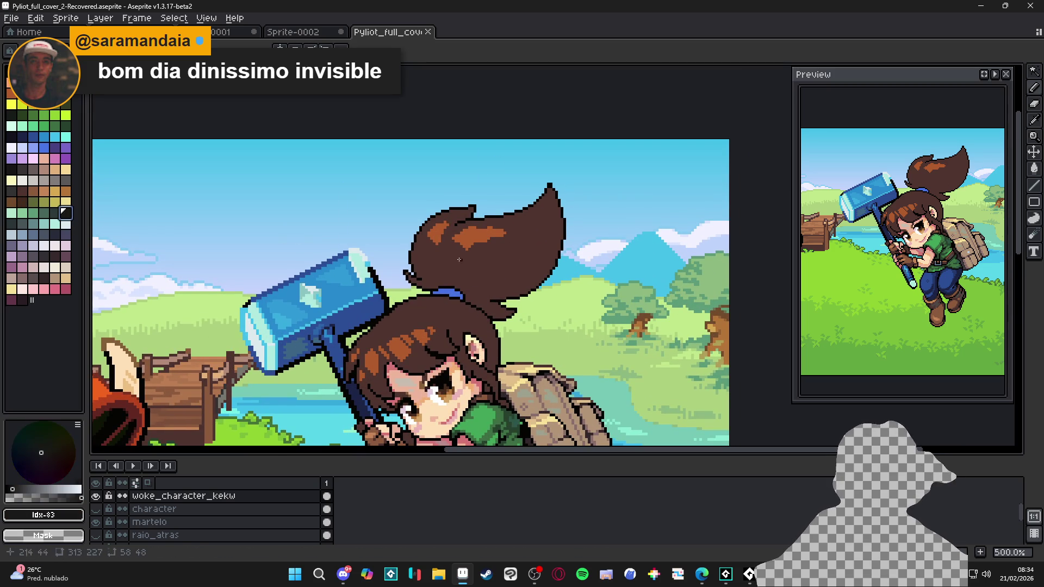
pyautogui.scroll(-2, 506, 271)
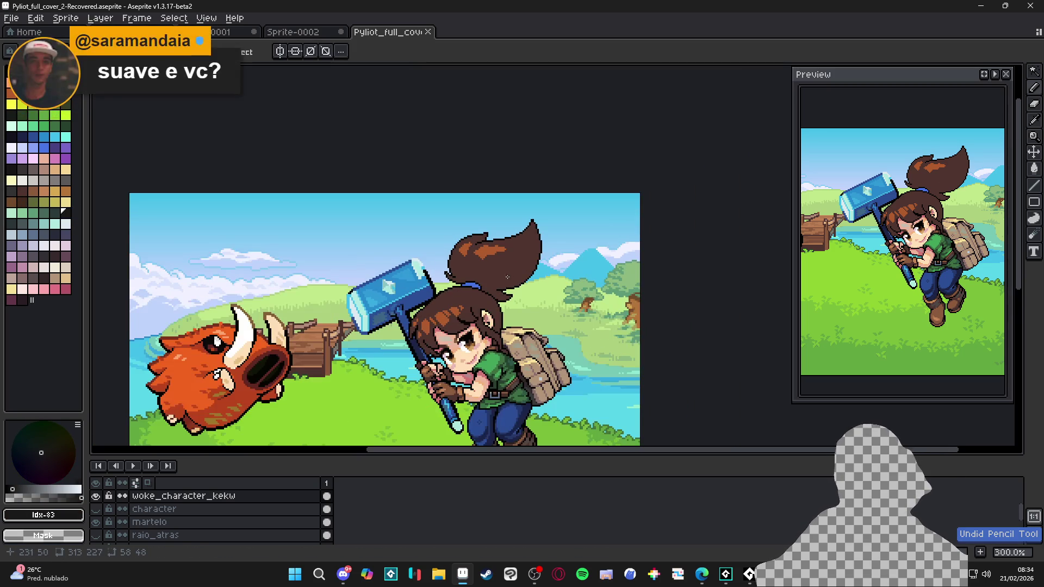
pyautogui.scroll(2, 388, 282)
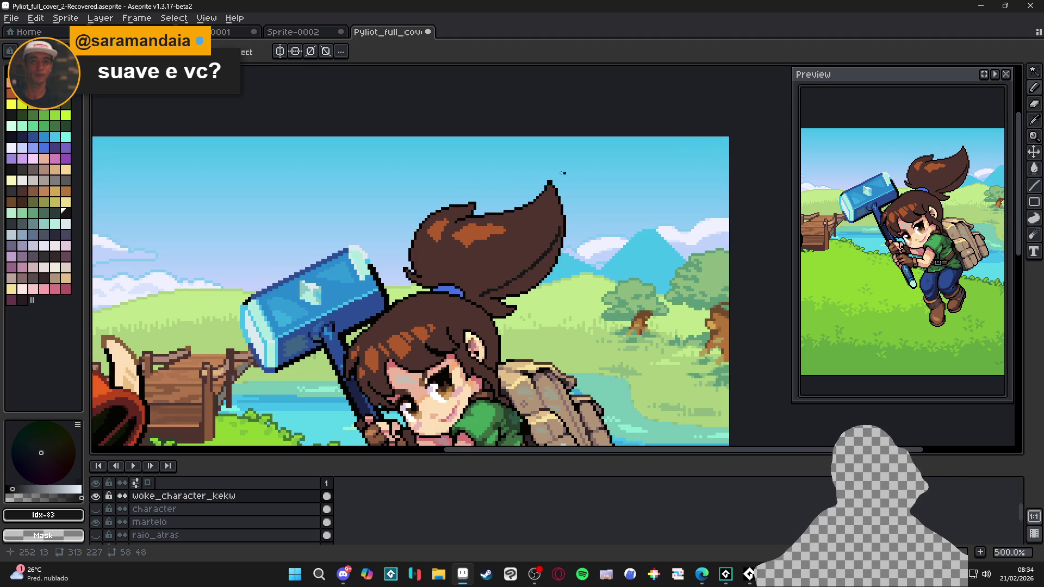
pyautogui.keyDown('alt'); pyautogui.click(416, 230); pyautogui.keyUp('alt')
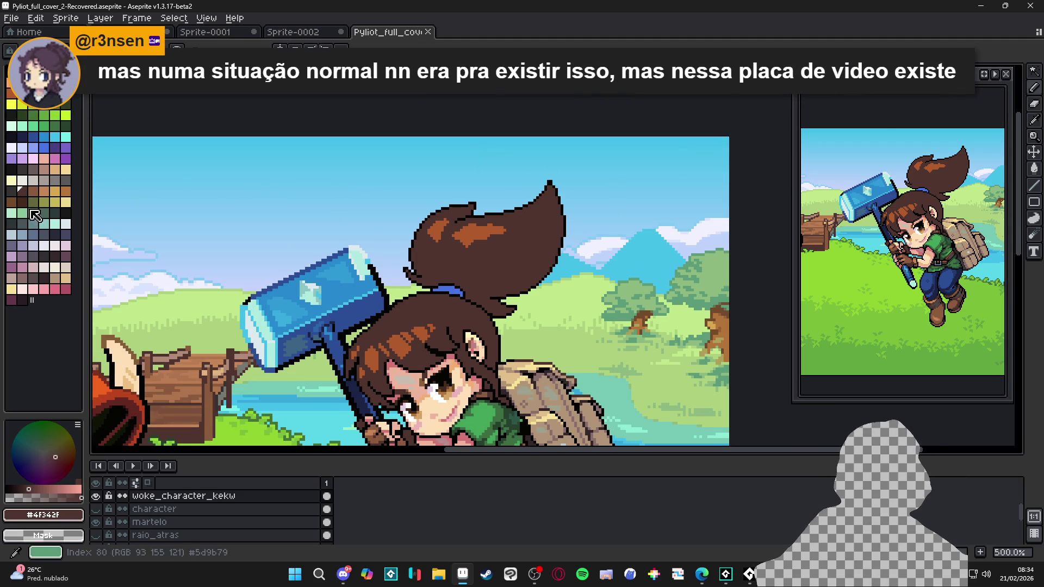
# Step: Narrow the palette panel and choose the near-black swatch after trying grey and purple
pyautogui.moveTo(85, 210); pyautogui.dragTo(32, 213)
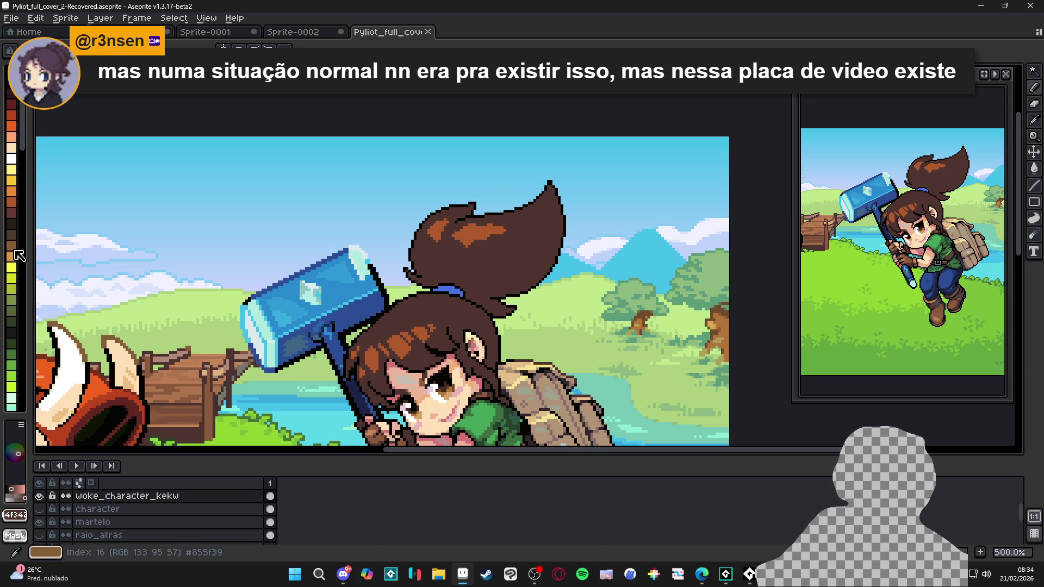
pyautogui.scroll(-10, 19, 255)
pyautogui.scroll(-3, 16, 256)
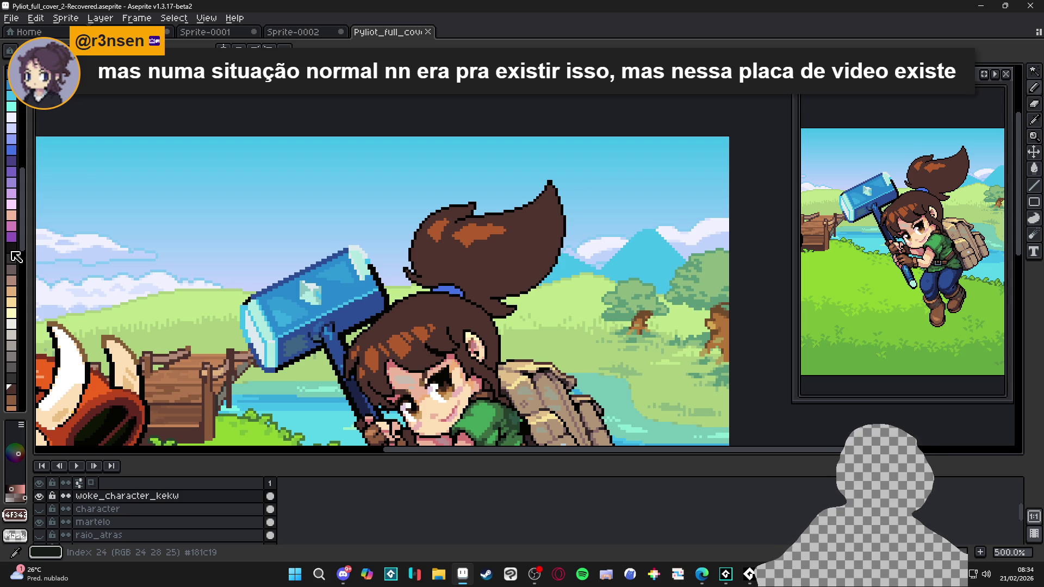
pyautogui.click(16, 354)
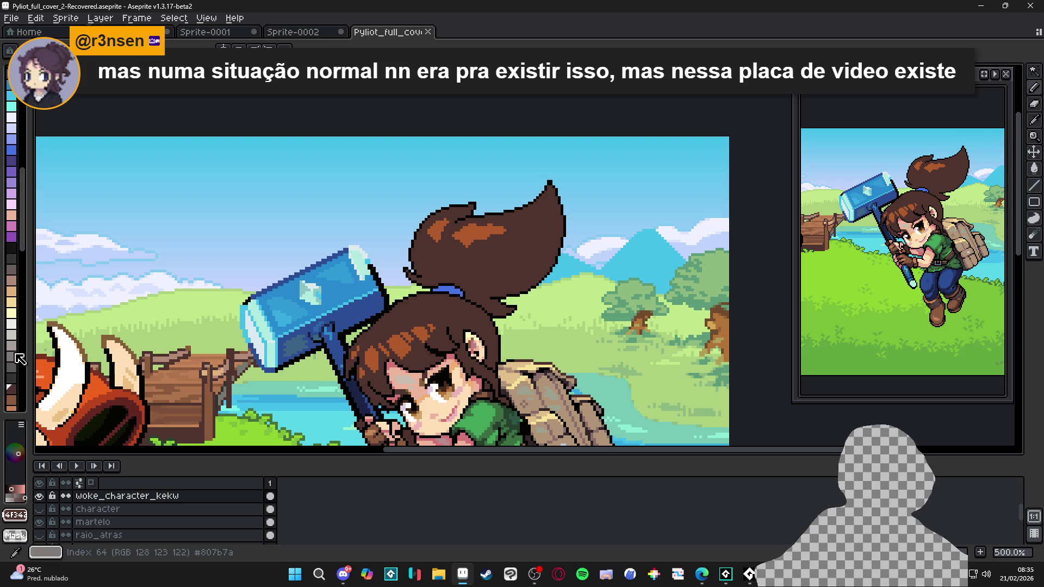
pyautogui.scroll(-3, 21, 358)
pyautogui.click(16, 192)
pyautogui.click(13, 198)
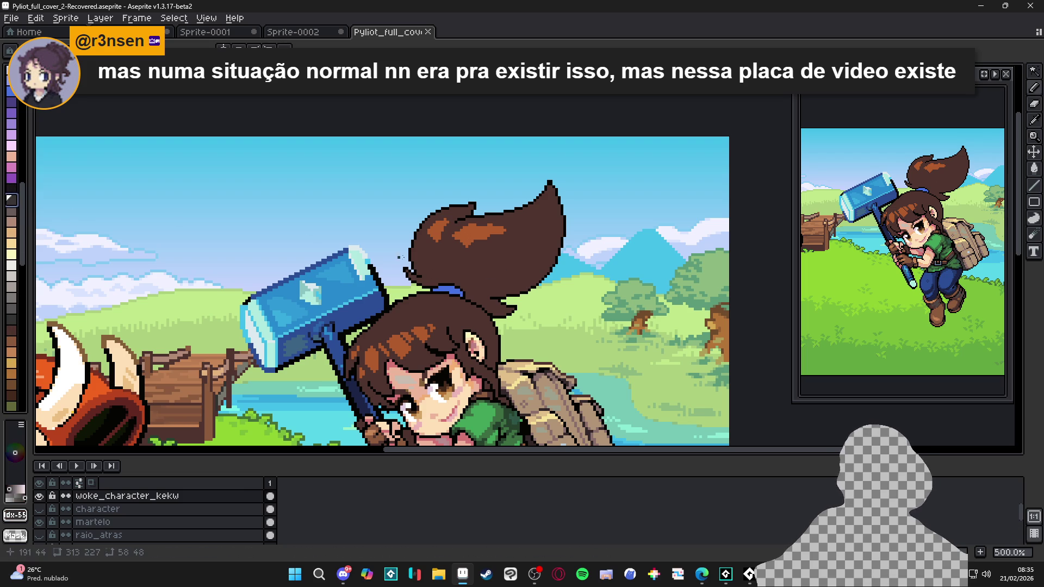
pyautogui.click(12, 181)
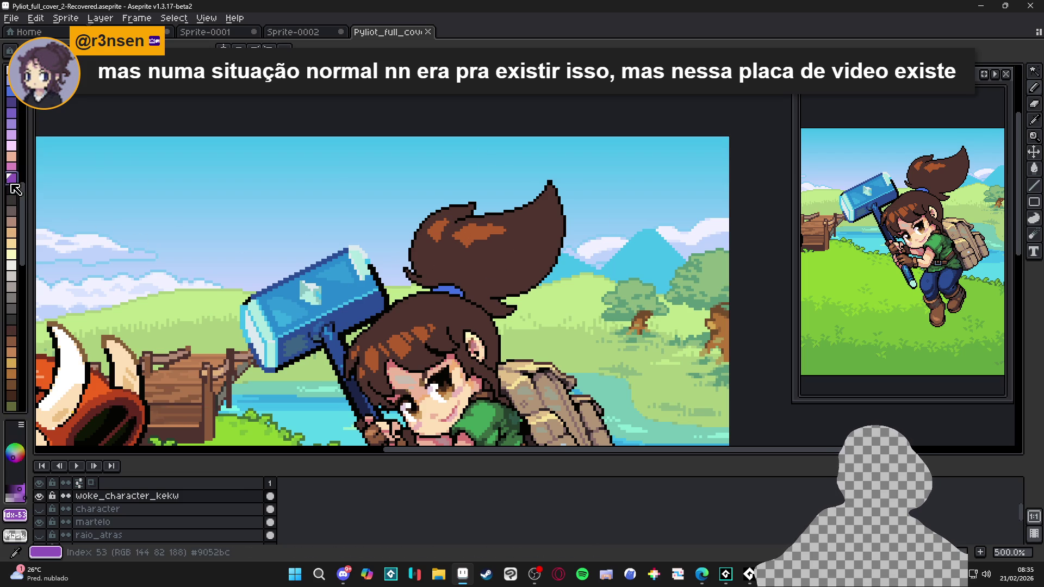
pyautogui.click(16, 200)
pyautogui.scroll(-4, 19, 203)
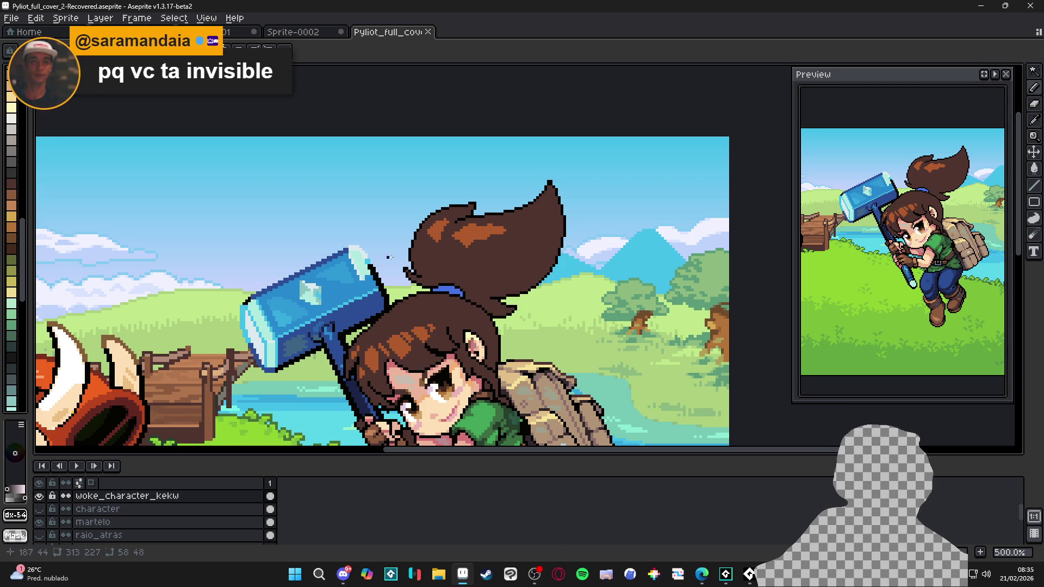
# Step: Undo and redo the dark hair stroke to keep it, with the Pencil selected
pyautogui.hotkey('ctrl', 'z')
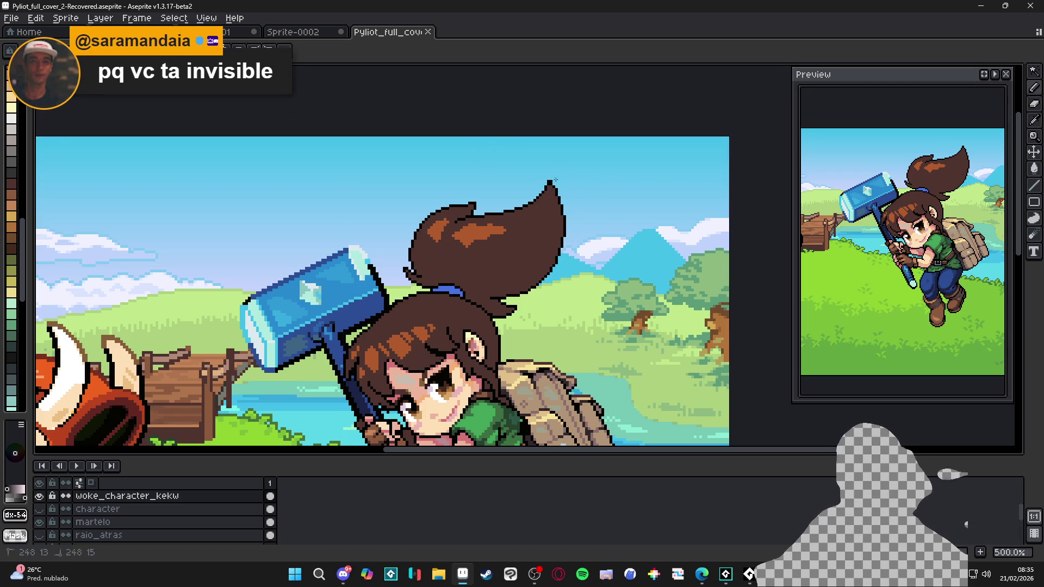
pyautogui.hotkey('ctrl', 'y')
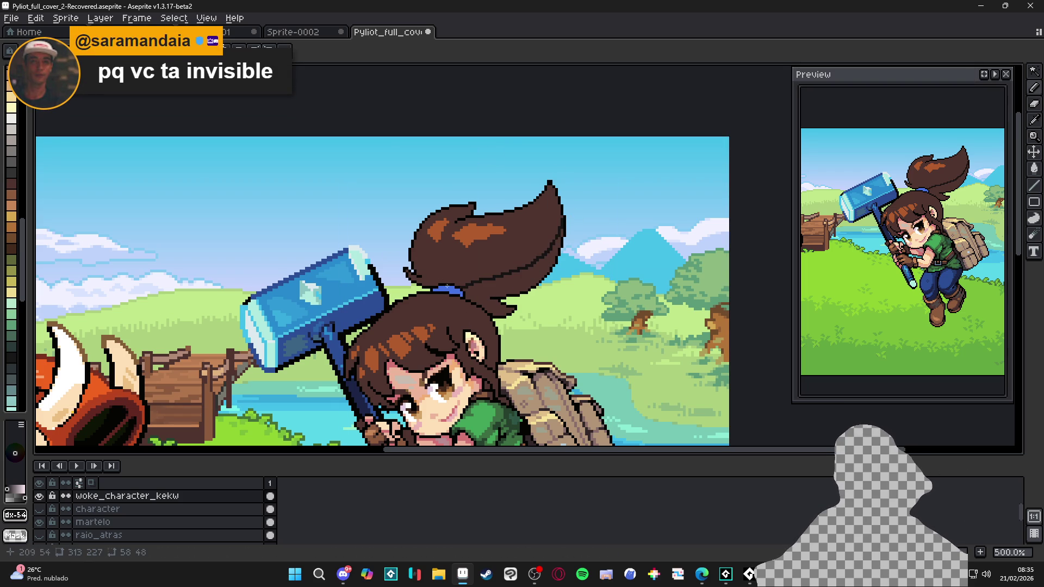
pyautogui.hotkey('ctrl', 'z')
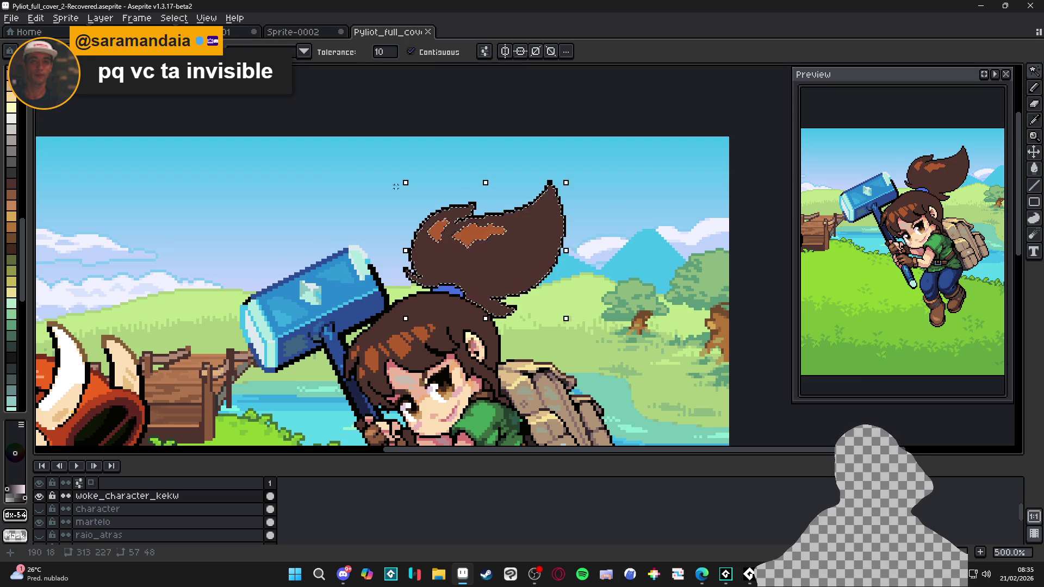
pyautogui.press('b')
pyautogui.hotkey('ctrl', 'y')
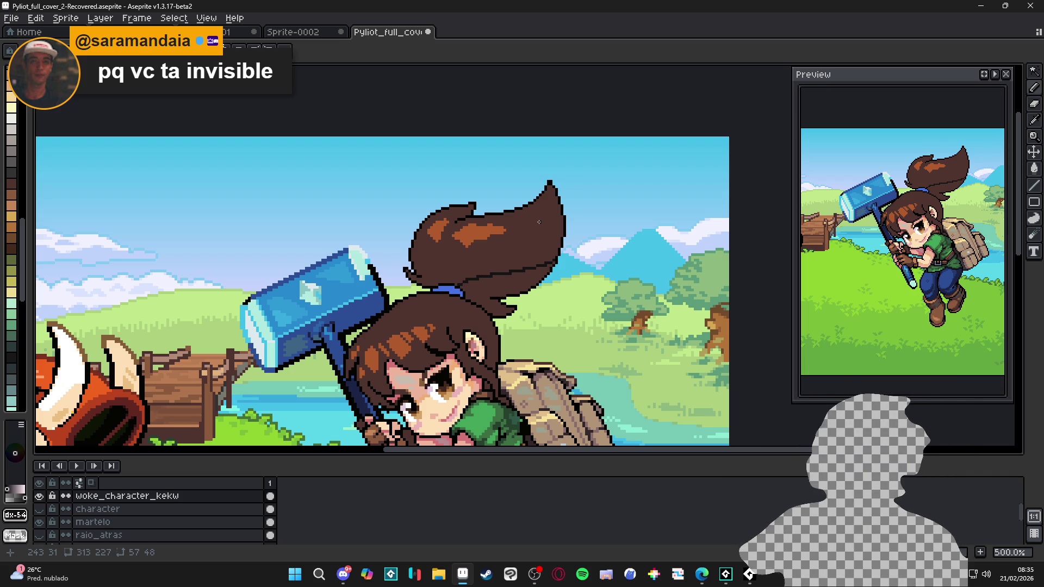
pyautogui.press('g')
pyautogui.click(502, 291)
pyautogui.hotkey('ctrl', 'z')
pyautogui.click(293, 32)
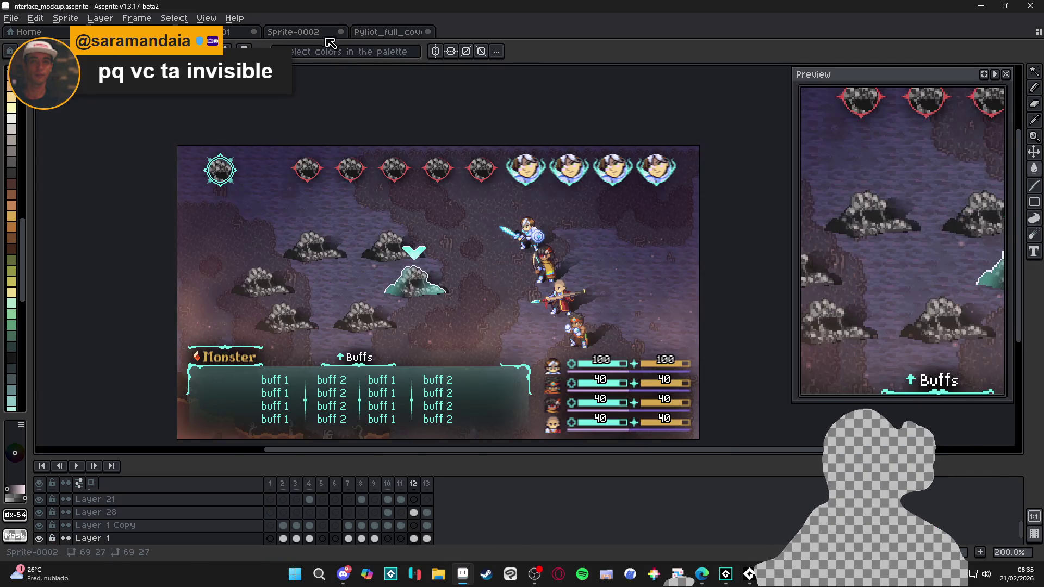
pyautogui.click(387, 31)
pyautogui.click(494, 298)
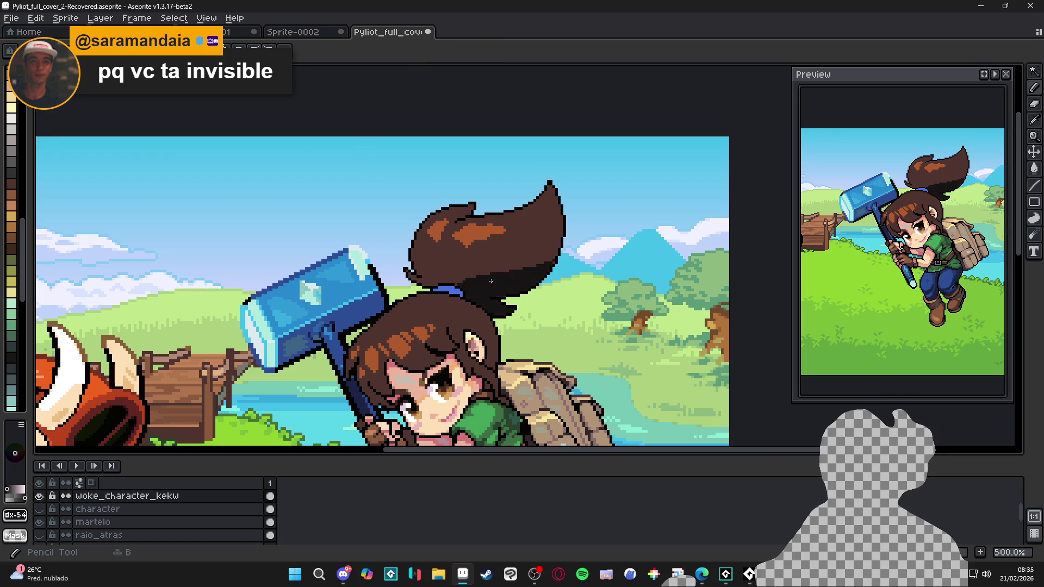
pyautogui.scroll(1, 493, 298)
pyautogui.moveTo(493, 298)
pyautogui.mouseDown()
pyautogui.moveTo(506, 348)
pyautogui.moveTo(544, 346)
pyautogui.mouseUp()
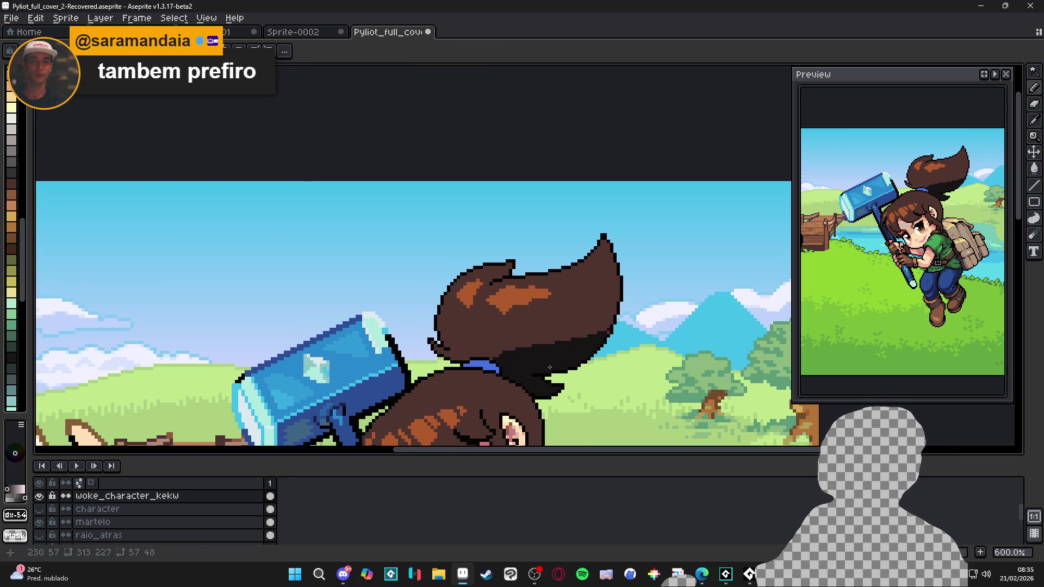
pyautogui.press('b')
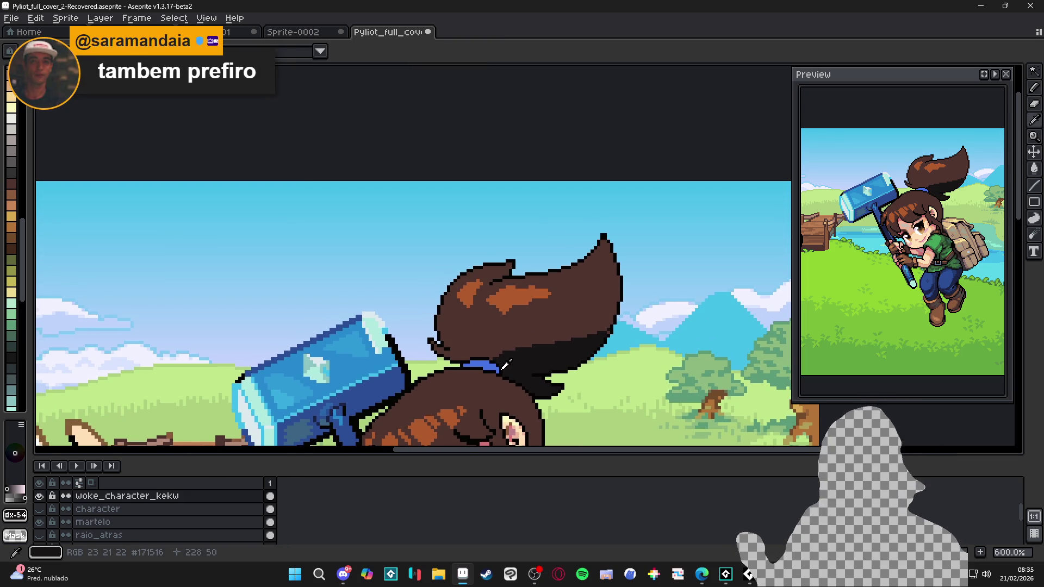
pyautogui.keyDown('alt'); pyautogui.click(511, 356); pyautogui.keyUp('alt')
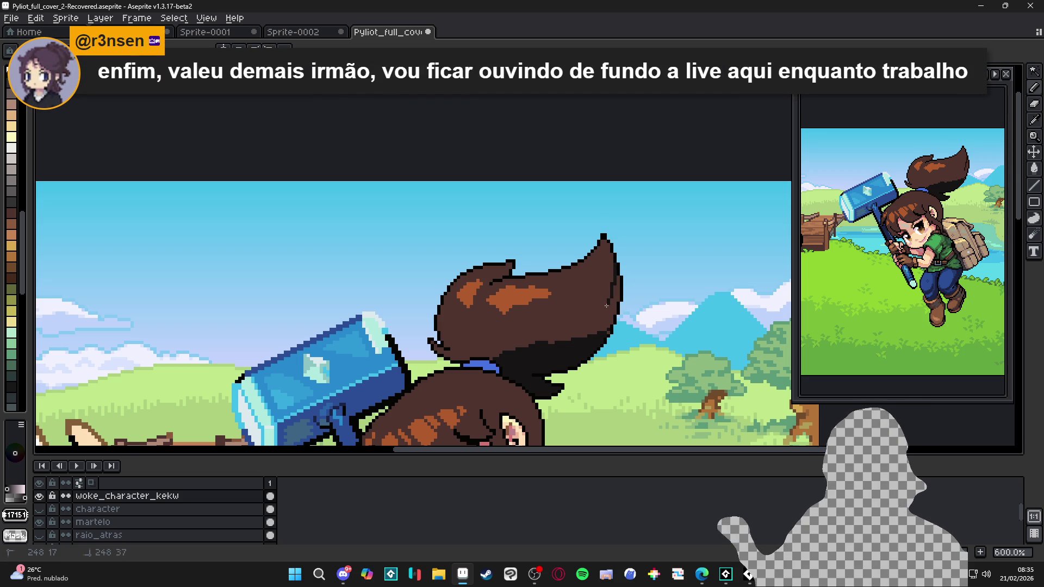
pyautogui.moveTo(618, 277); pyautogui.dragTo(588, 332)
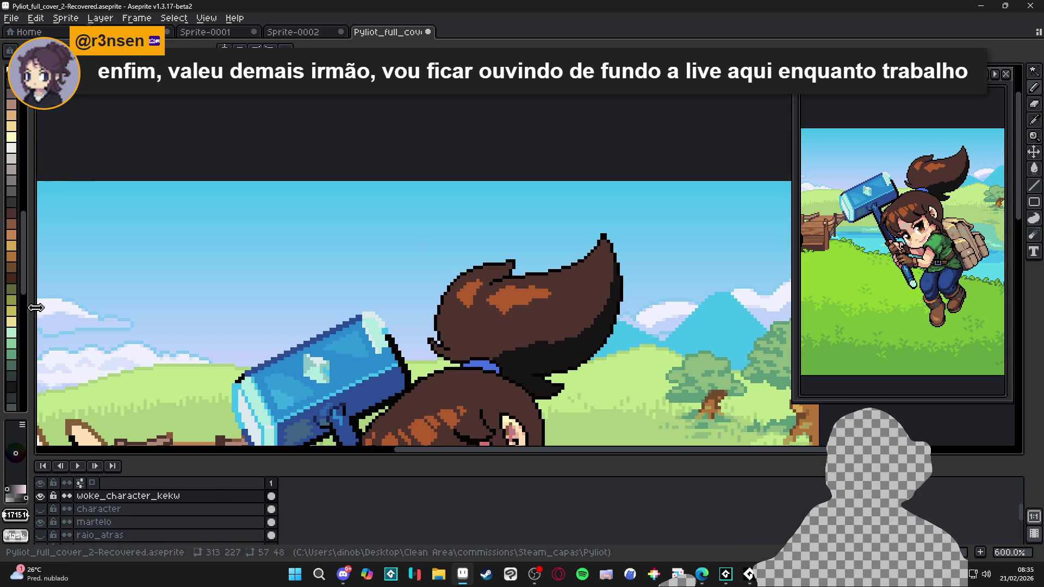
pyautogui.moveTo(31, 310); pyautogui.dragTo(74, 310)
pyautogui.moveTo(548, 348); pyautogui.dragTo(536, 339)
pyautogui.scroll(2, 511, 342)
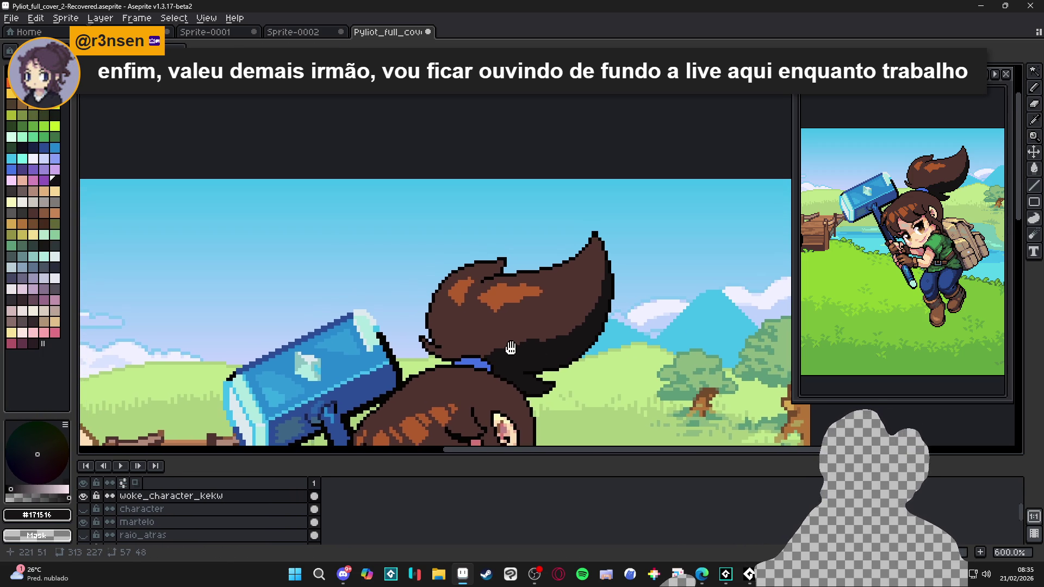
pyautogui.keyDown('alt'); pyautogui.click(560, 336); pyautogui.keyUp('alt')
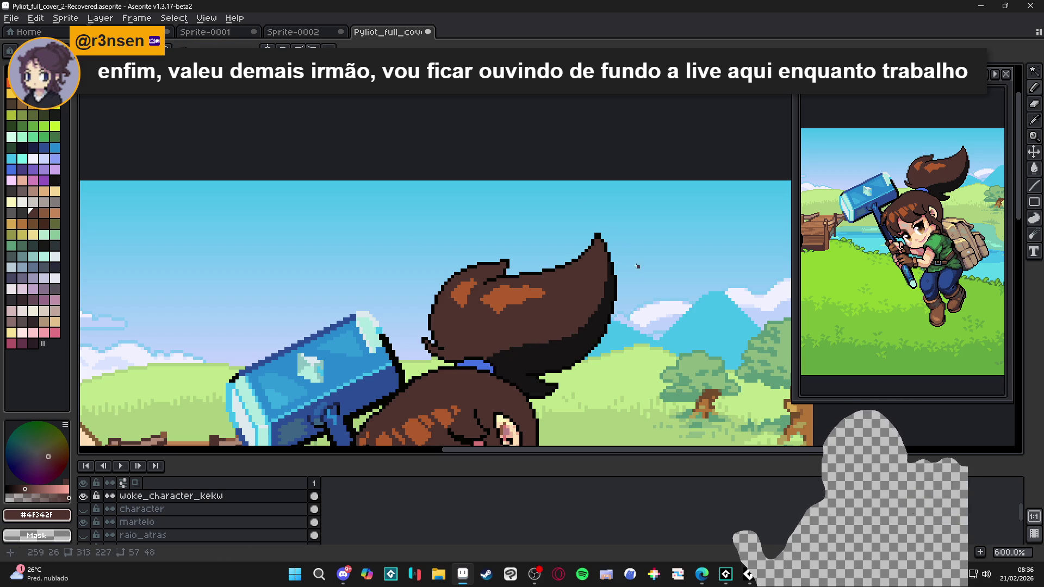
pyautogui.keyDown('alt'); pyautogui.click(601, 281); pyautogui.keyUp('alt')
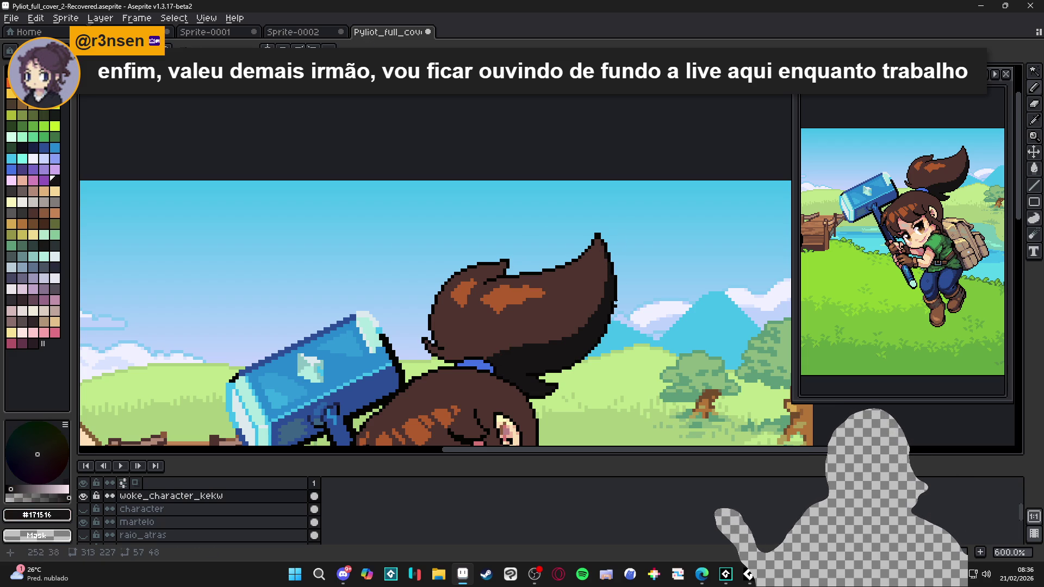
pyautogui.moveTo(596, 288)
pyautogui.mouseDown()
pyautogui.moveTo(586, 314)
pyautogui.moveTo(541, 342)
pyautogui.mouseUp()
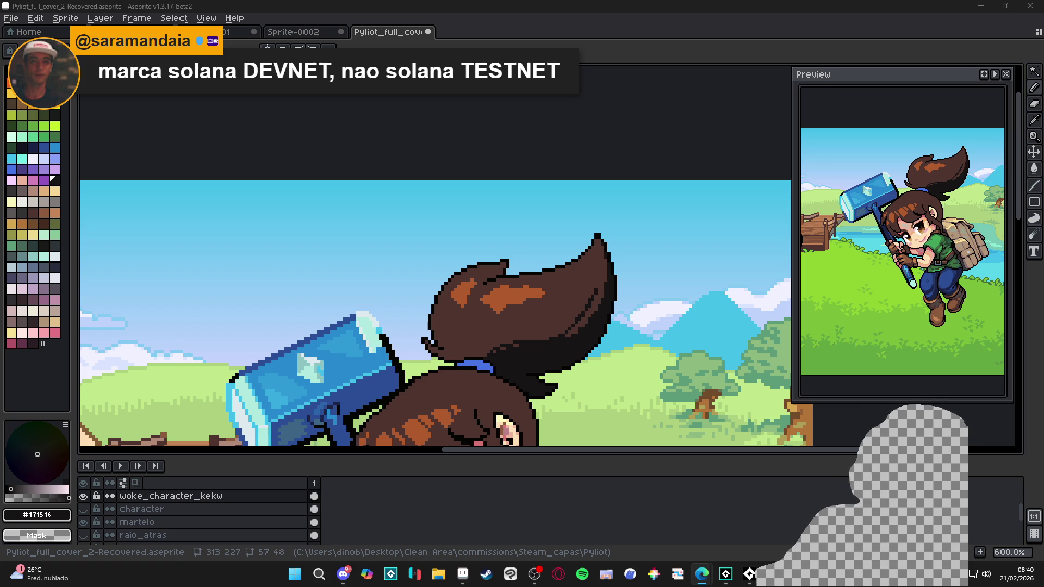
pyautogui.press('super+d')
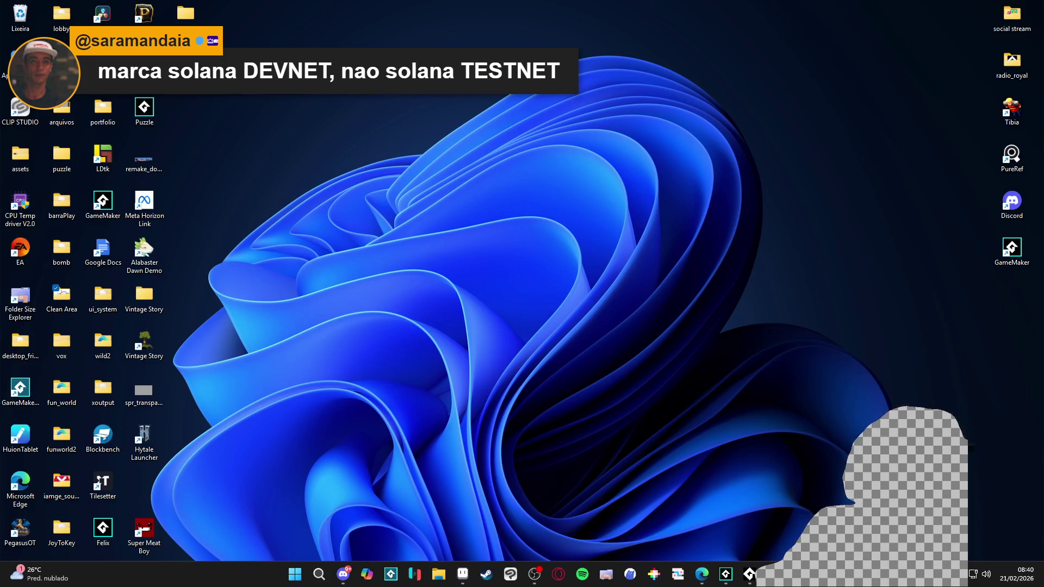
pyautogui.press('super+d')
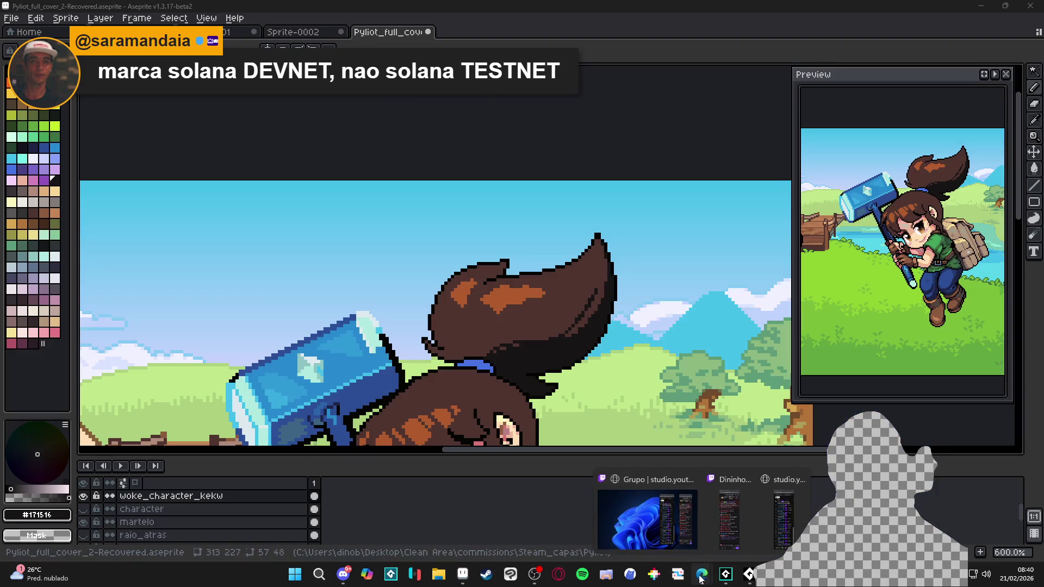
pyautogui.rightClick(701, 579)
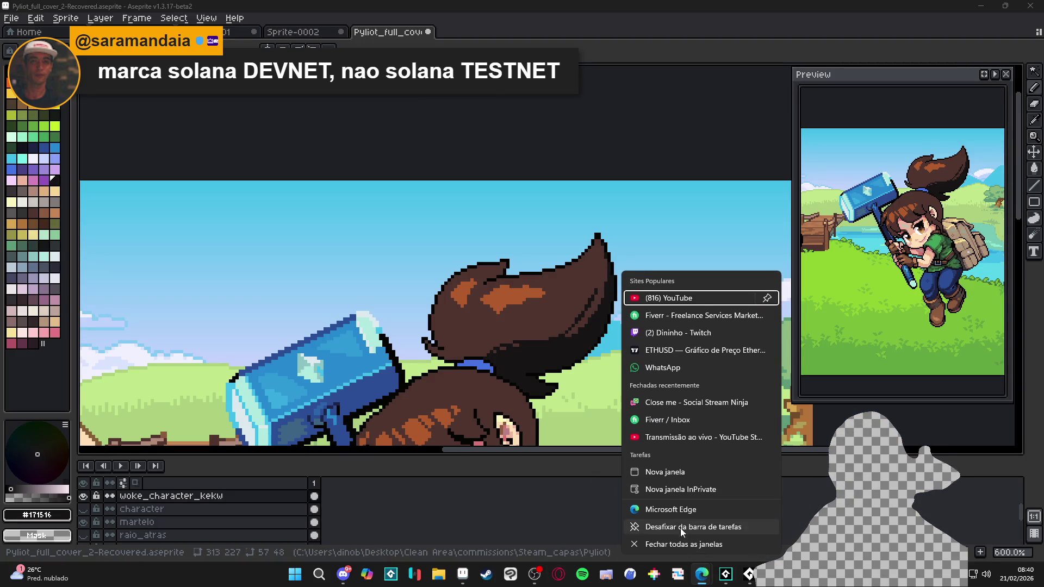
pyautogui.click(679, 507)
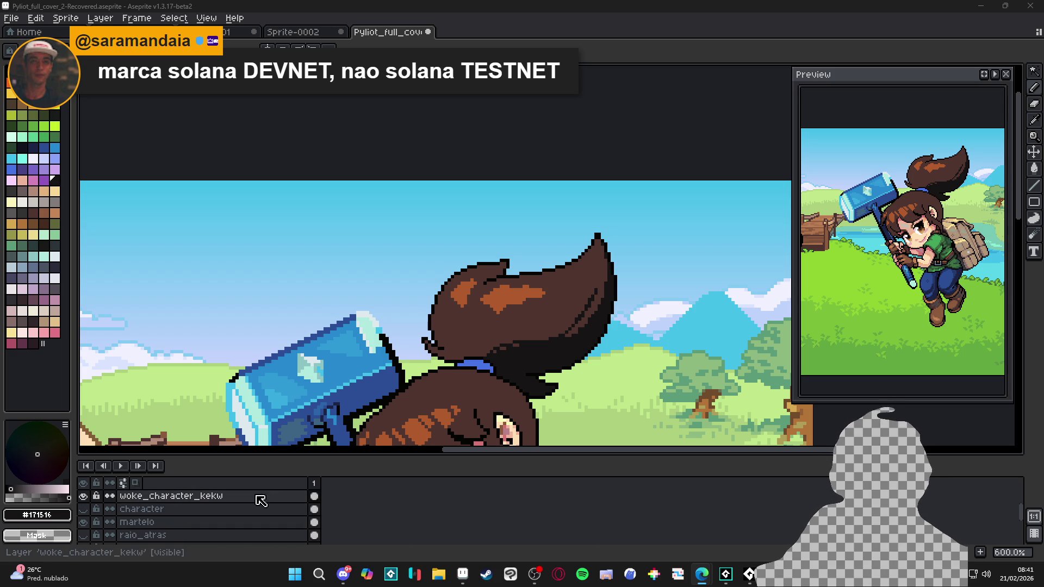
# Step: Pan the canvas to the girl's face and dismiss the browser's recent sites list
pyautogui.scroll(-1, 428, 243)
pyautogui.moveTo(391, 369); pyautogui.dragTo(435, 212)
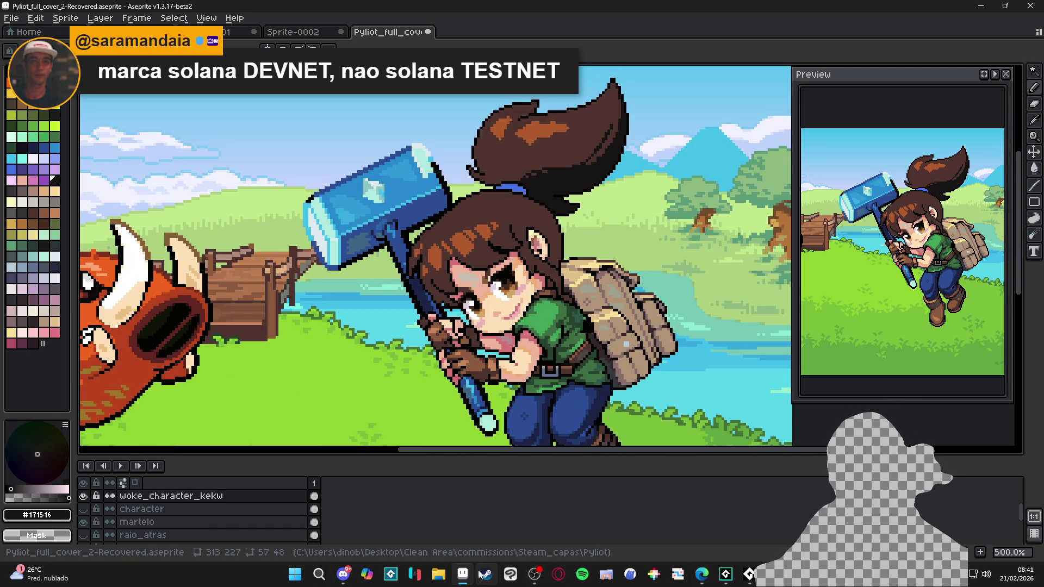
pyautogui.rightClick(710, 575)
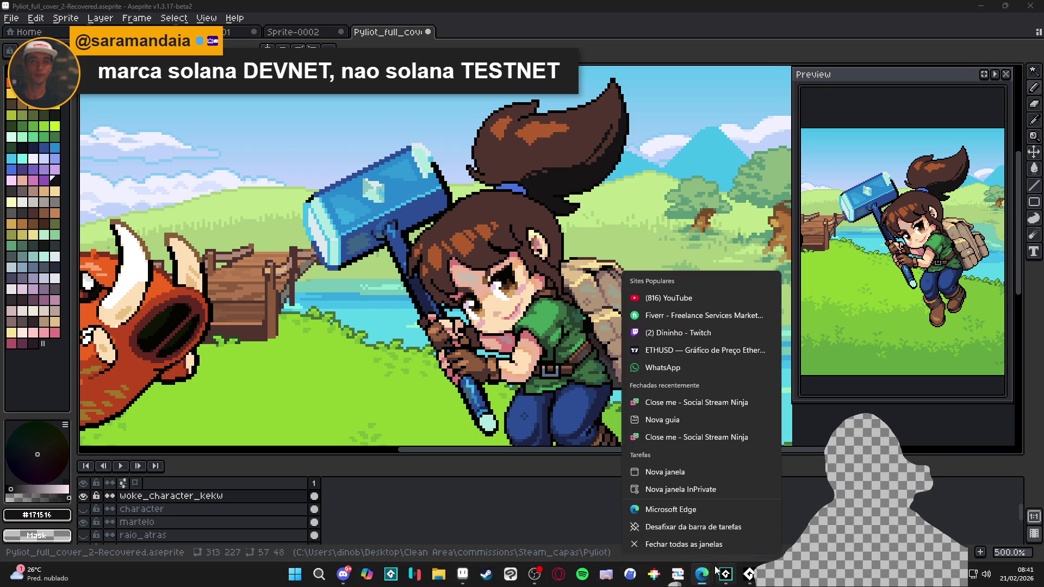
pyautogui.click(718, 530)
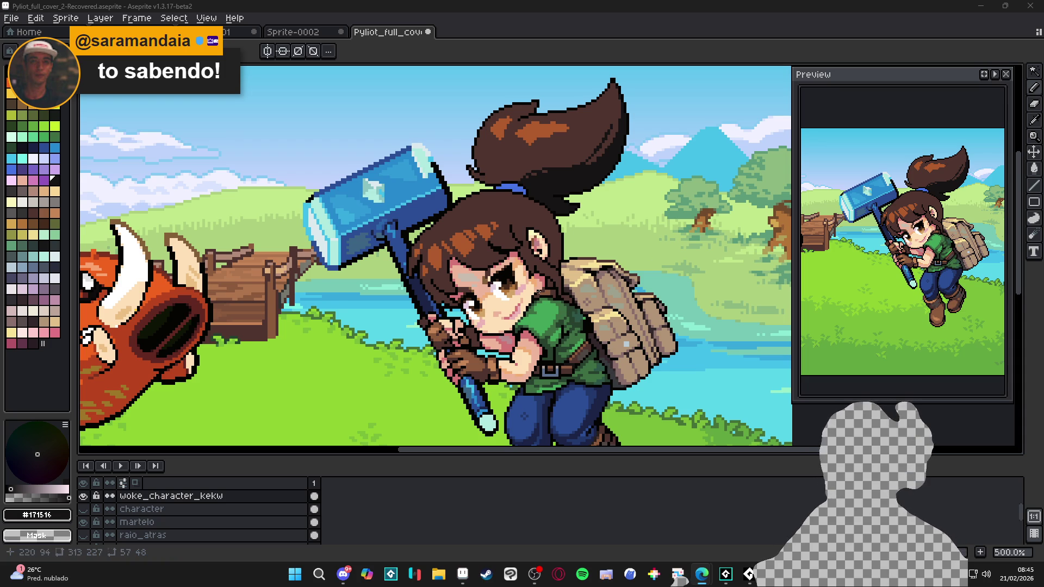
pyautogui.scroll(-1, 553, 191)
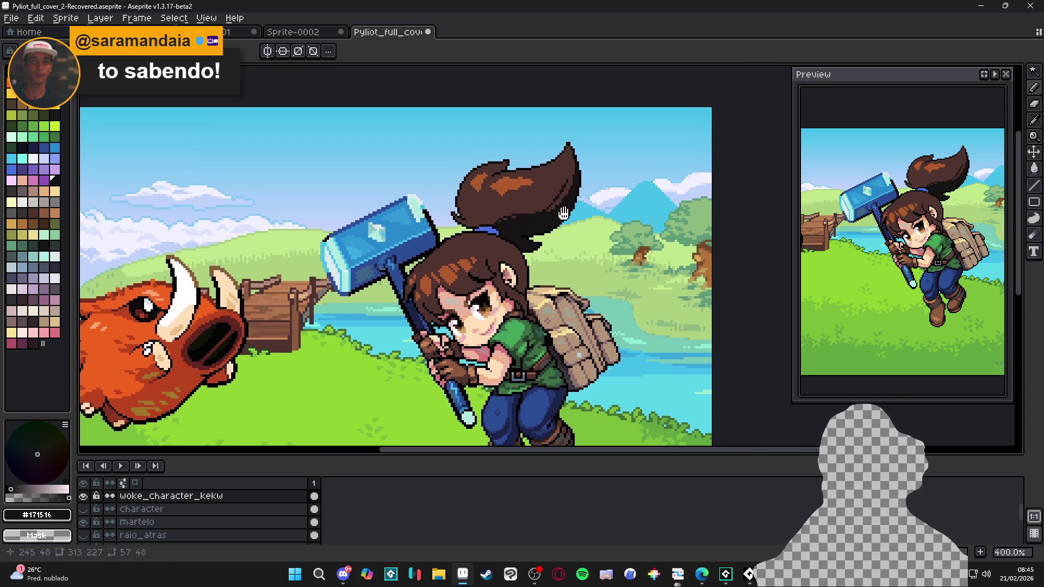
# Step: Launch PureRef by searching 'pureref' from the Start button
pyautogui.click(304, 569)
pyautogui.write('pureref')
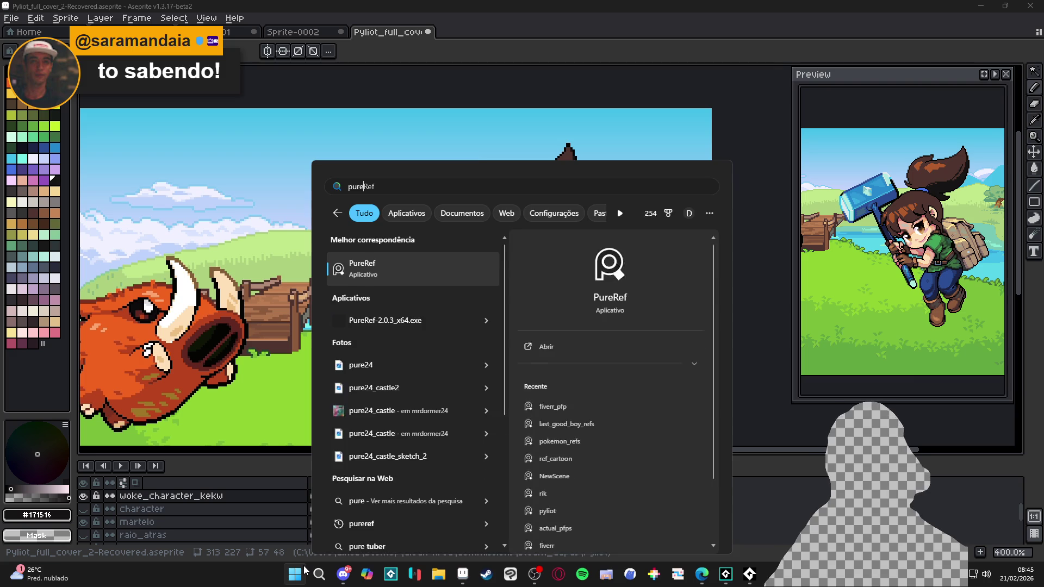
pyautogui.press('Return')
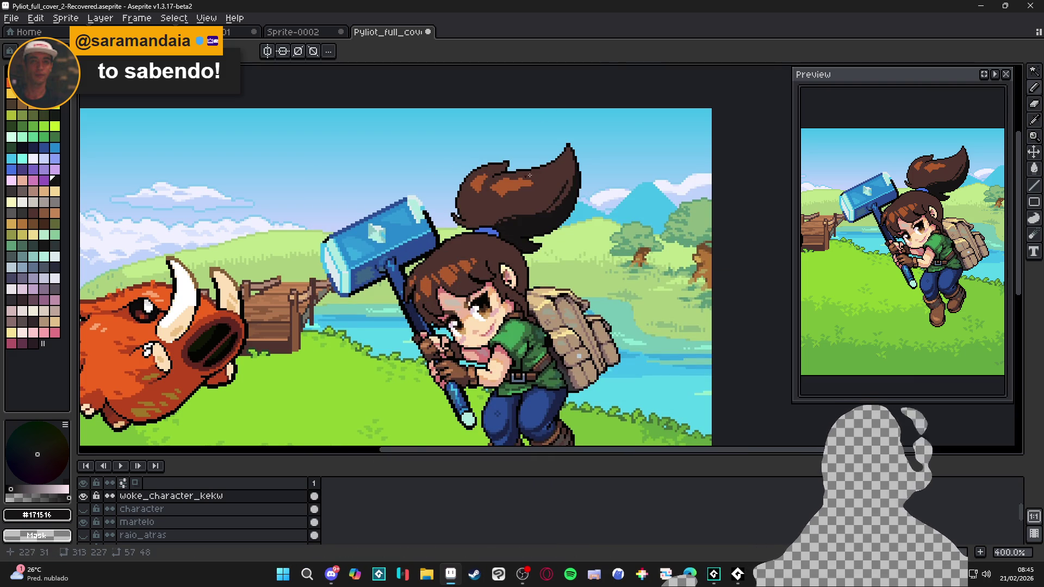
pyautogui.scroll(1, 549, 220)
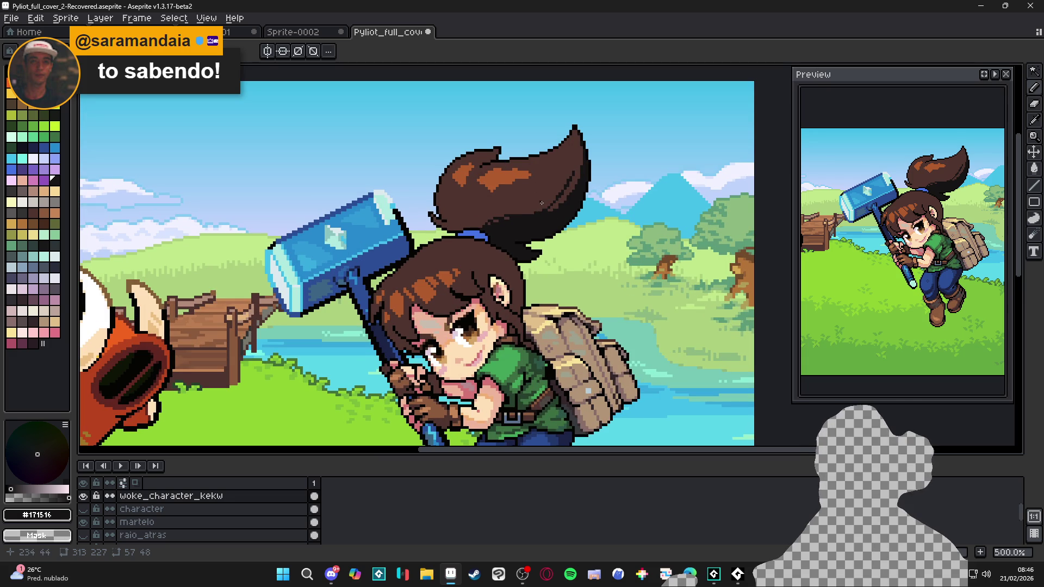
# Step: Bucket-fill the ponytail's orange highlight and upper-left strand with hair brown #4F342F
pyautogui.keyDown('alt'); pyautogui.click(540, 204); pyautogui.keyUp('alt')
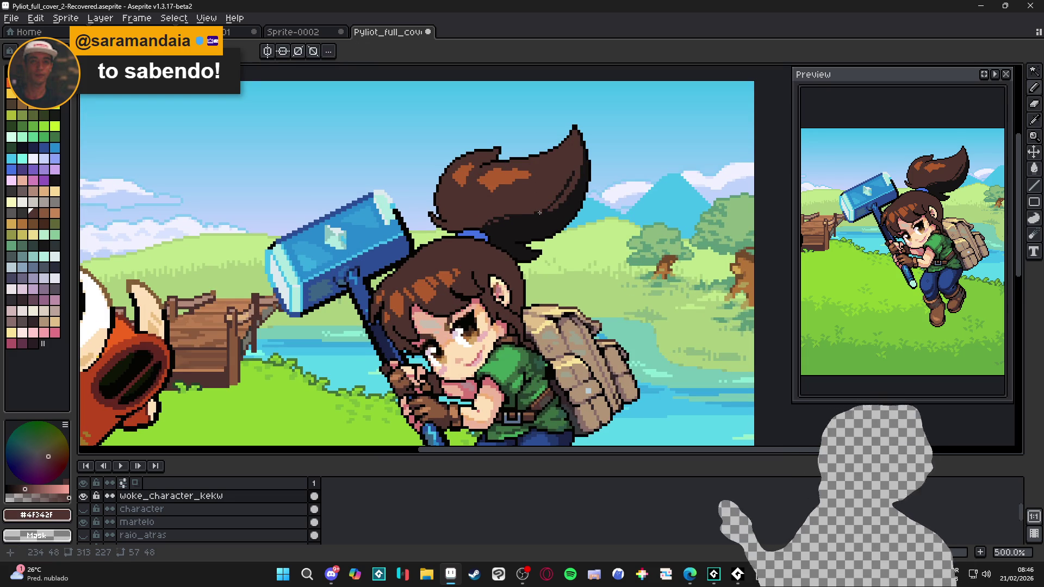
pyautogui.keyDown('alt'); pyautogui.click(539, 212); pyautogui.keyUp('alt')
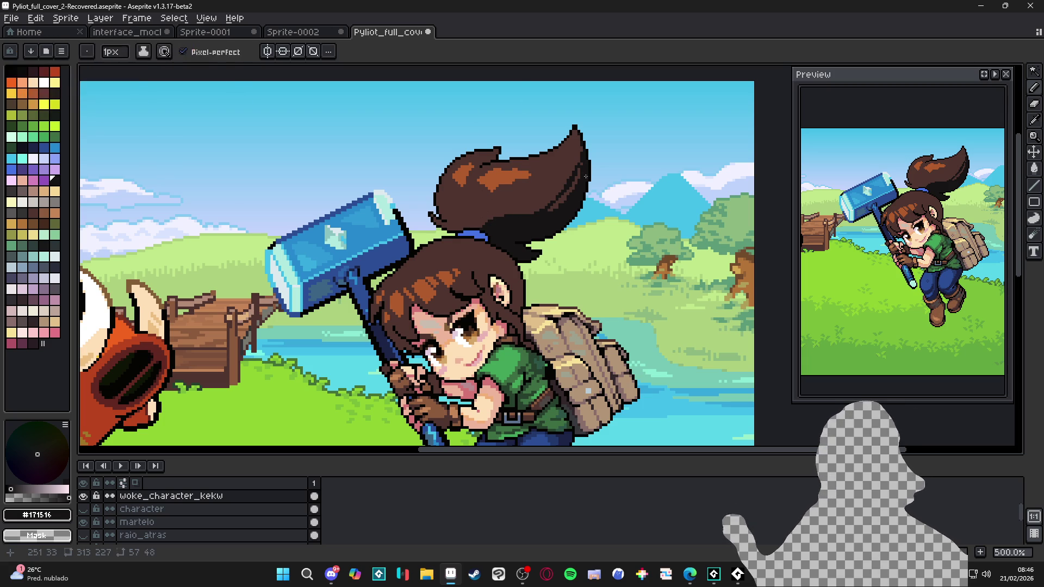
pyautogui.scroll(2, 587, 170)
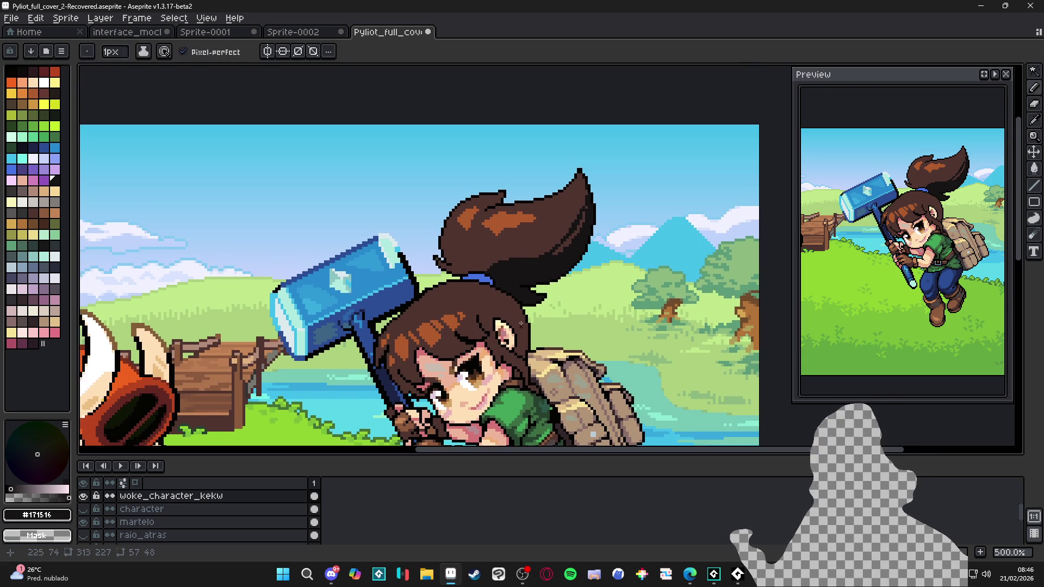
pyautogui.keyDown('alt'); pyautogui.click(533, 234); pyautogui.keyUp('alt')
pyautogui.press('g')
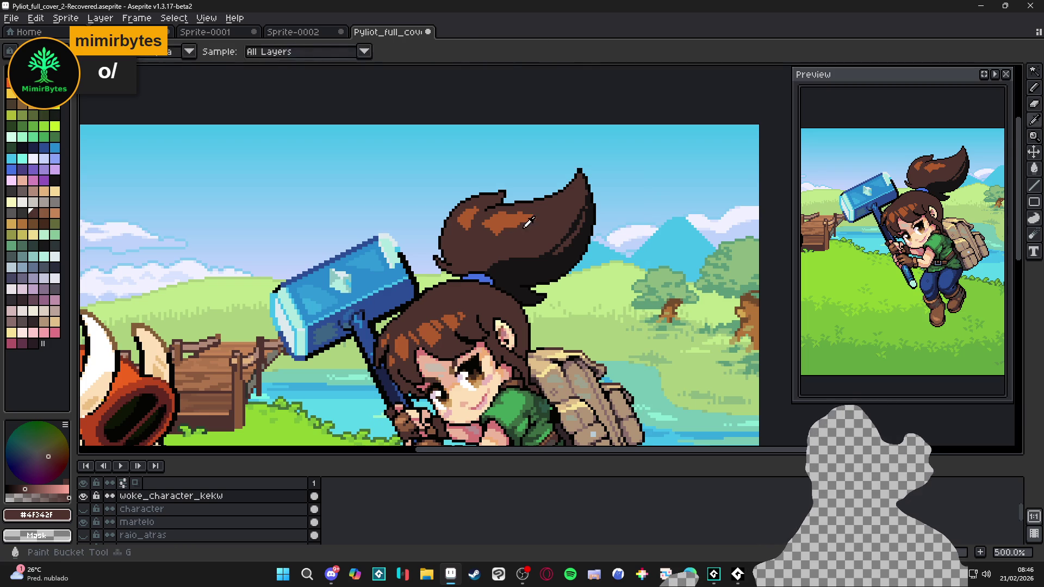
pyautogui.click(499, 222)
pyautogui.click(468, 215)
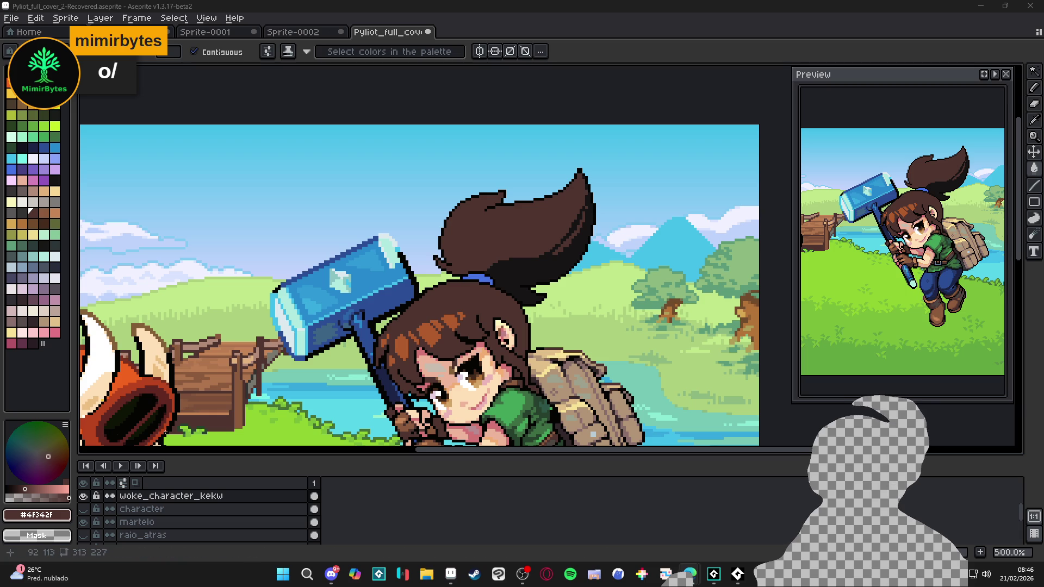
# Step: Magic-wand the ponytail's same-coloured region, then deselect and pick the near-black colour
pyautogui.scroll(2, 560, 260)
pyautogui.click(560, 256)
pyautogui.scroll(4, 563, 259)
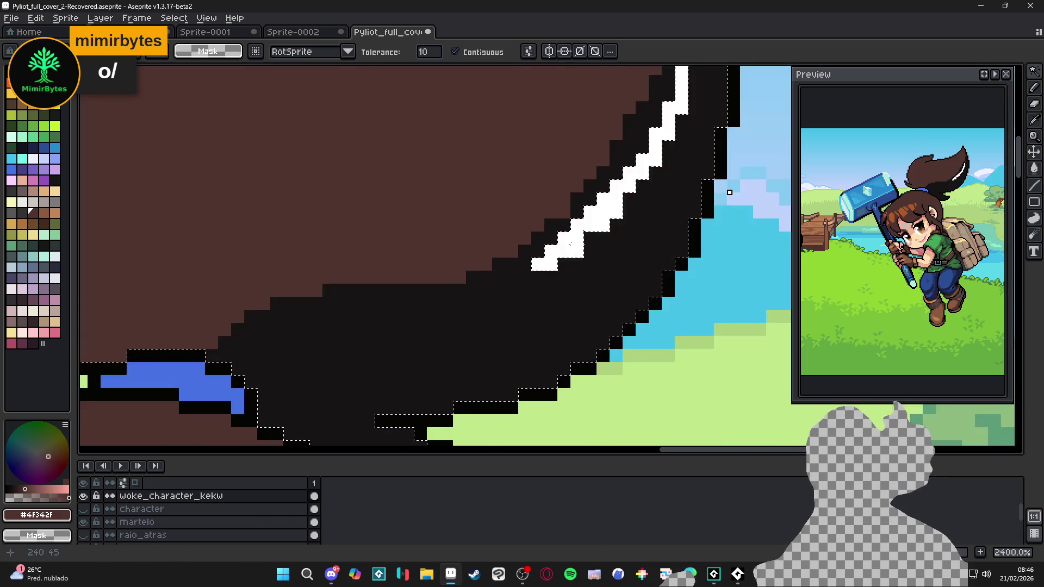
pyautogui.scroll(-5, 573, 244)
pyautogui.scroll(7, 575, 245)
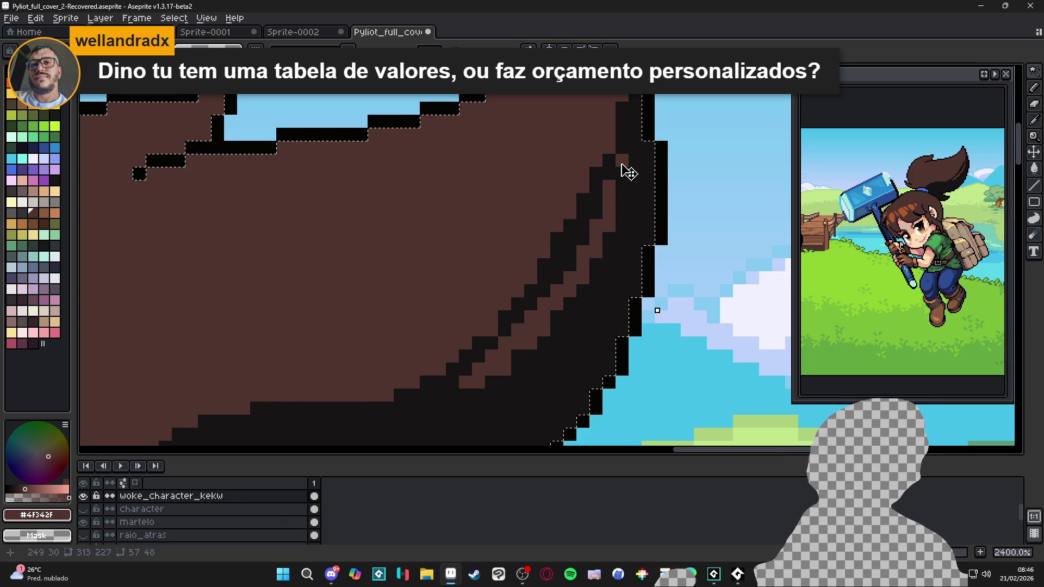
pyautogui.scroll(-5, 625, 169)
pyautogui.scroll(2, 590, 212)
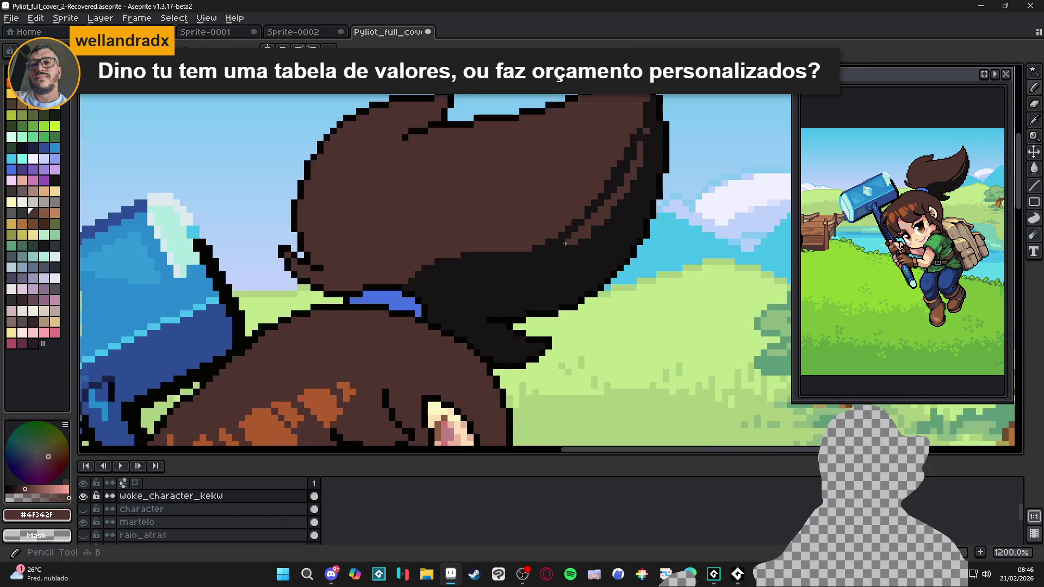
pyautogui.keyDown('alt'); pyautogui.click(553, 257); pyautogui.keyUp('alt')
pyautogui.scroll(-2, 608, 317)
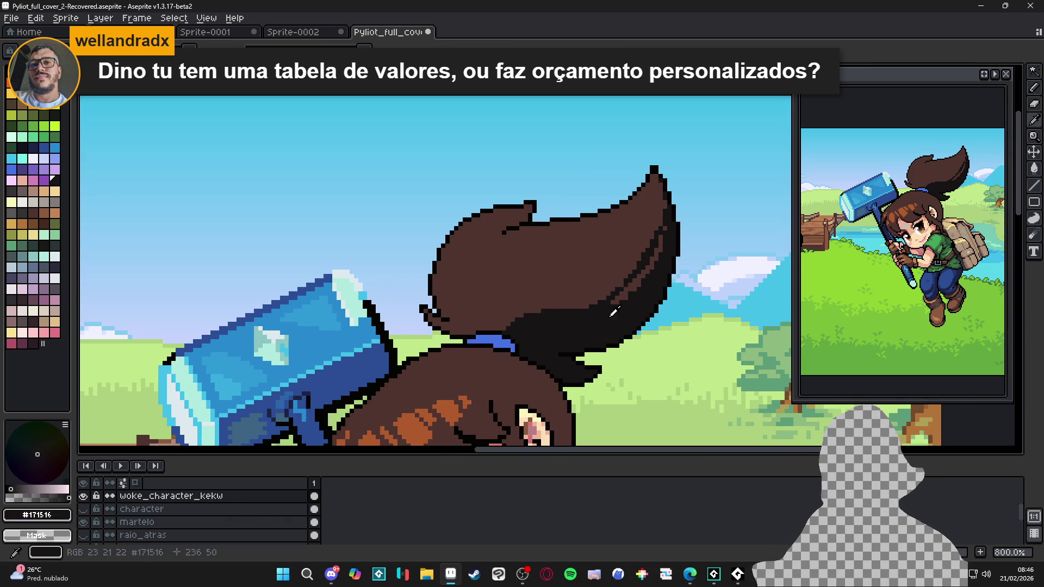
# Step: Add near-black pixels along the hair's shadow edge and repaint stray dark pixels hair brown
pyautogui.click(584, 307)
pyautogui.click(573, 307)
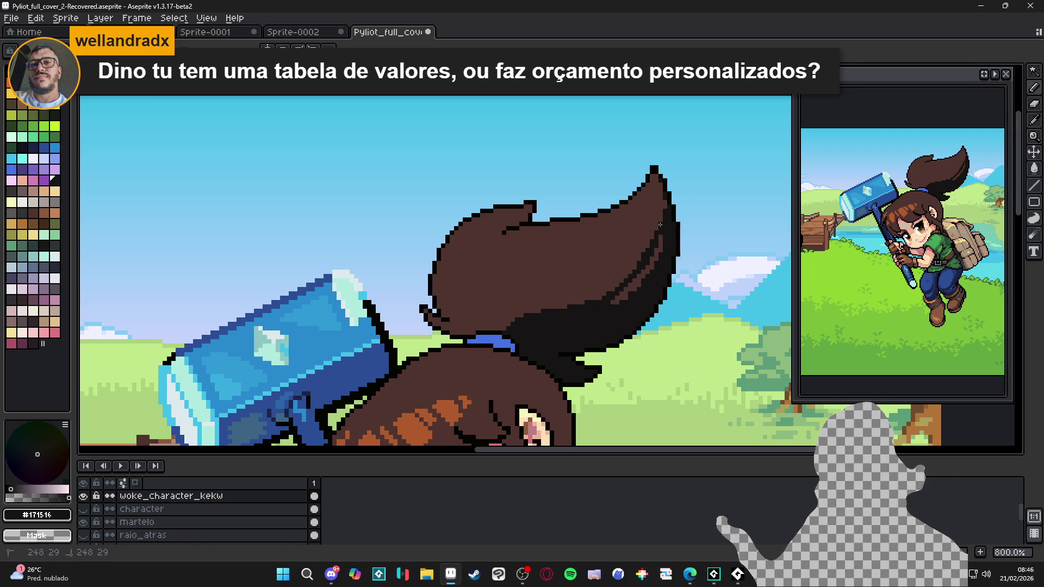
pyautogui.keyDown('alt'); pyautogui.click(647, 274); pyautogui.keyUp('alt')
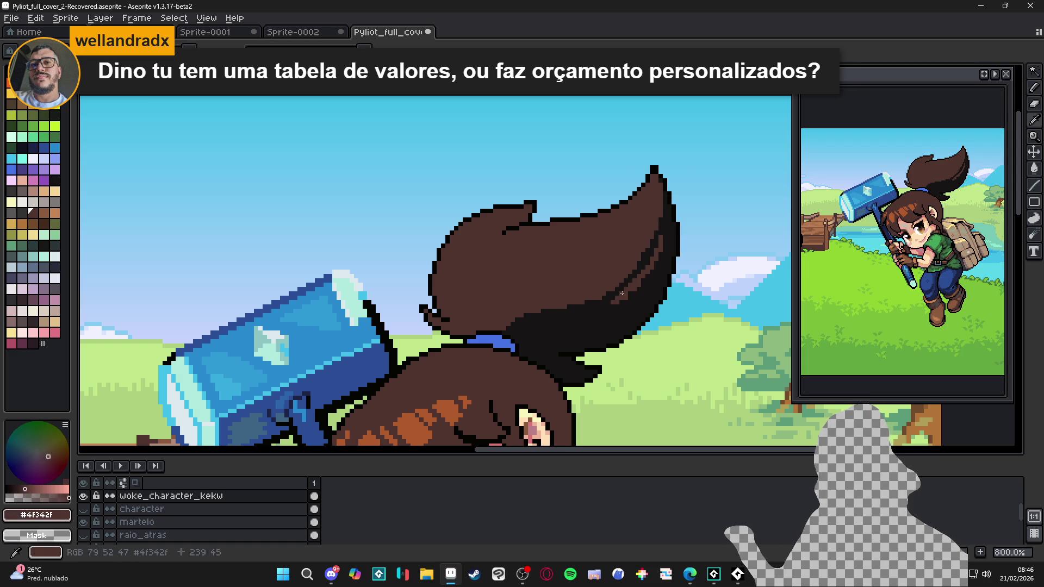
pyautogui.keyDown('alt'); pyautogui.click(594, 309); pyautogui.keyUp('alt')
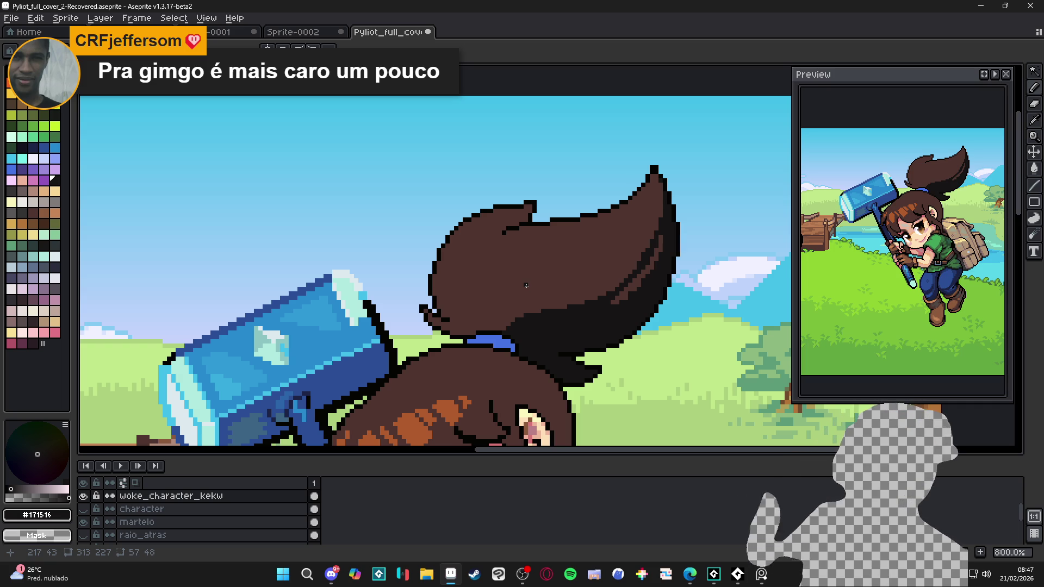
pyautogui.moveTo(525, 215); pyautogui.dragTo(521, 221)
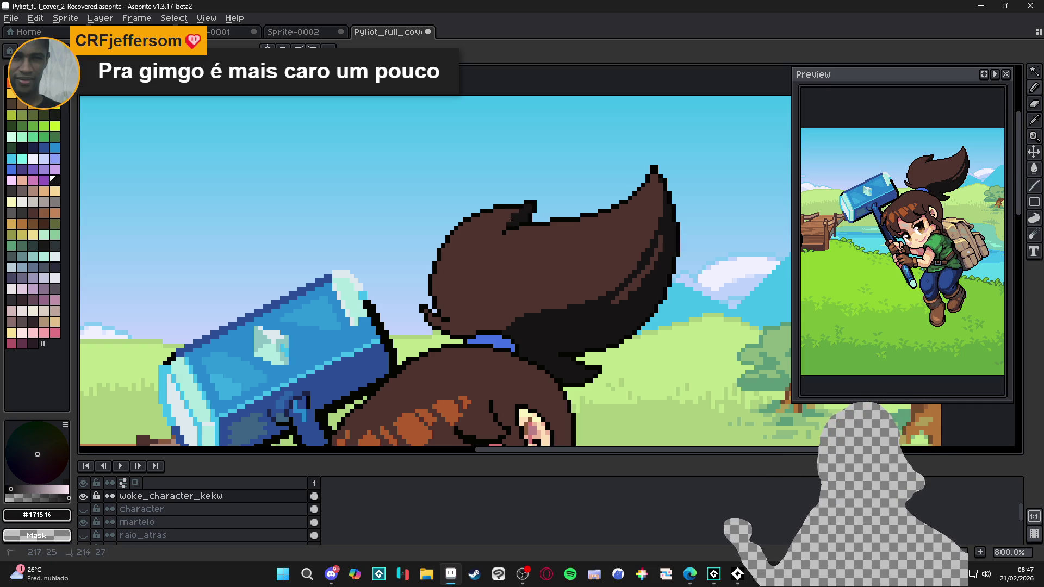
pyautogui.keyDown('alt'); pyautogui.click(511, 211); pyautogui.keyUp('alt')
pyautogui.moveTo(521, 212); pyautogui.dragTo(535, 206)
pyautogui.click(539, 202)
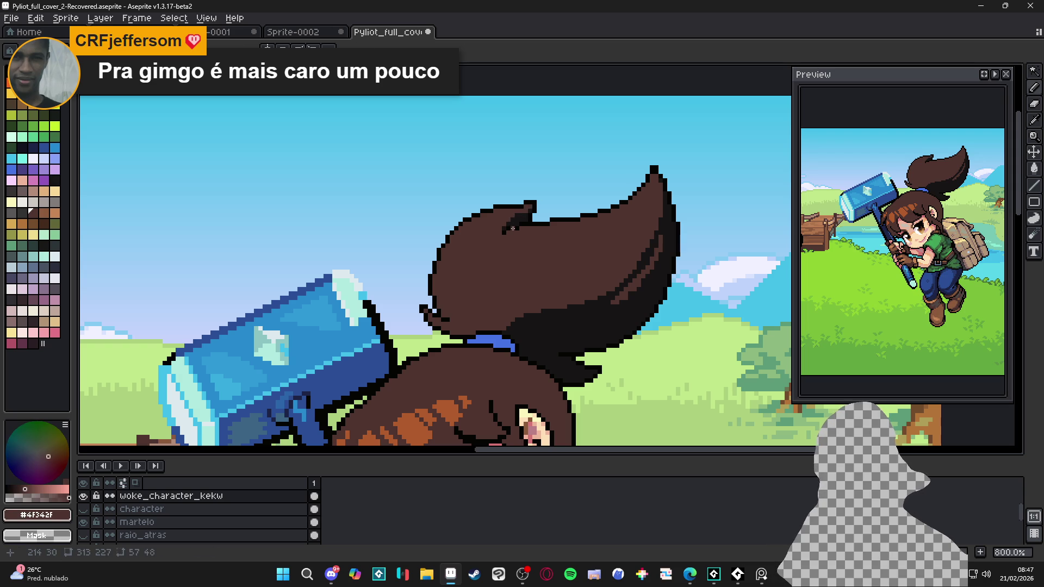
pyautogui.keyDown('alt'); pyautogui.click(512, 229); pyautogui.keyUp('alt')
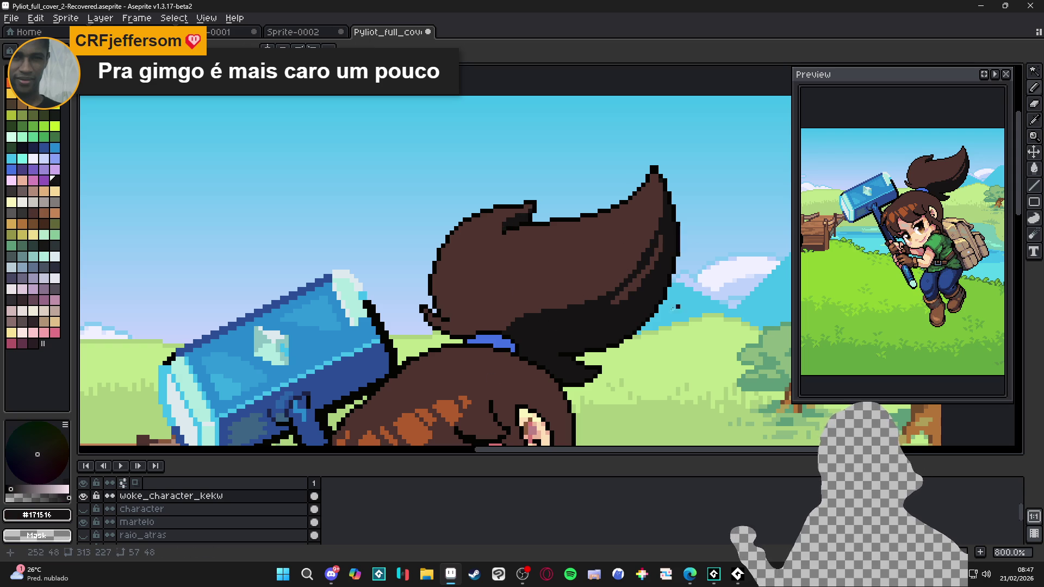
# Step: Draw near-black shading strokes along the ponytail's strands
pyautogui.keyDown('alt'); pyautogui.click(555, 371); pyautogui.keyUp('alt')
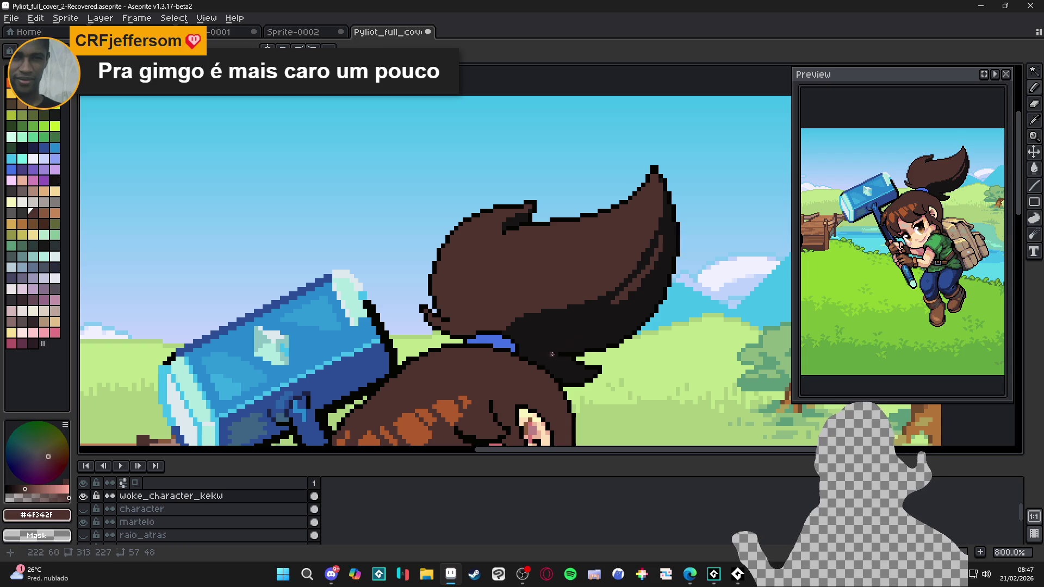
pyautogui.keyDown('alt'); pyautogui.click(575, 345); pyautogui.keyUp('alt')
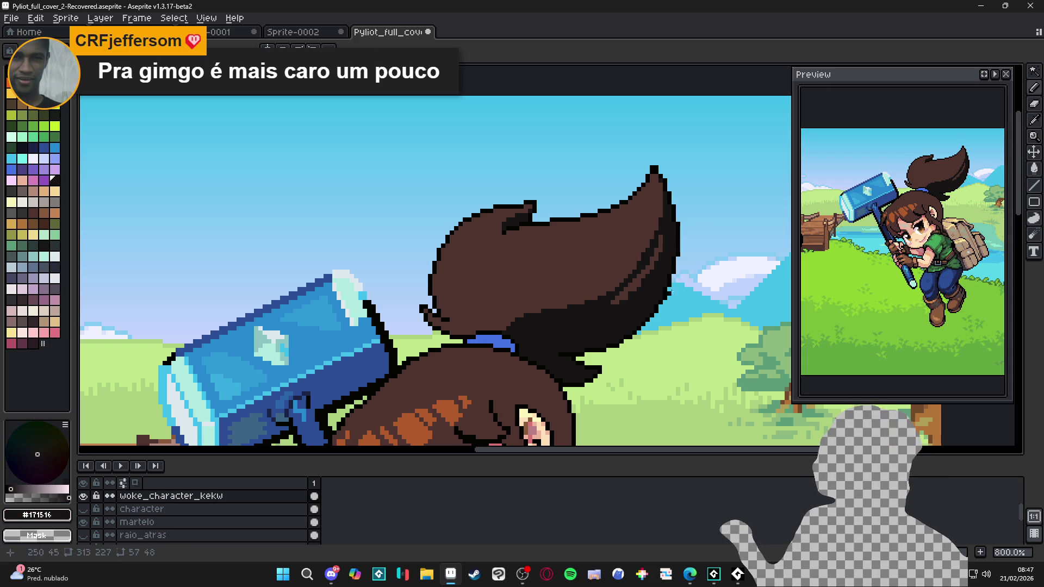
pyautogui.moveTo(611, 319)
pyautogui.mouseDown()
pyautogui.moveTo(602, 307)
pyautogui.moveTo(591, 353)
pyautogui.mouseUp()
pyautogui.moveTo(482, 346)
pyautogui.mouseDown()
pyautogui.moveTo(508, 323)
pyautogui.moveTo(605, 289)
pyautogui.moveTo(644, 252)
pyautogui.mouseUp()
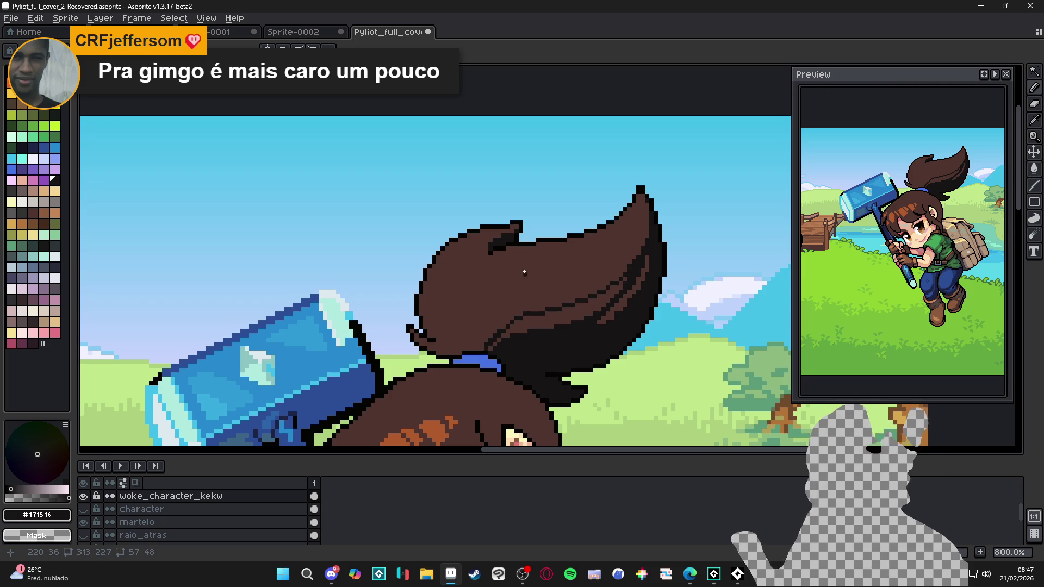
pyautogui.moveTo(529, 321); pyautogui.dragTo(480, 351)
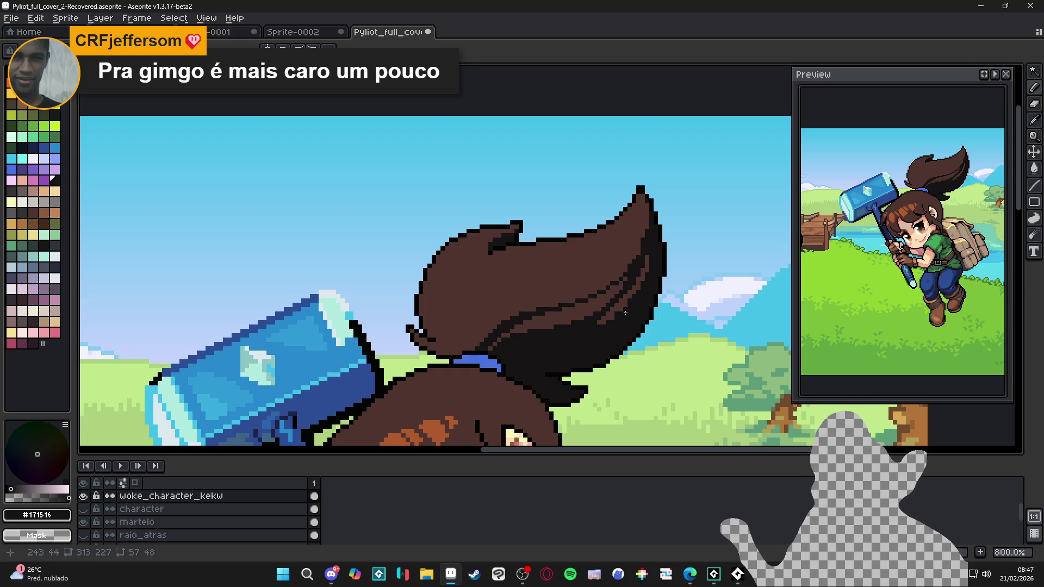
# Step: Erase and redraw the near-black #050403 outline along the ponytail's right edge
pyautogui.scroll(1, 625, 338)
pyautogui.press('e')
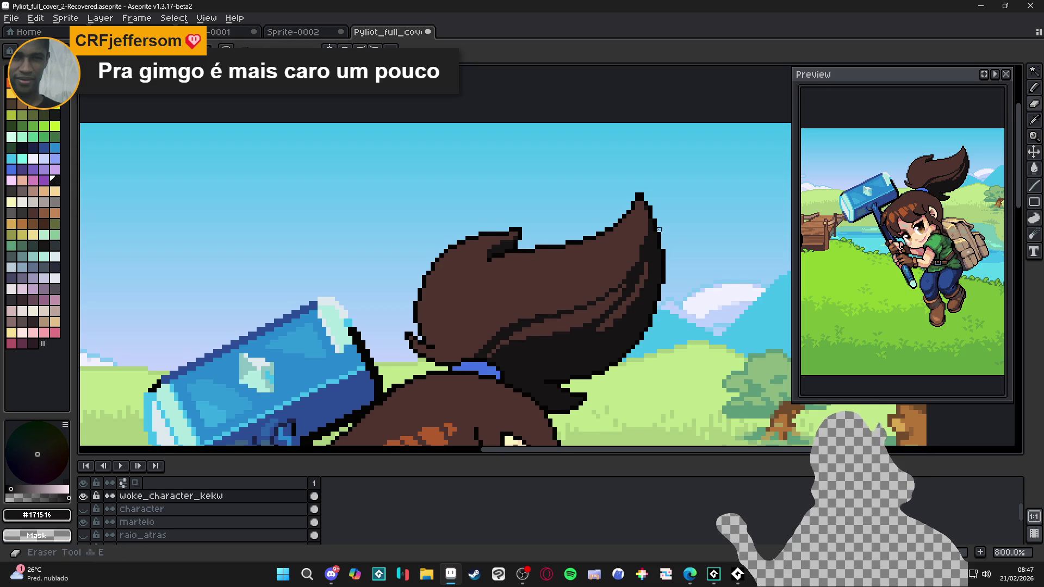
pyautogui.moveTo(658, 225); pyautogui.dragTo(658, 225)
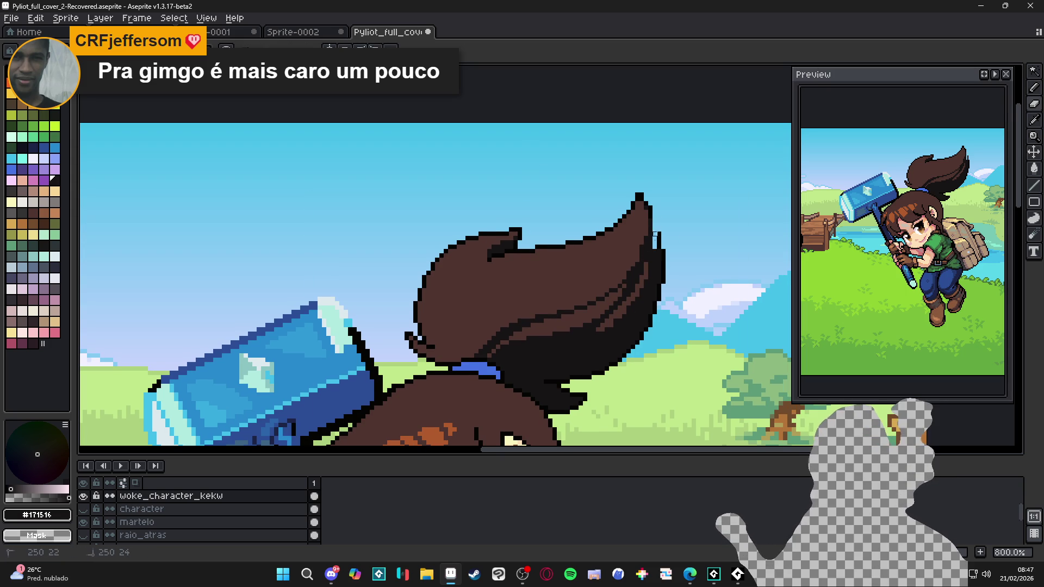
pyautogui.keyDown('alt'); pyautogui.click(659, 234); pyautogui.keyUp('alt')
pyautogui.press('b')
pyautogui.moveTo(658, 234)
pyautogui.mouseDown()
pyautogui.moveTo(653, 247)
pyautogui.moveTo(645, 205)
pyautogui.mouseUp()
pyautogui.press('b')
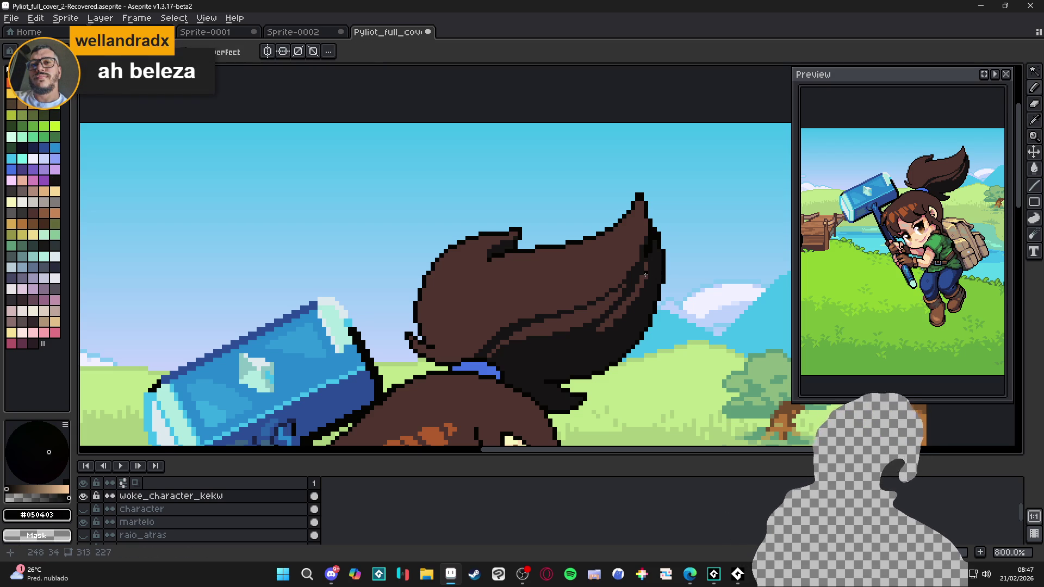
# Step: Compare the ponytail shades #4F342F, #171516 and #050403, settling on brown #4F342F
pyautogui.keyDown('alt'); pyautogui.click(667, 385); pyautogui.keyUp('alt')
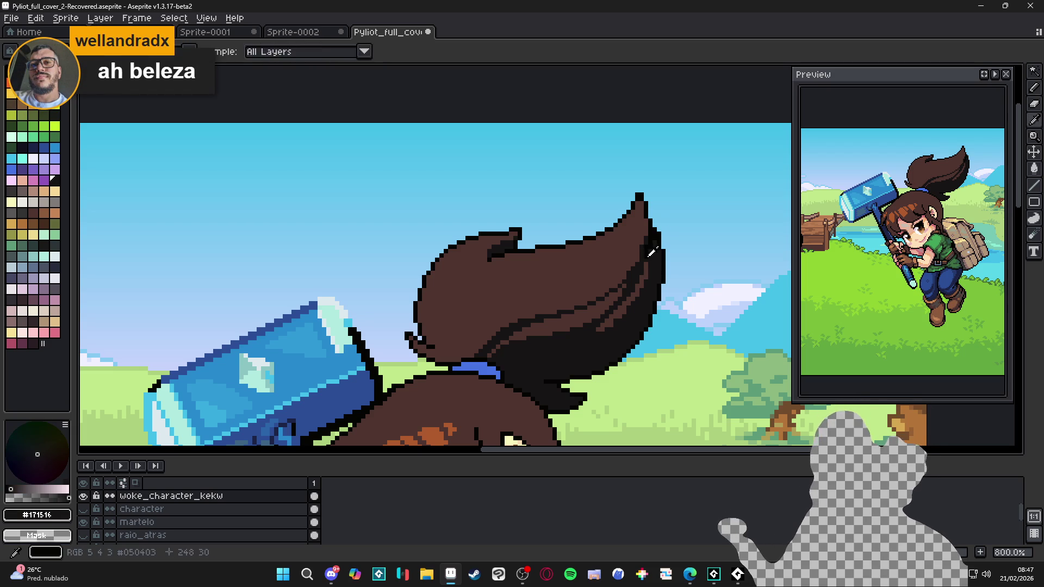
pyautogui.keyDown('alt'); pyautogui.click(641, 261); pyautogui.keyUp('alt')
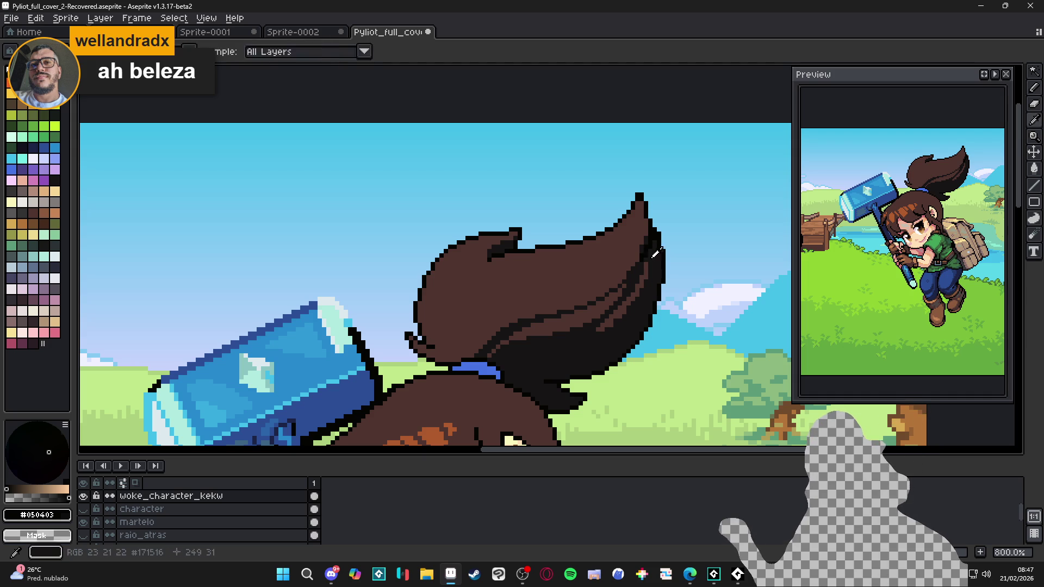
pyautogui.keyDown('alt'); pyautogui.click(647, 253); pyautogui.keyUp('alt')
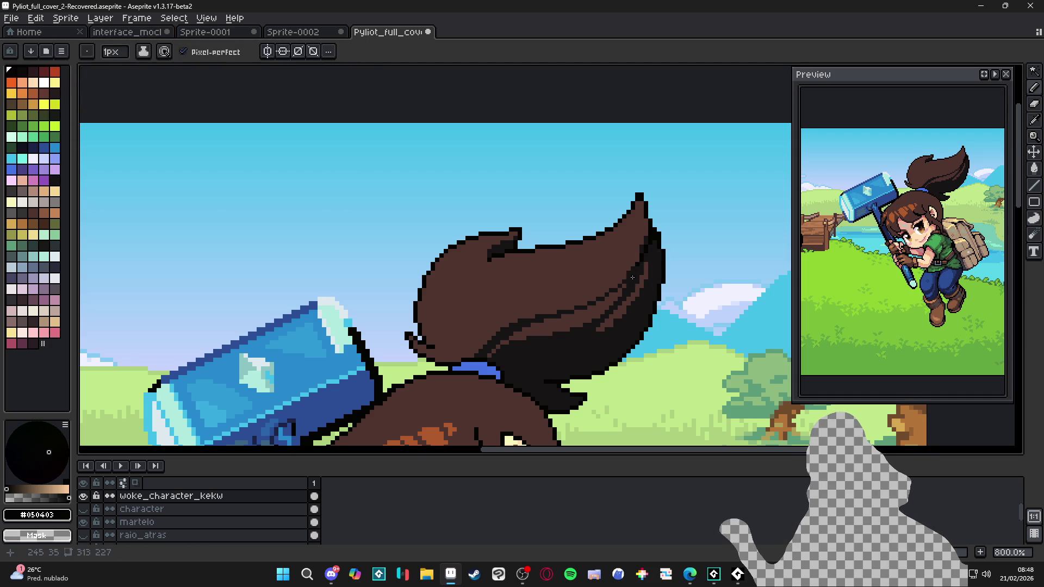
pyautogui.keyDown('alt'); pyautogui.click(602, 294); pyautogui.keyUp('alt')
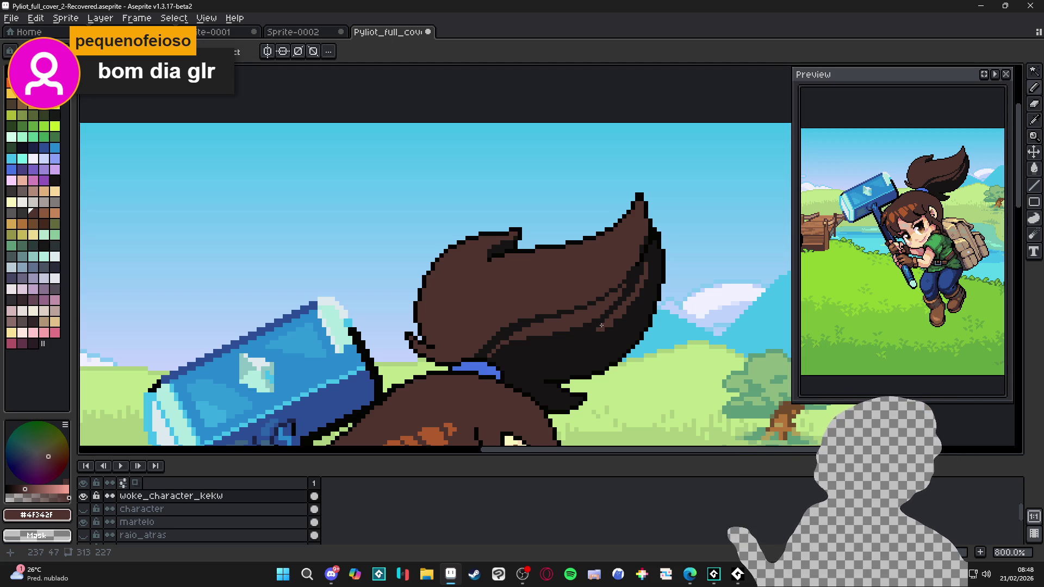
pyautogui.keyDown('alt'); pyautogui.click(634, 269); pyautogui.keyUp('alt')
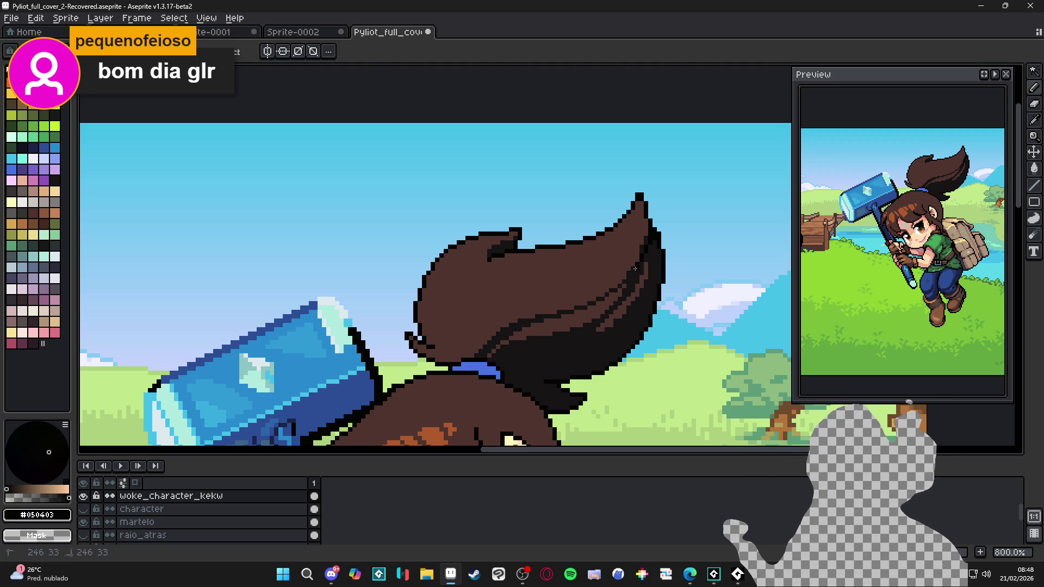
pyautogui.keyDown('alt'); pyautogui.click(631, 272); pyautogui.keyUp('alt')
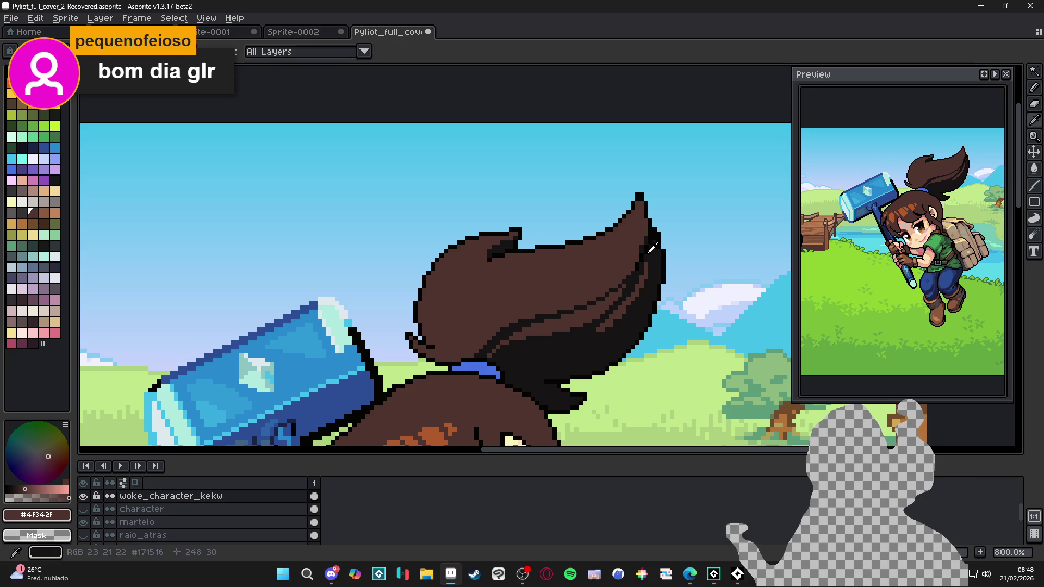
pyautogui.keyDown('alt'); pyautogui.click(633, 267); pyautogui.keyUp('alt')
pyautogui.keyDown('alt'); pyautogui.click(640, 247); pyautogui.keyUp('alt')
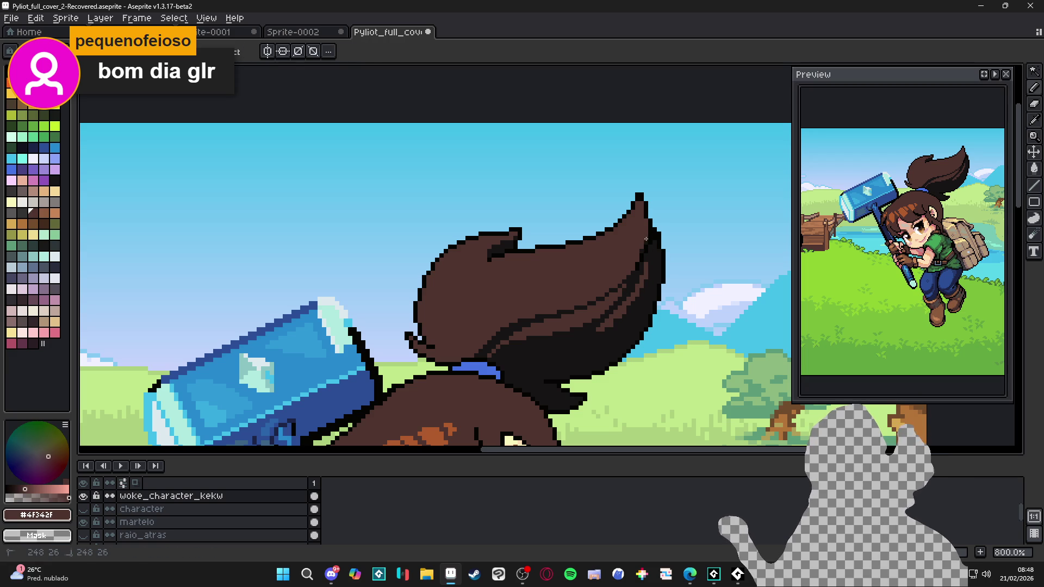
pyautogui.keyDown('alt'); pyautogui.click(627, 324); pyautogui.keyUp('alt')
pyautogui.keyDown('alt'); pyautogui.click(647, 218); pyautogui.keyUp('alt')
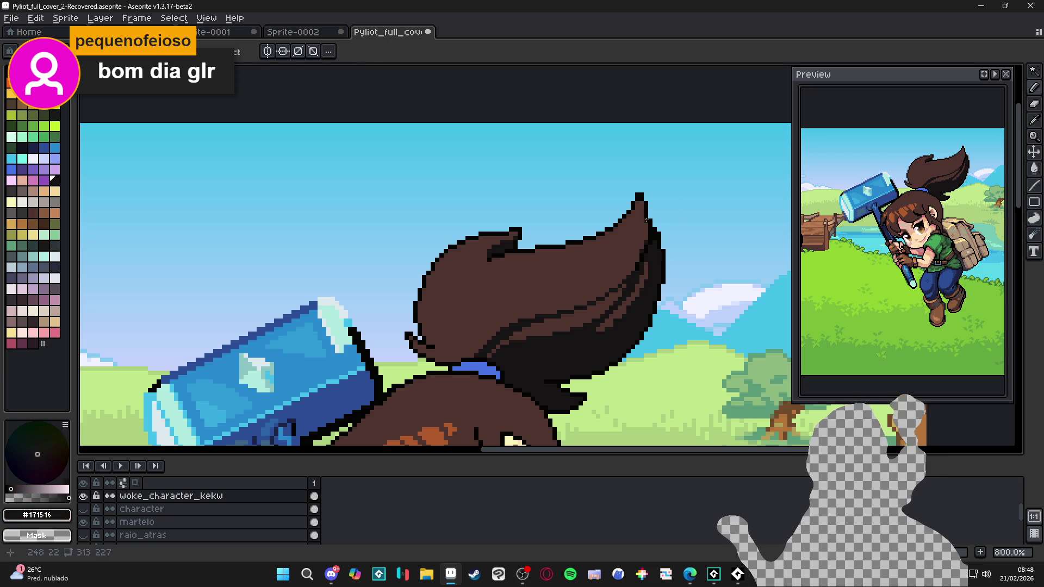
pyautogui.keyDown('alt'); pyautogui.click(641, 202); pyautogui.keyUp('alt')
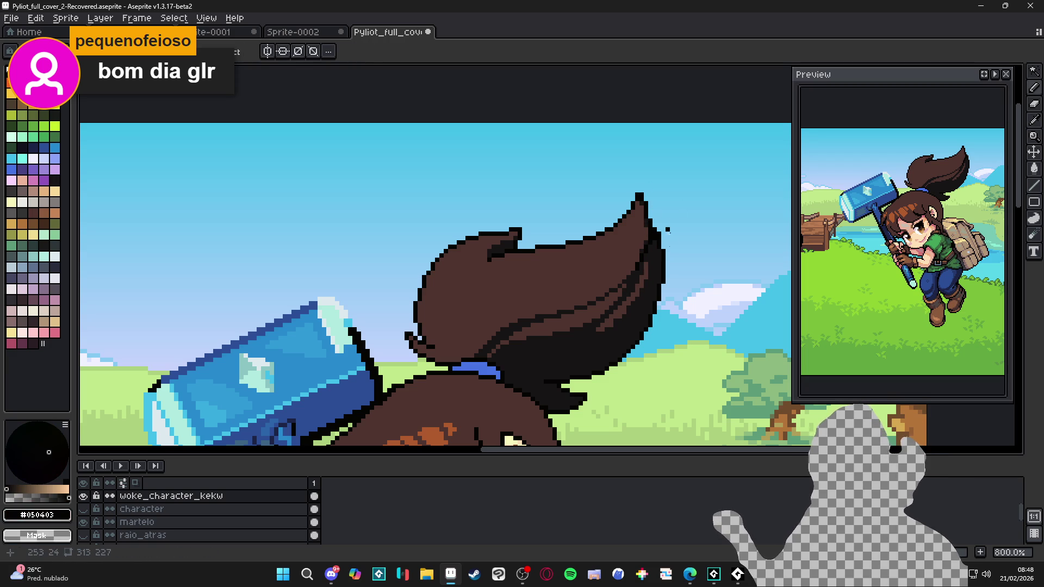
pyautogui.keyDown('alt'); pyautogui.click(627, 320); pyautogui.keyUp('alt')
pyautogui.keyDown('alt'); pyautogui.click(604, 326); pyautogui.keyUp('alt')
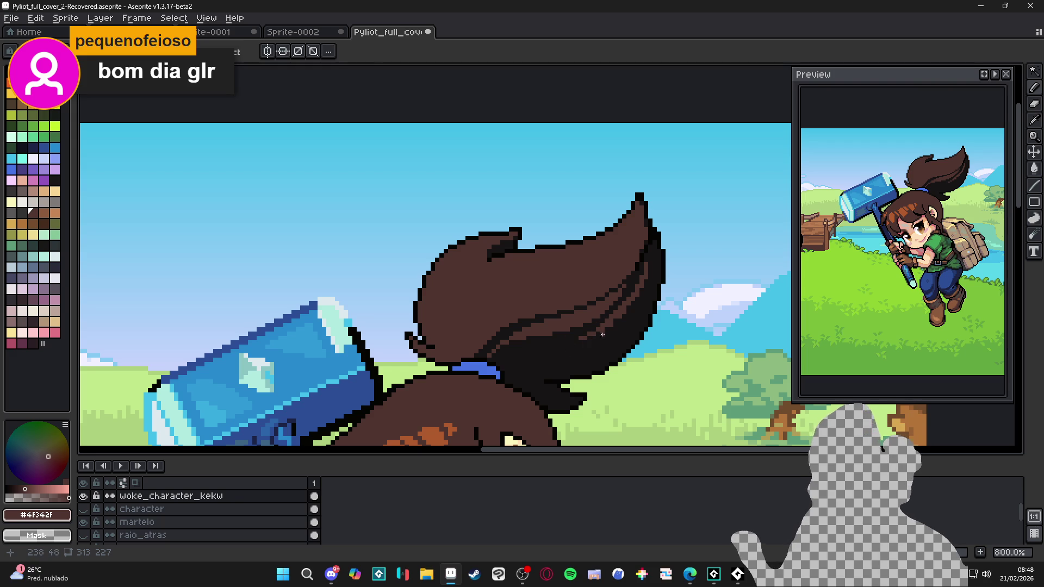
# Step: Paint the black ponytail tip brown #4F342F and save the cover file
pyautogui.moveTo(545, 391); pyautogui.dragTo(560, 394)
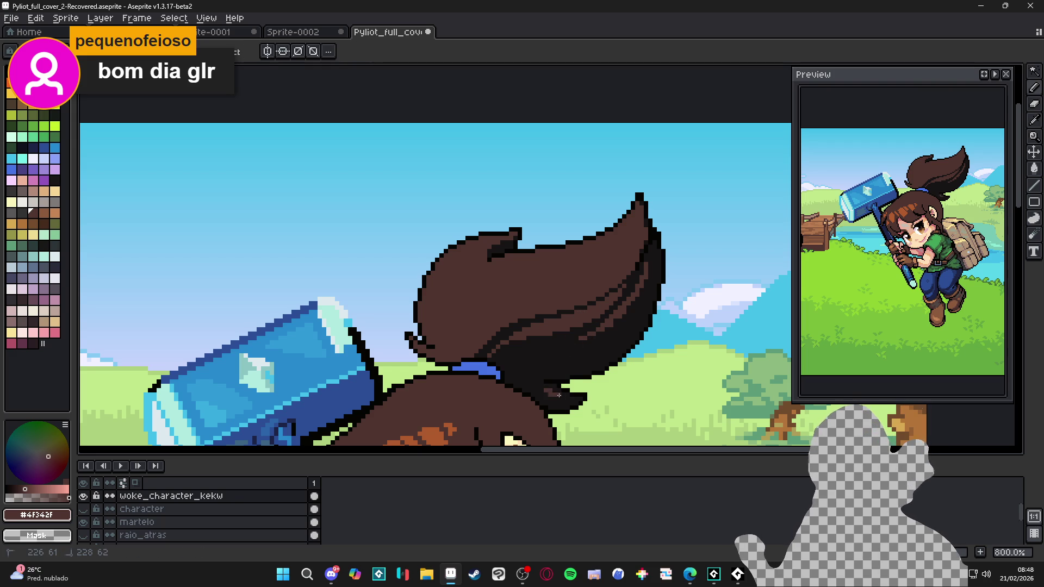
pyautogui.click(564, 397)
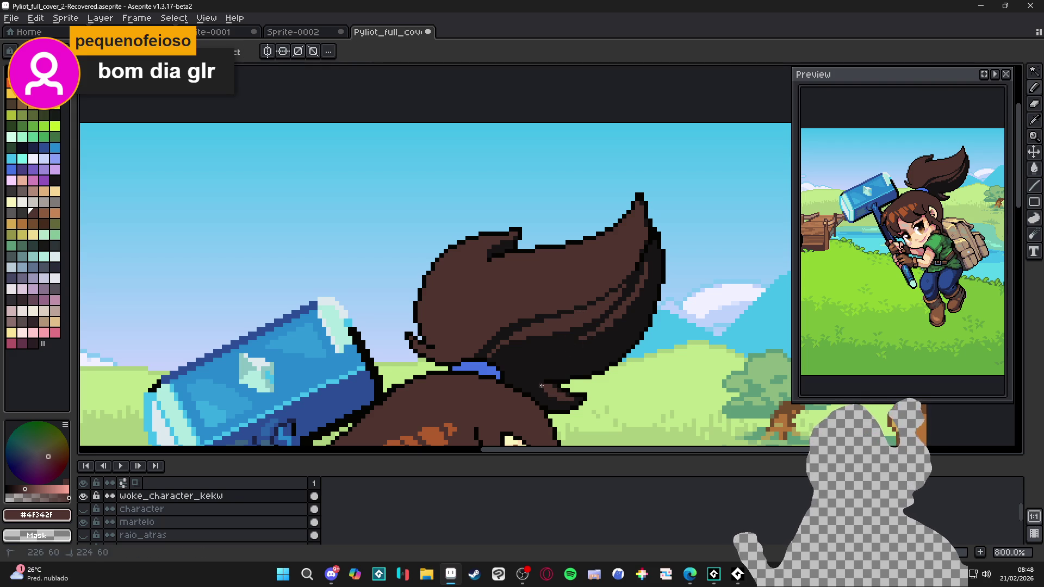
pyautogui.click(541, 390)
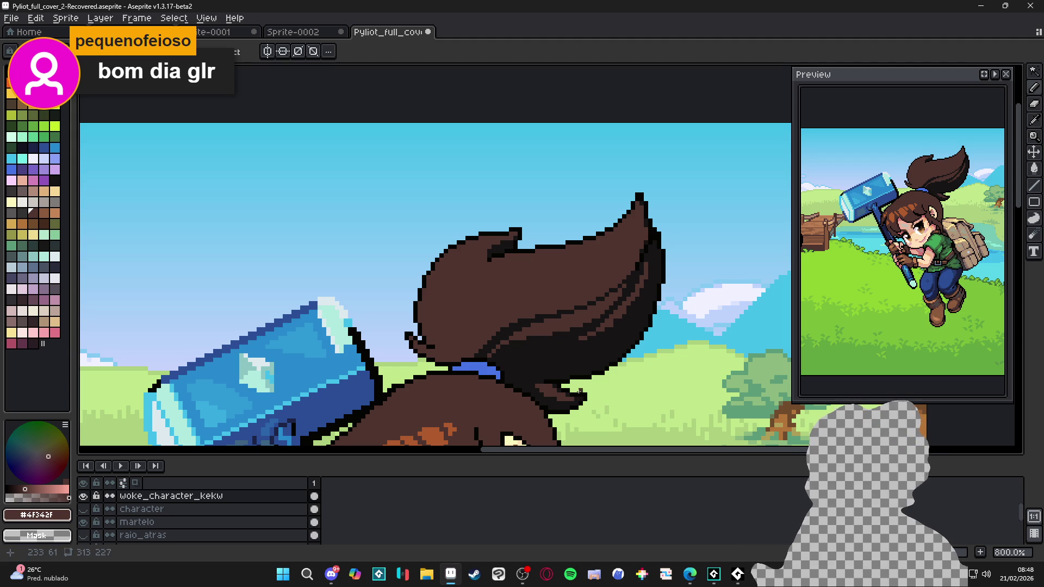
pyautogui.keyDown('alt'); pyautogui.click(472, 363); pyautogui.keyUp('alt')
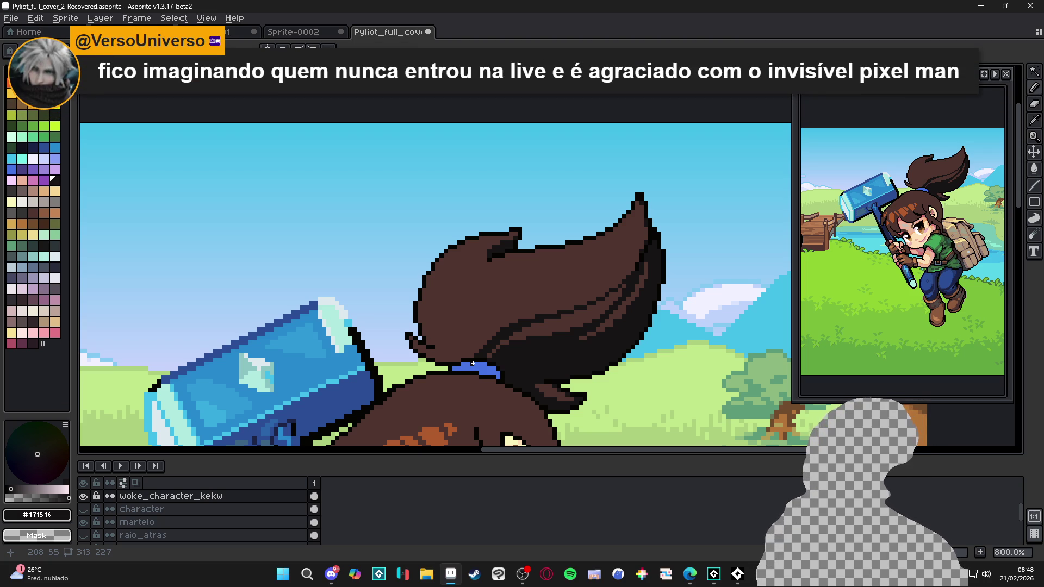
pyautogui.hotkey('ctrl', 's')
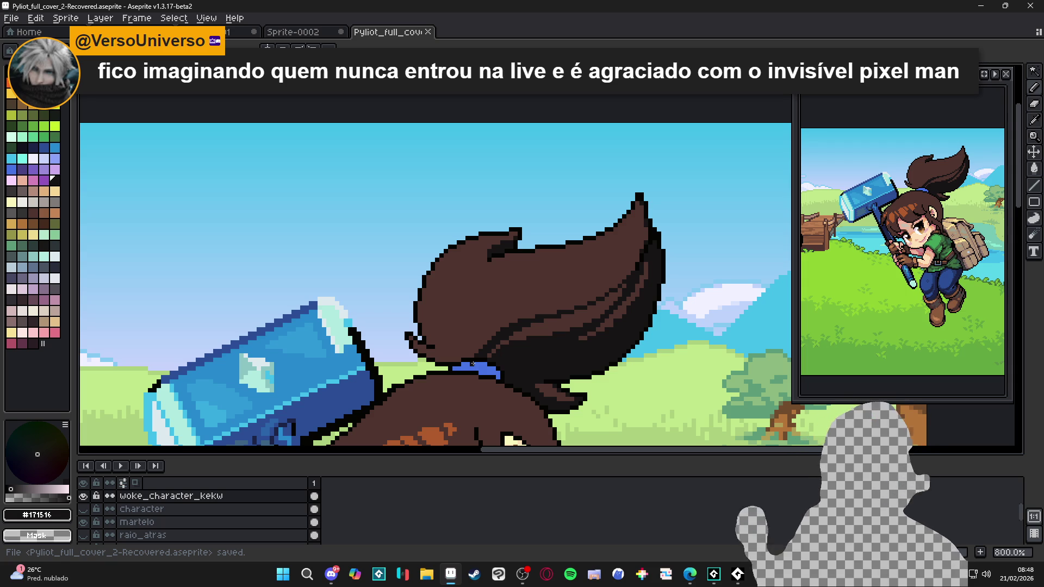
# Step: Redraw the dark #171516 outline along the hair's lower-left edge
pyautogui.keyDown('alt'); pyautogui.click(492, 339); pyautogui.keyUp('alt')
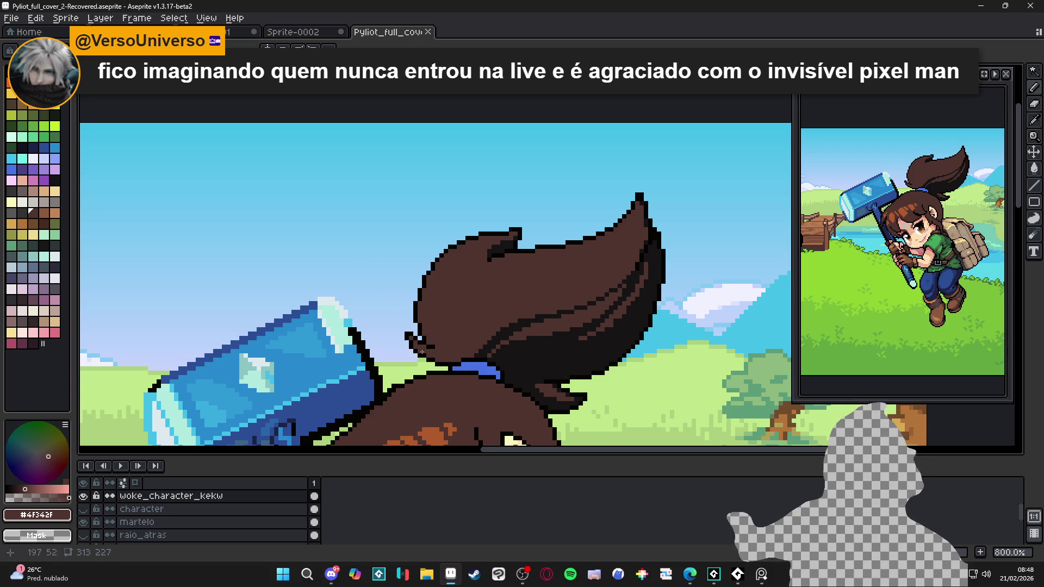
pyautogui.press('w')
pyautogui.click(441, 356)
pyautogui.hotkey('ctrl', 'd')
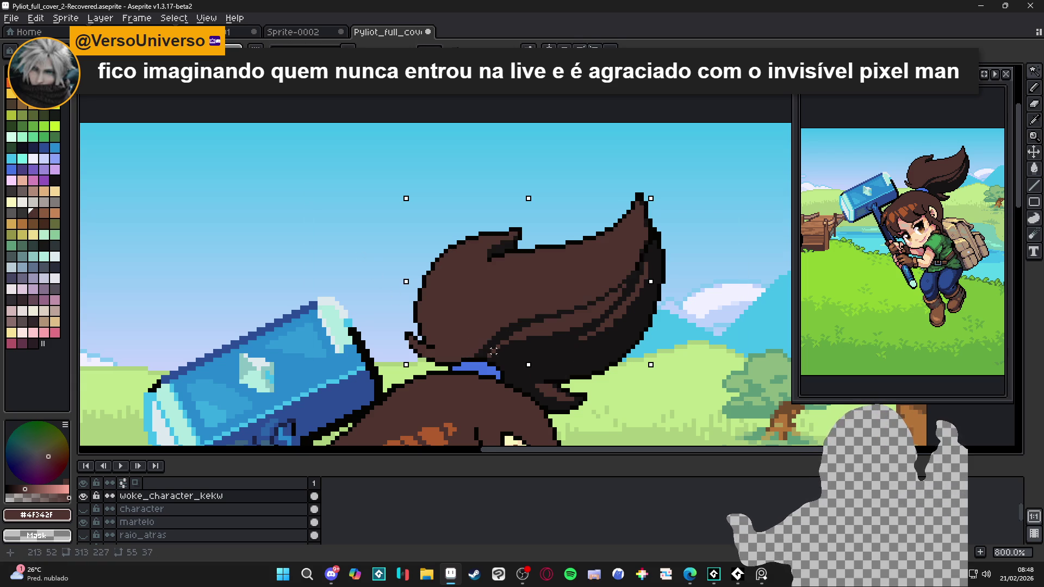
pyautogui.keyDown('alt'); pyautogui.click(441, 359); pyautogui.keyUp('alt')
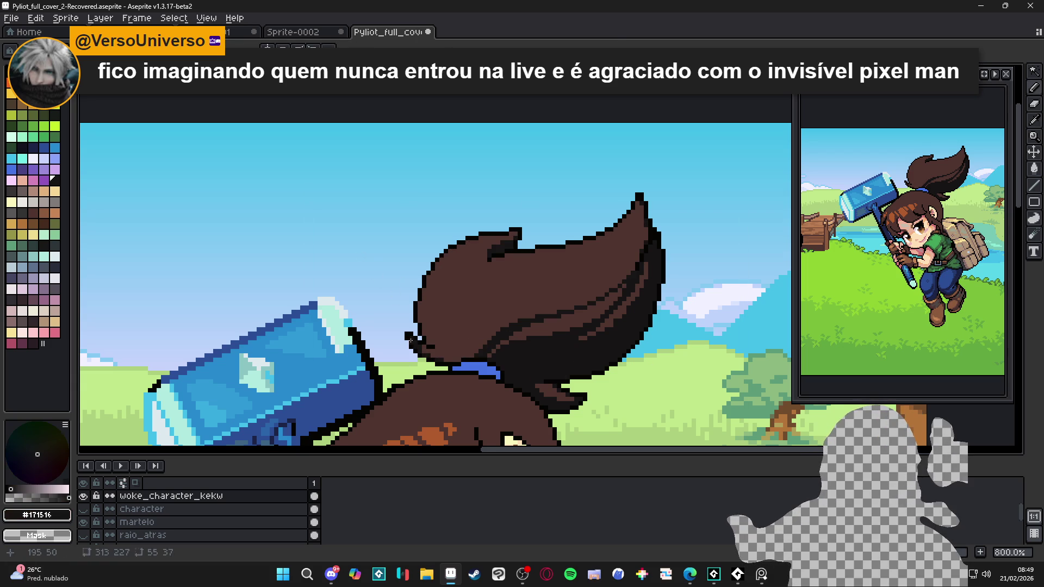
pyautogui.moveTo(421, 325)
pyautogui.mouseDown()
pyautogui.moveTo(445, 348)
pyautogui.moveTo(423, 283)
pyautogui.mouseUp()
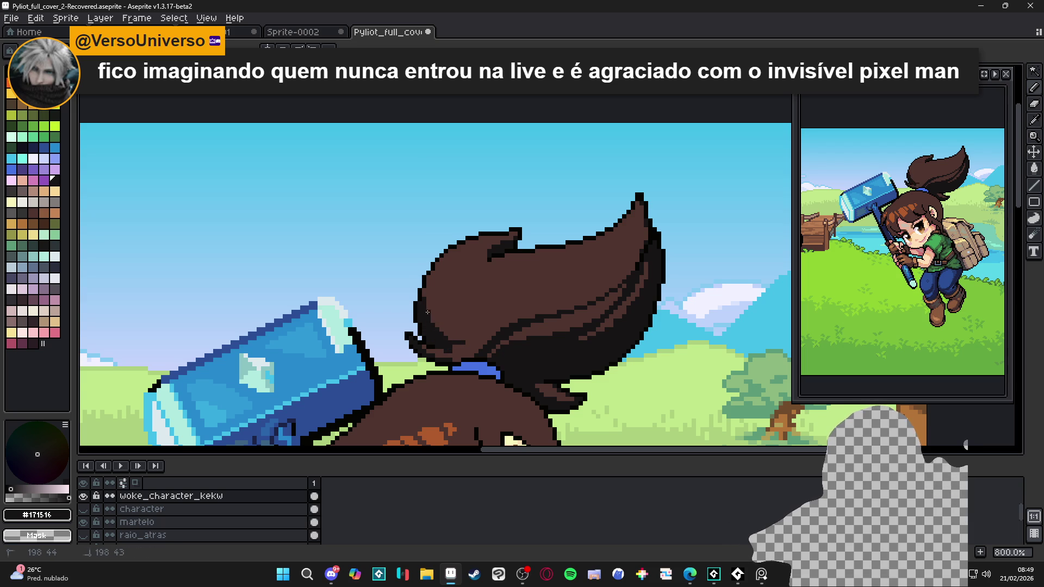
pyautogui.keyDown('alt'); pyautogui.click(462, 343); pyautogui.keyUp('alt')
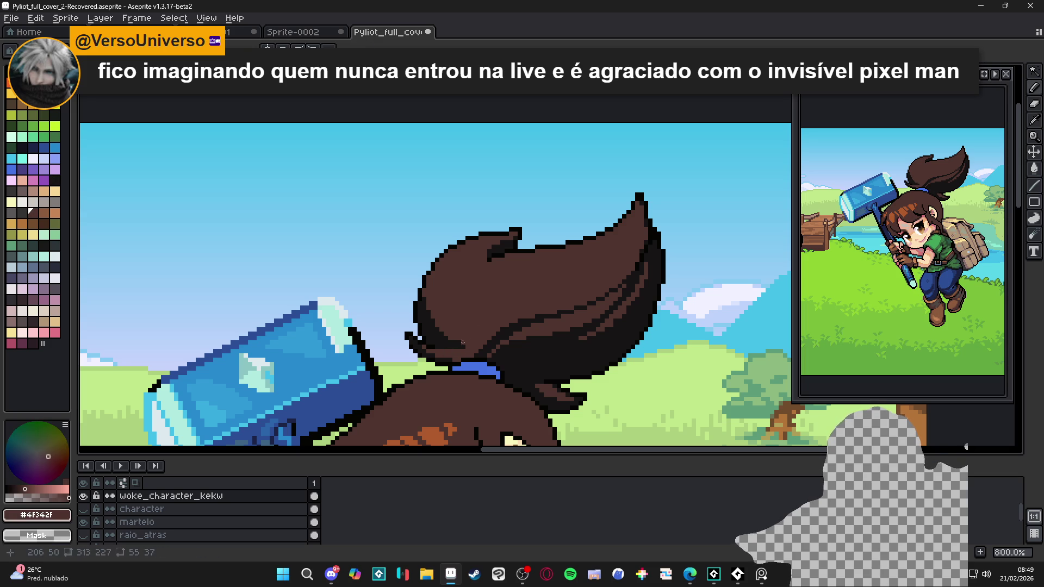
pyautogui.keyDown('alt'); pyautogui.click(417, 316); pyautogui.keyUp('alt')
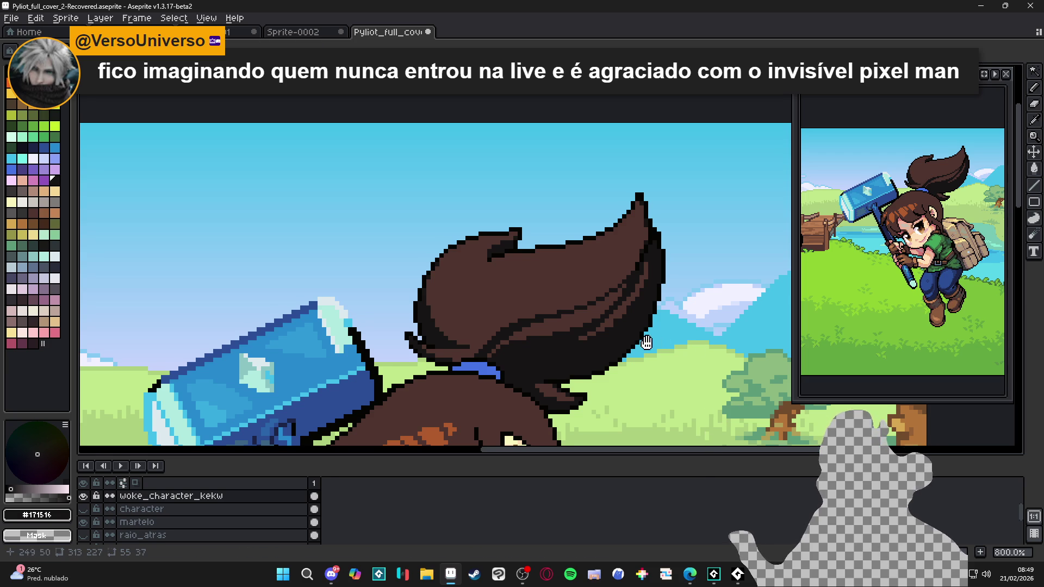
pyautogui.scroll(-2, 655, 337)
pyautogui.press('-')
# Step: Zoom in on the girl's face and paint an orange hair strand dark brown #4F342F
pyautogui.moveTo(446, 332)
pyautogui.mouseDown()
pyautogui.moveTo(456, 251)
pyautogui.moveTo(499, 251)
pyautogui.mouseUp()
pyautogui.press('+')
pyautogui.press('+')
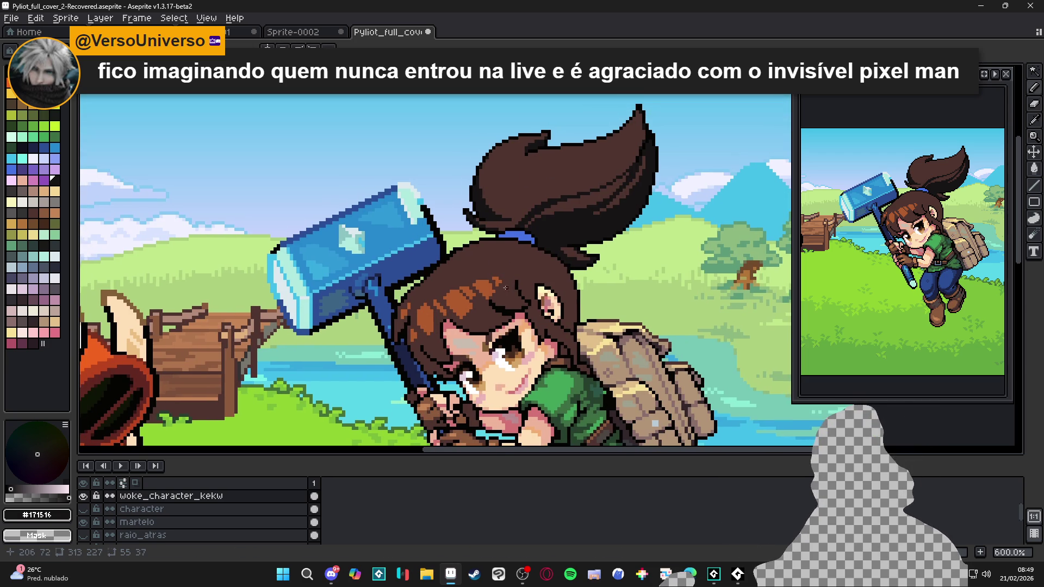
pyautogui.keyDown('alt'); pyautogui.click(510, 298); pyautogui.keyUp('alt')
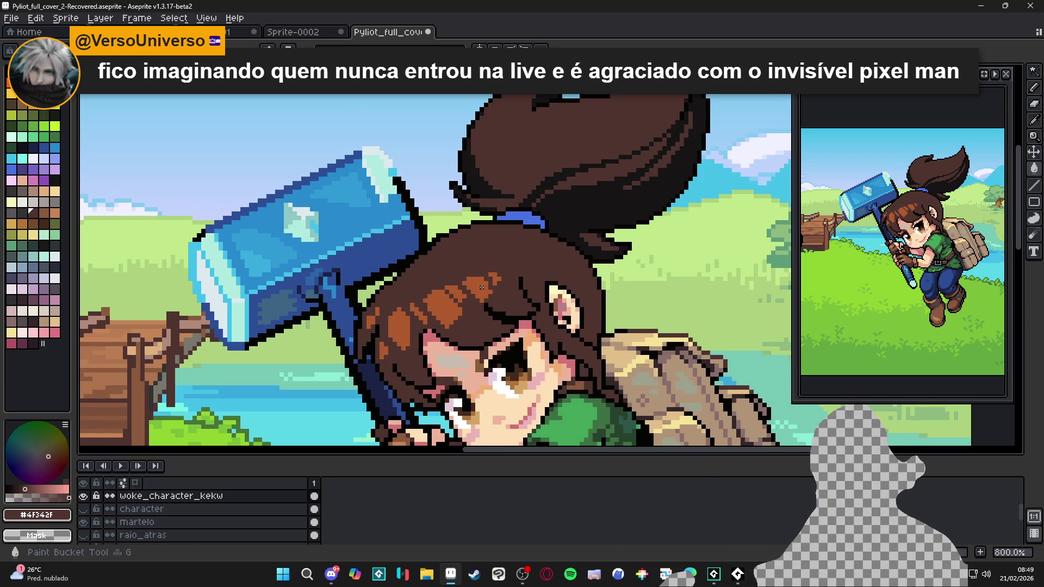
pyautogui.moveTo(489, 278); pyautogui.dragTo(465, 300)
pyautogui.keyDown('alt'); pyautogui.click(454, 296); pyautogui.keyUp('alt')
pyautogui.moveTo(389, 241); pyautogui.dragTo(412, 257)
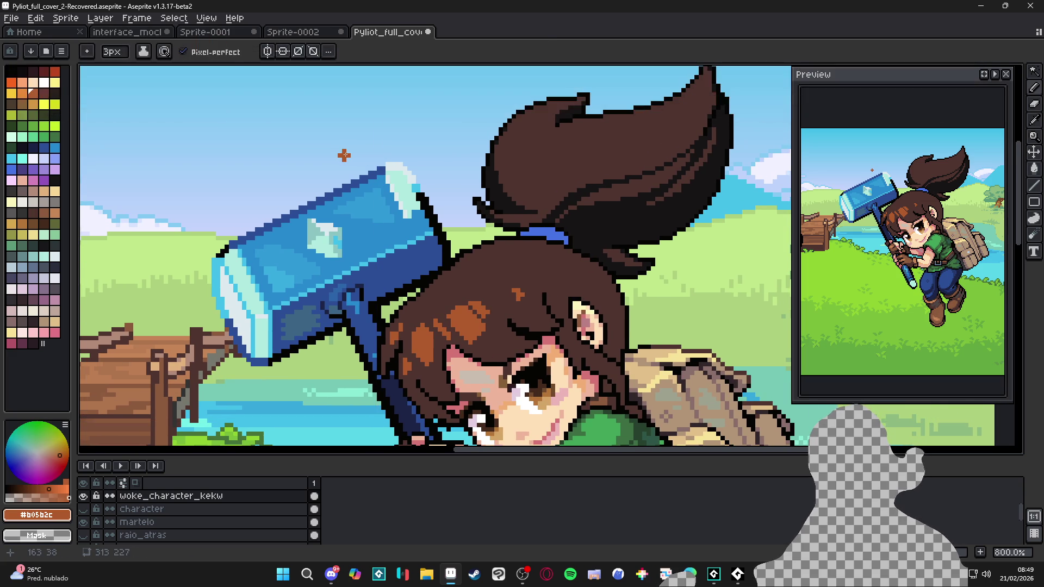
# Step: Bucket-fill the five remaining orange hair strands with #4F342F and save the cover
pyautogui.press('alt')
pyautogui.keyDown('alt'); pyautogui.click(504, 331); pyautogui.keyUp('alt')
pyautogui.moveTo(469, 326); pyautogui.dragTo(473, 327)
pyautogui.press('g')
pyautogui.click(441, 329)
pyautogui.click(415, 351)
pyautogui.click(393, 338)
pyautogui.click(479, 308)
pyautogui.click(517, 295)
pyautogui.scroll(-1, 516, 303)
pyautogui.hotkey('ctrl', 's')
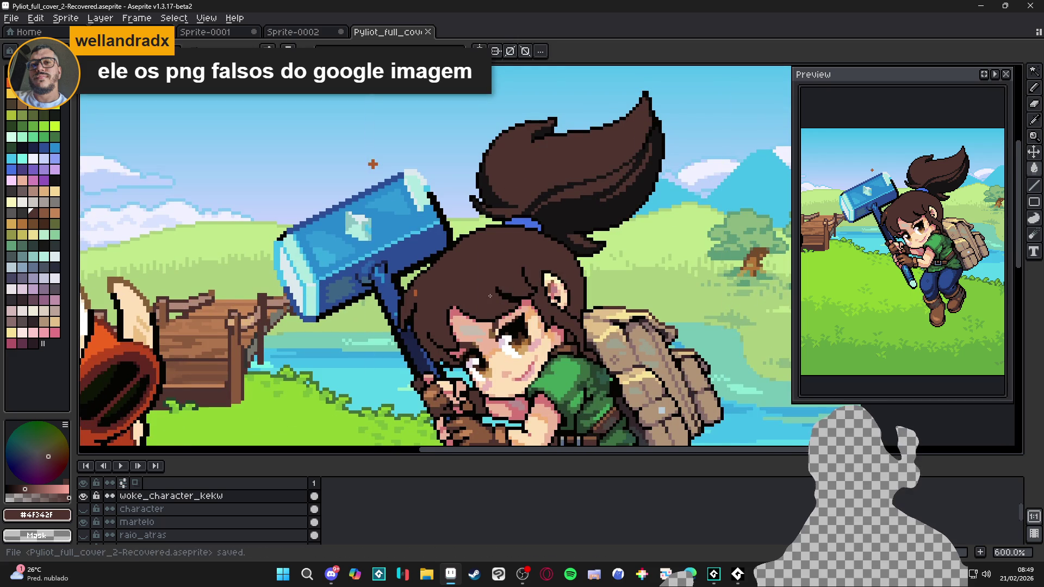
pyautogui.hotkey('ctrl', 's')
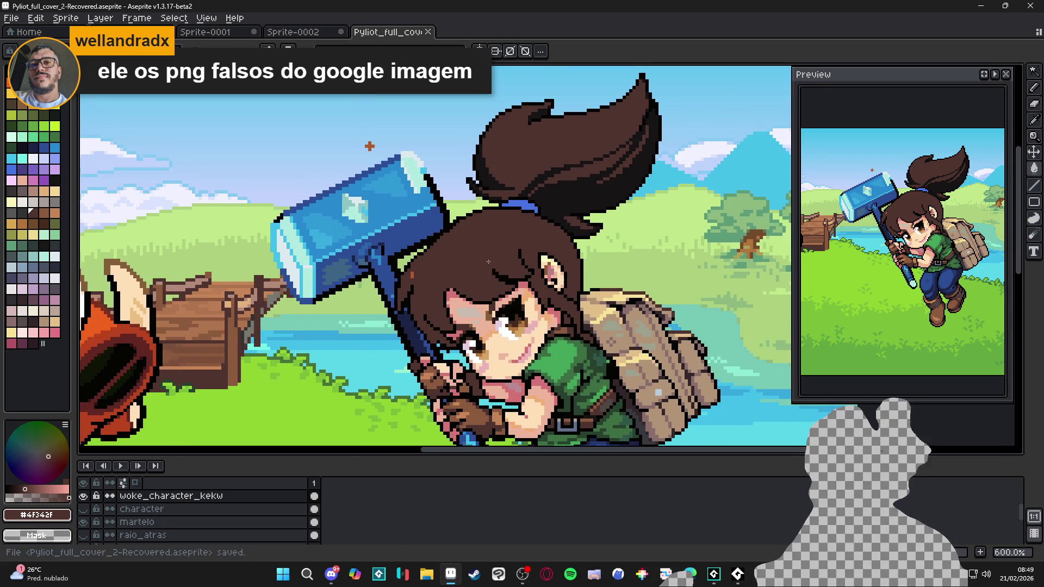
# Step: Select the dark hair region, then deselect and pick the near-black #171516
pyautogui.moveTo(498, 276); pyautogui.dragTo(506, 281)
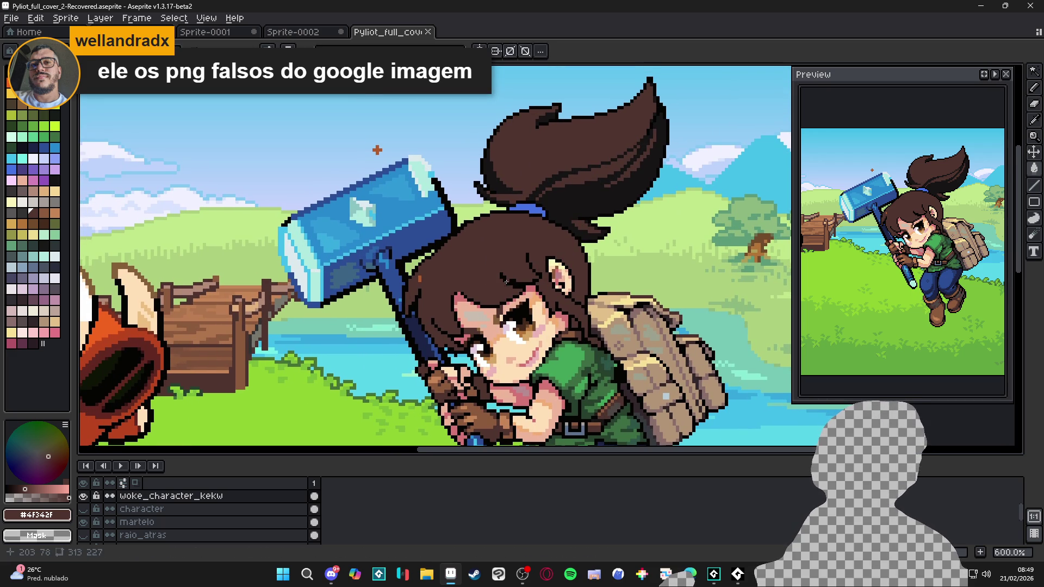
pyautogui.click(505, 286)
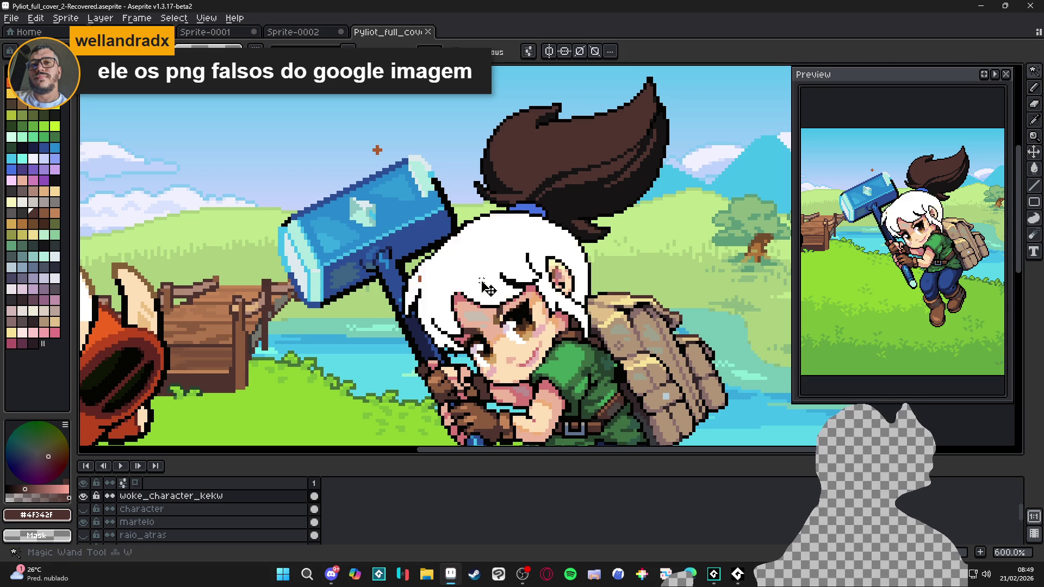
pyautogui.scroll(5, 424, 287)
pyautogui.scroll(-5, 425, 287)
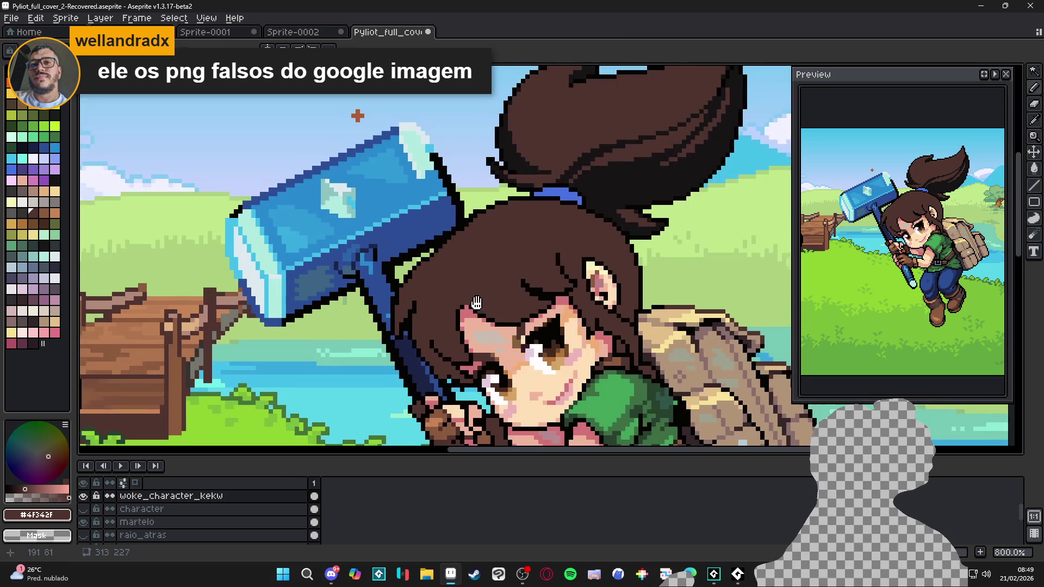
pyautogui.click(479, 303)
pyautogui.scroll(1, 560, 314)
pyautogui.scroll(2, 560, 315)
pyautogui.scroll(-2, 560, 315)
pyautogui.hotkey('ctrl', 'd')
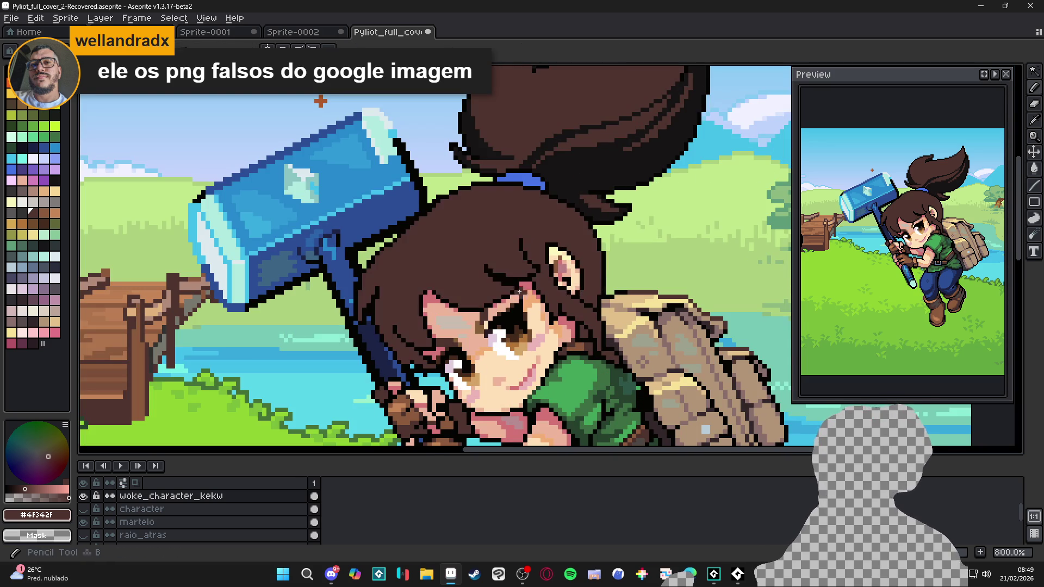
pyautogui.keyDown('alt'); pyautogui.click(572, 175); pyautogui.keyUp('alt')
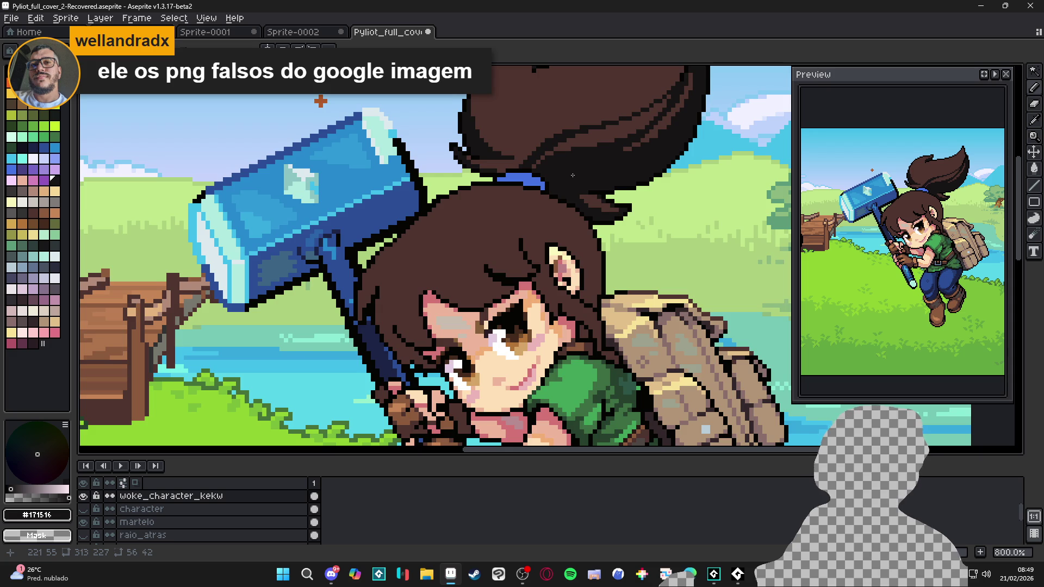
pyautogui.scroll(-2, 572, 175)
pyautogui.scroll(1, 559, 307)
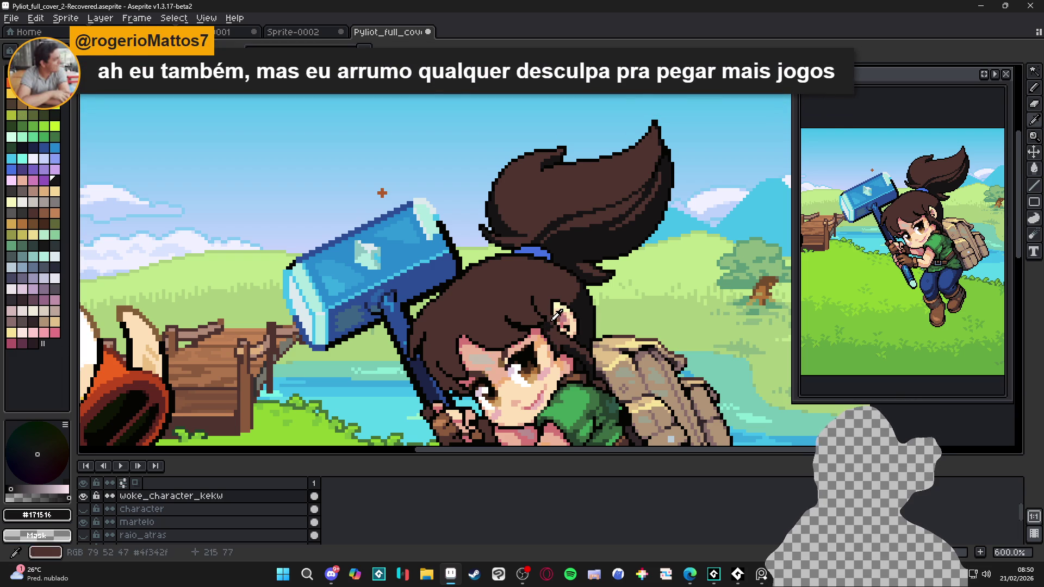
# Step: Sample dark brown #4F342F and near-black #171516 from the hair, deselect, and save the cover
pyautogui.keyDown('alt'); pyautogui.click(551, 326); pyautogui.keyUp('alt')
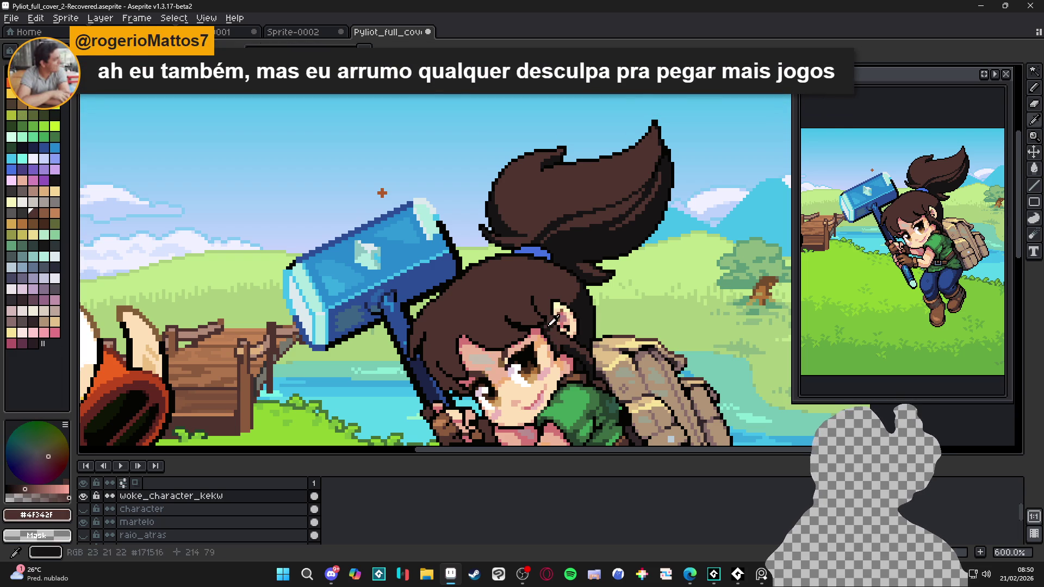
pyautogui.keyDown('alt'); pyautogui.click(545, 327); pyautogui.keyUp('alt')
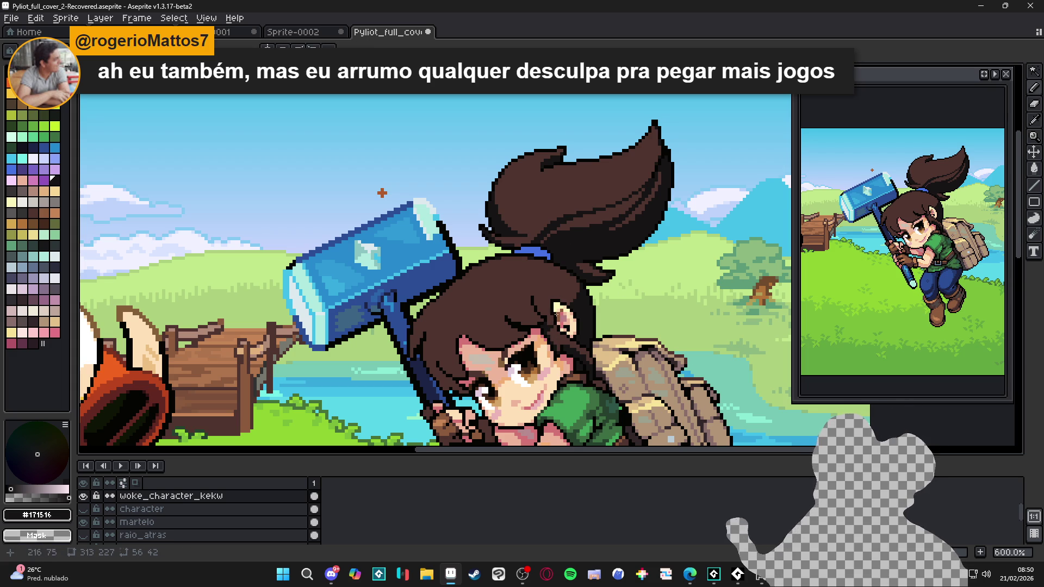
pyautogui.click(531, 317)
pyautogui.hotkey('ctrl', 'd')
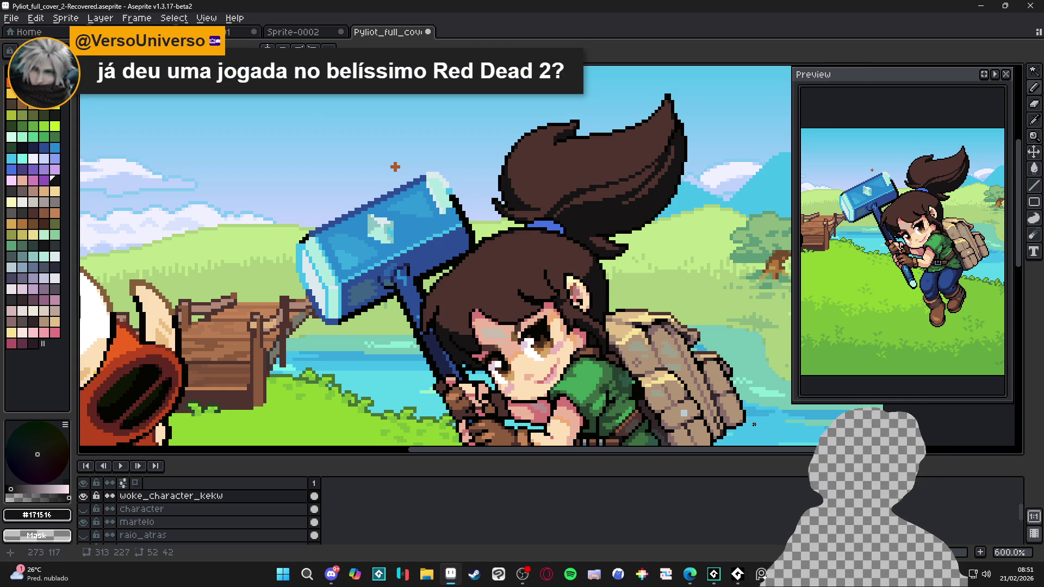
pyautogui.scroll(1, 570, 397)
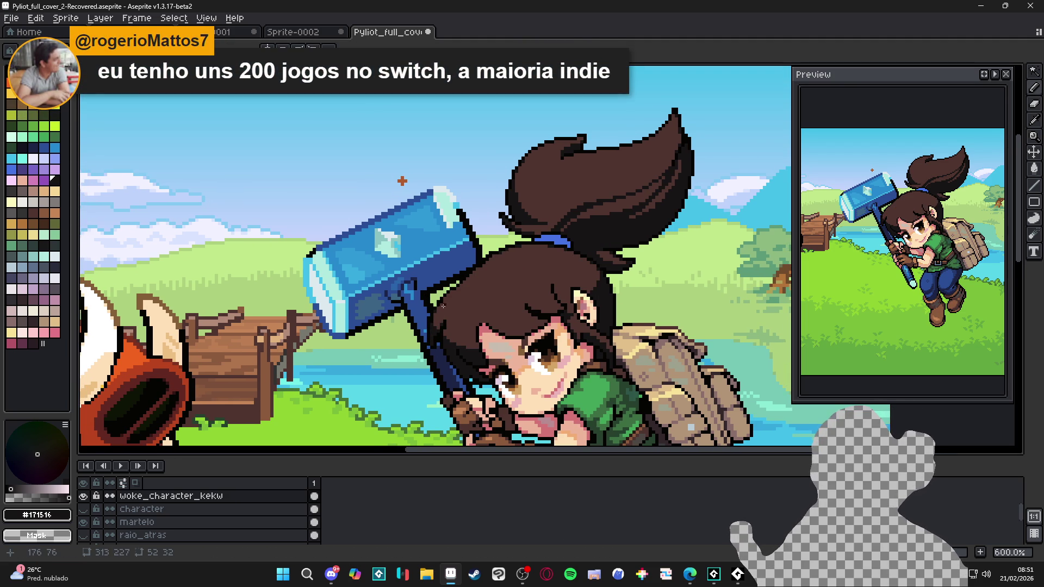
pyautogui.hotkey('ctrl', 's')
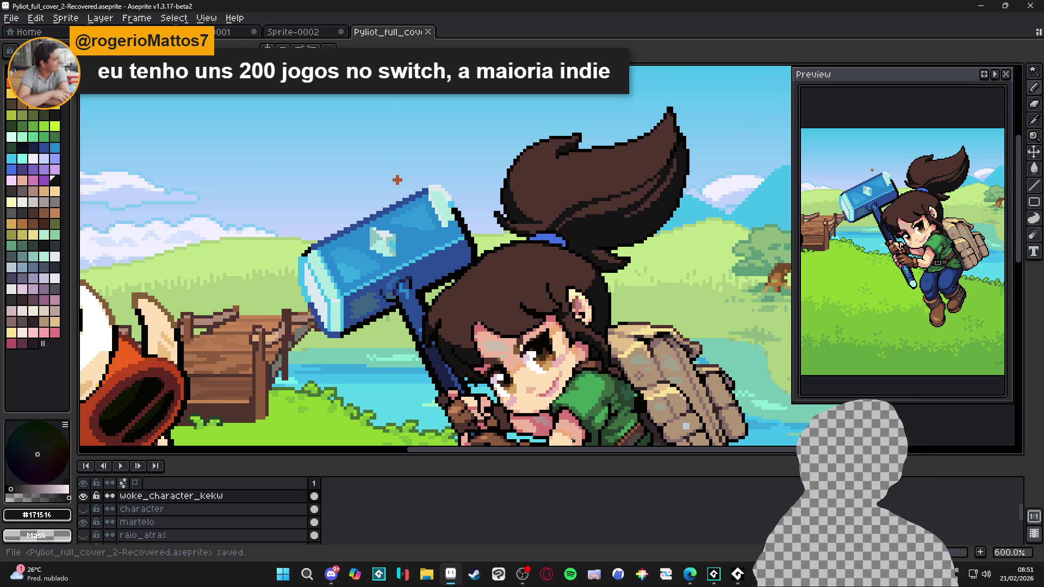
# Step: Touch up two hair pixels with the Pencil in the near-black outline colour
pyautogui.press('b')
pyautogui.click(538, 322)
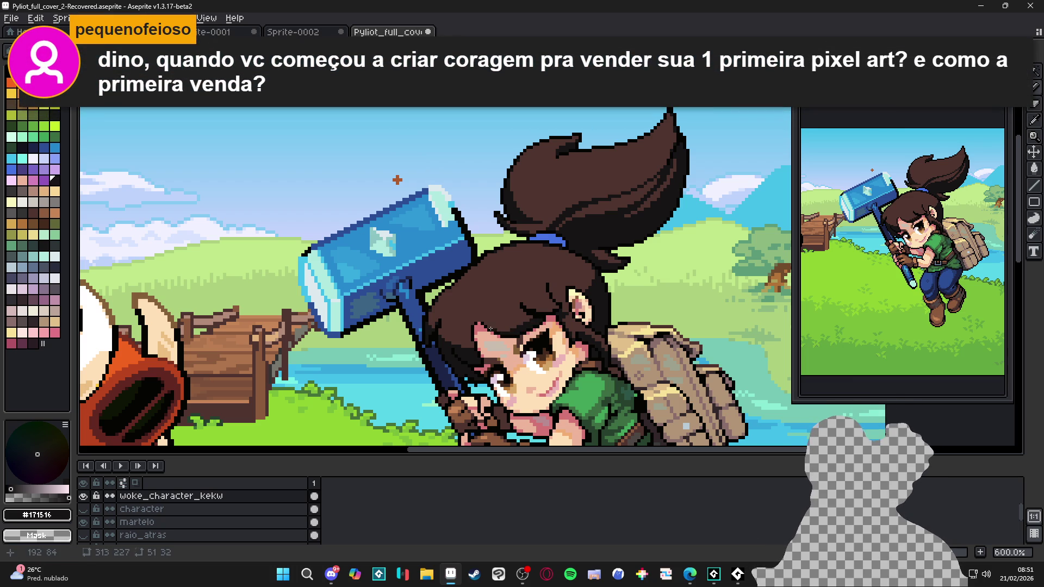
pyautogui.click(530, 316)
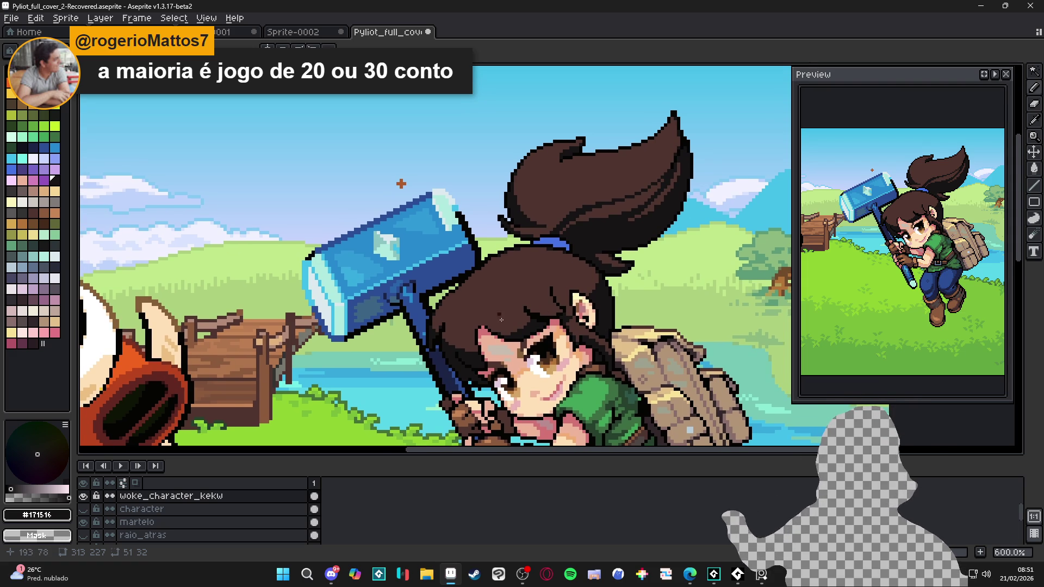
# Step: Clear the trial selection around the head and ready the Pencil with a brown hair swatch
pyautogui.press('m')
pyautogui.moveTo(429, 245); pyautogui.dragTo(601, 354)
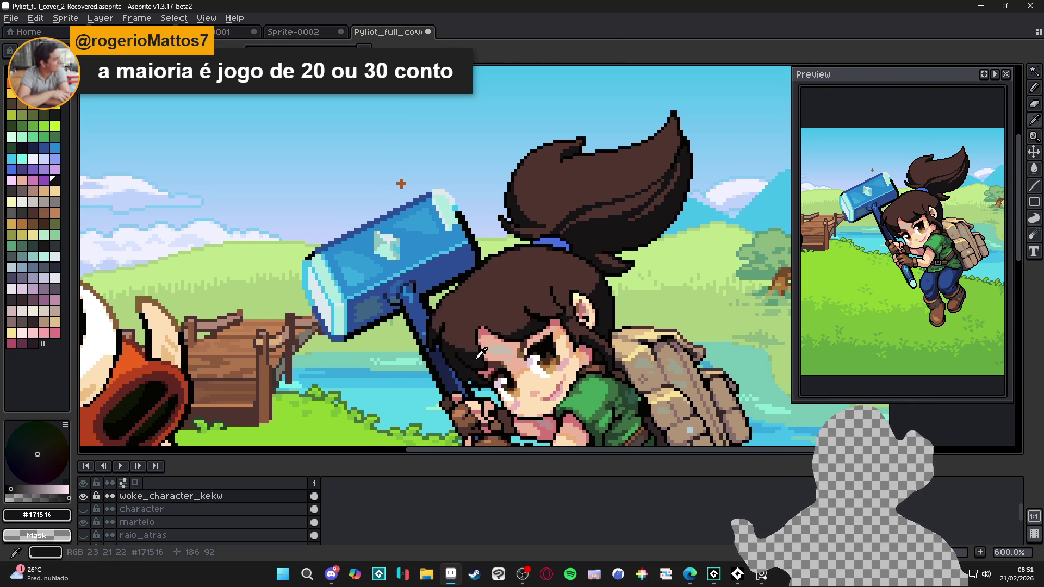
pyautogui.click(478, 354)
pyautogui.hotkey('ctrl', 'z')
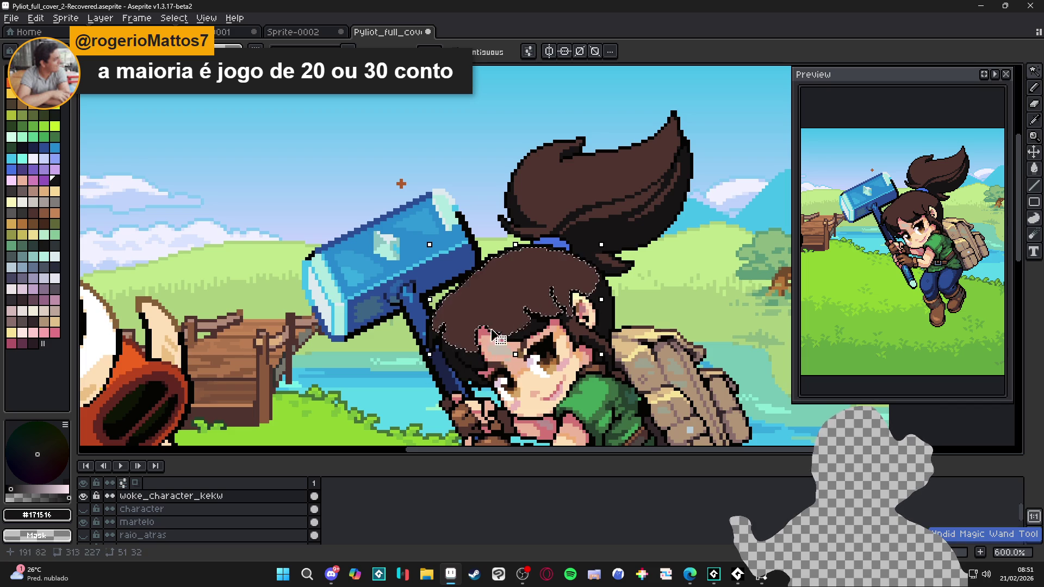
pyautogui.click(31, 210)
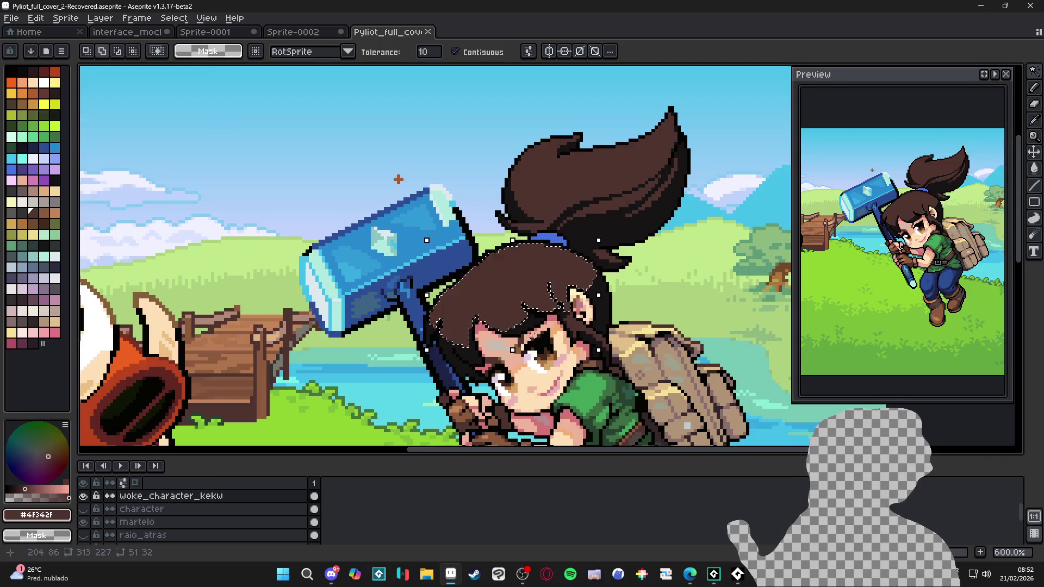
pyautogui.hotkey('ctrl', 'd')
pyautogui.press('b')
pyautogui.click(22, 223)
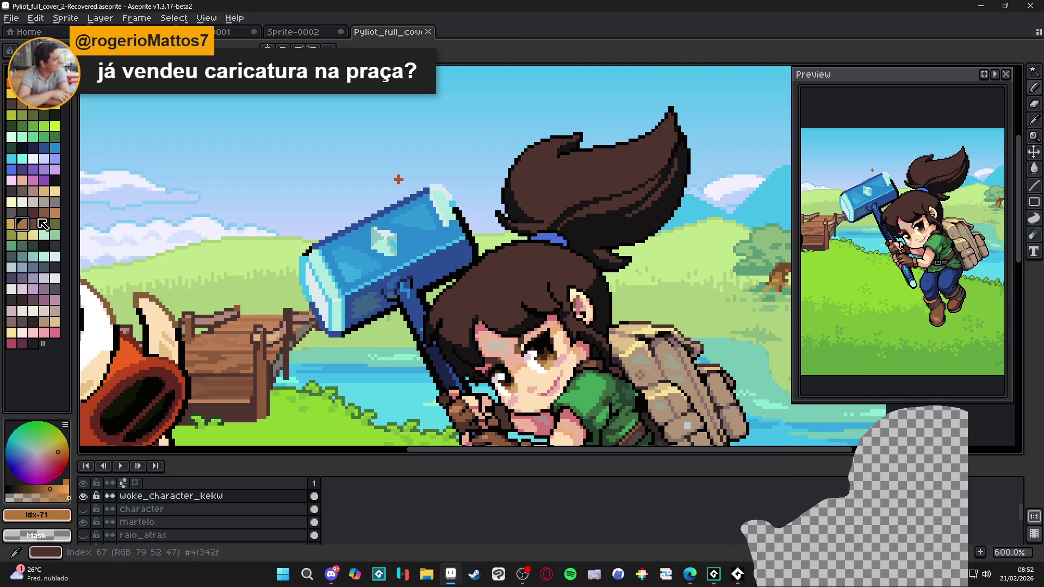
pyautogui.click(479, 361)
pyautogui.hotkey('ctrl', 'z')
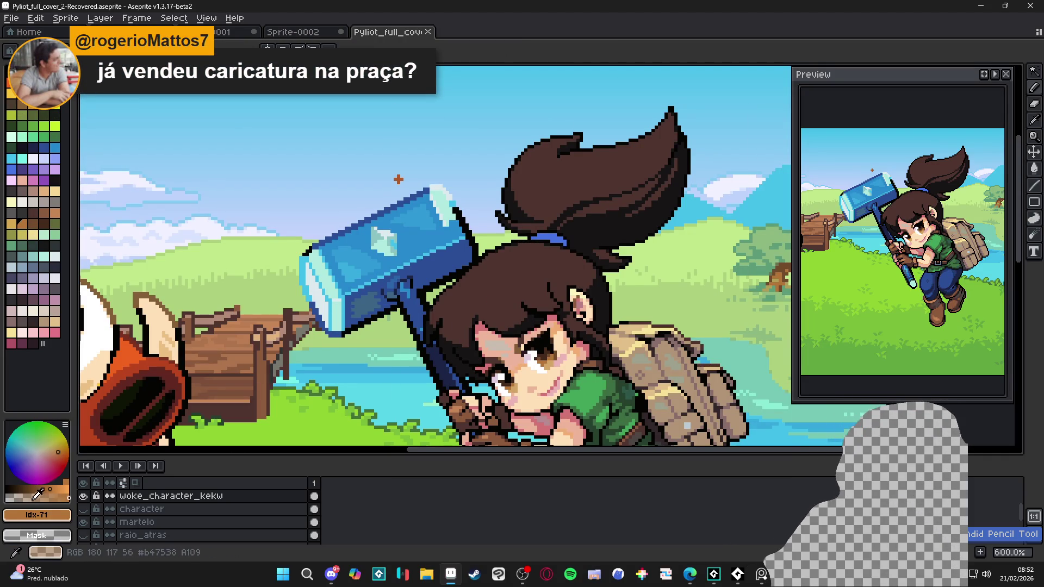
# Step: Draw mid-brown #694531 shading strokes across the fringe and higher on the hair
pyautogui.click(21, 498)
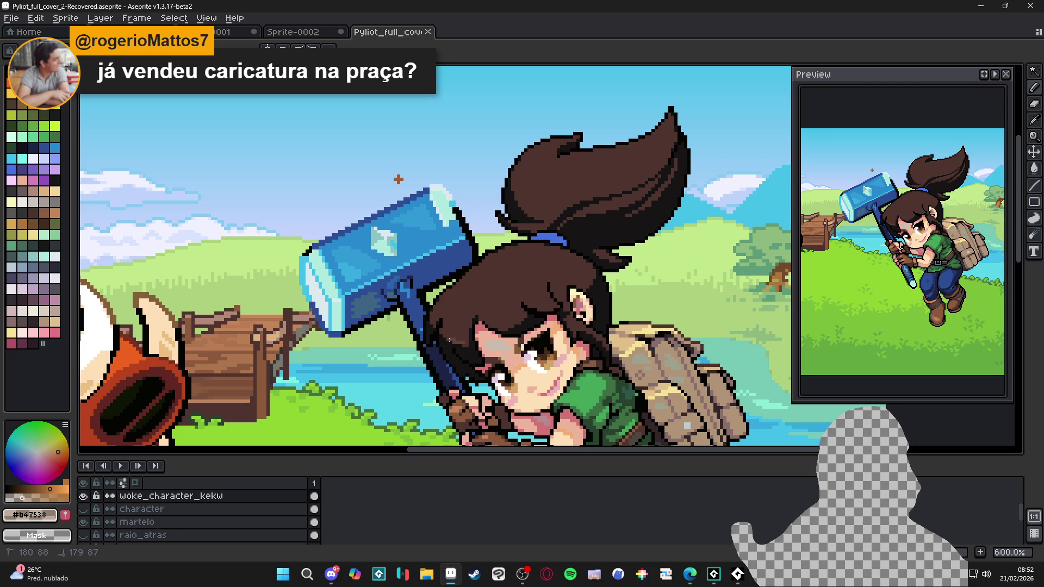
pyautogui.keyDown('alt'); pyautogui.click(465, 344); pyautogui.keyUp('alt')
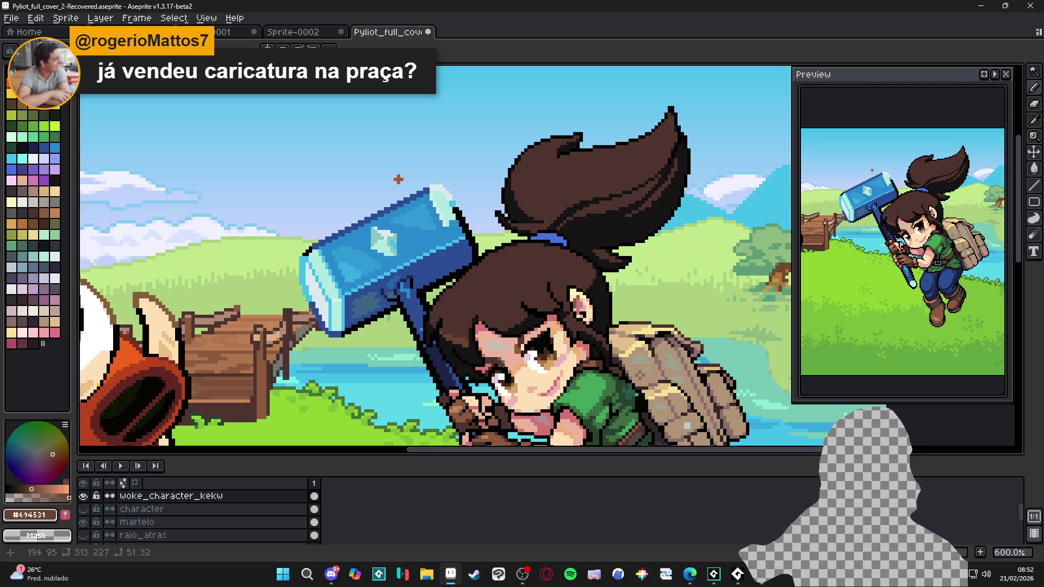
pyautogui.click(501, 328)
pyautogui.moveTo(513, 325); pyautogui.dragTo(525, 319)
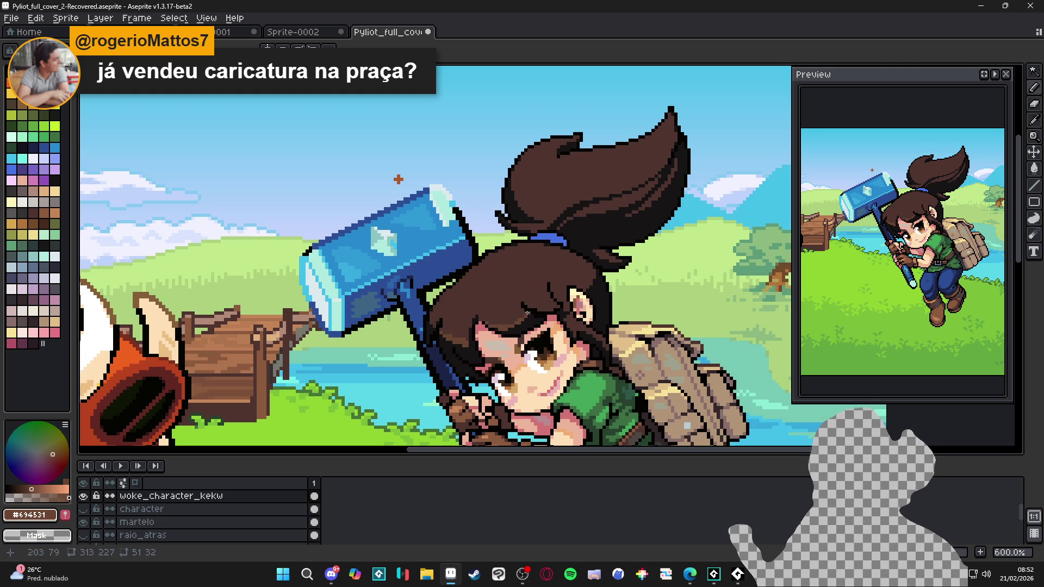
pyautogui.moveTo(546, 311); pyautogui.dragTo(555, 304)
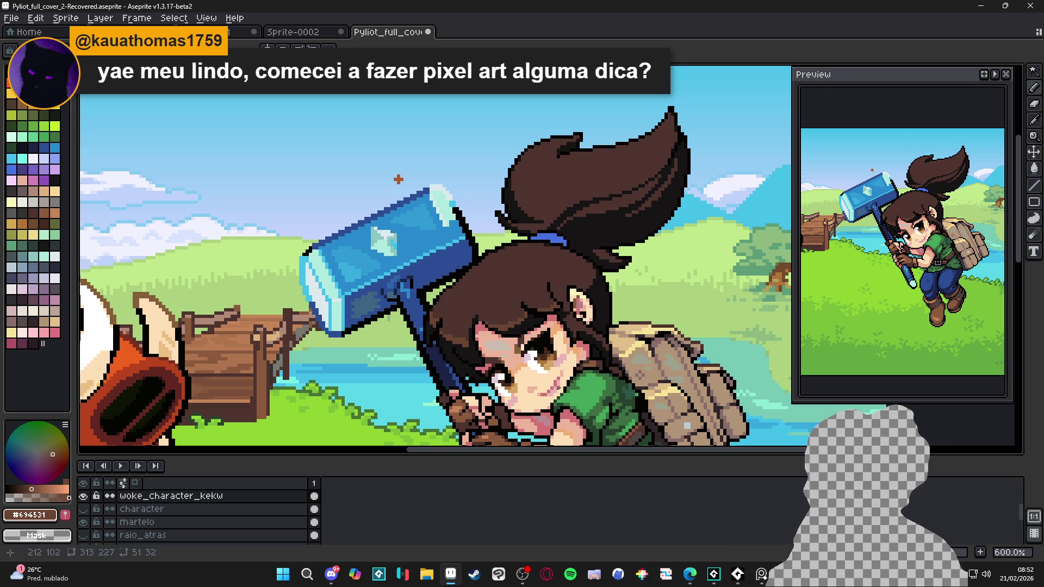
pyautogui.moveTo(589, 282); pyautogui.dragTo(585, 286)
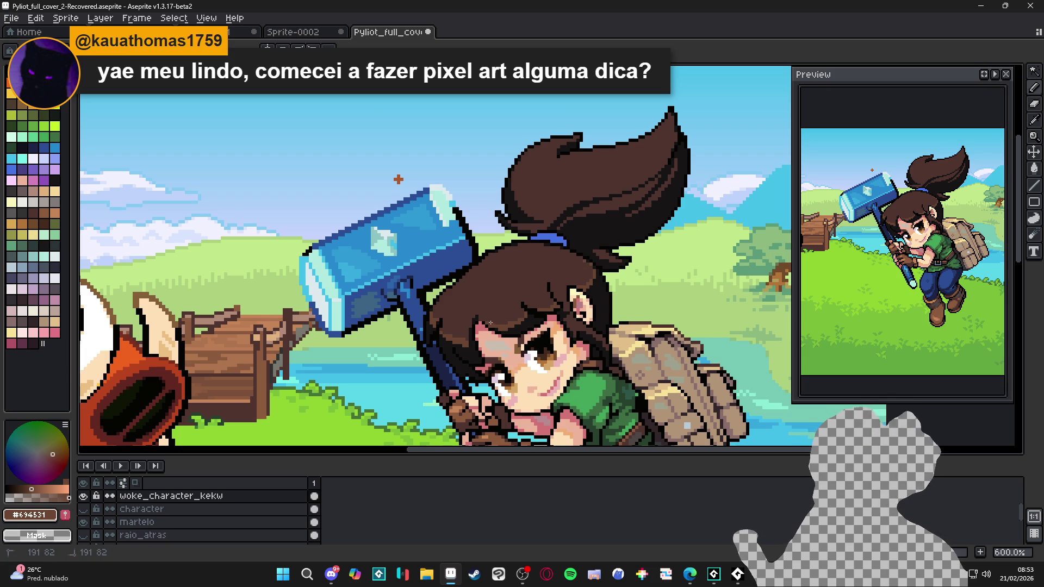
# Step: Save the cover with the new fringe shading
pyautogui.hscroll(1, 620, 390)
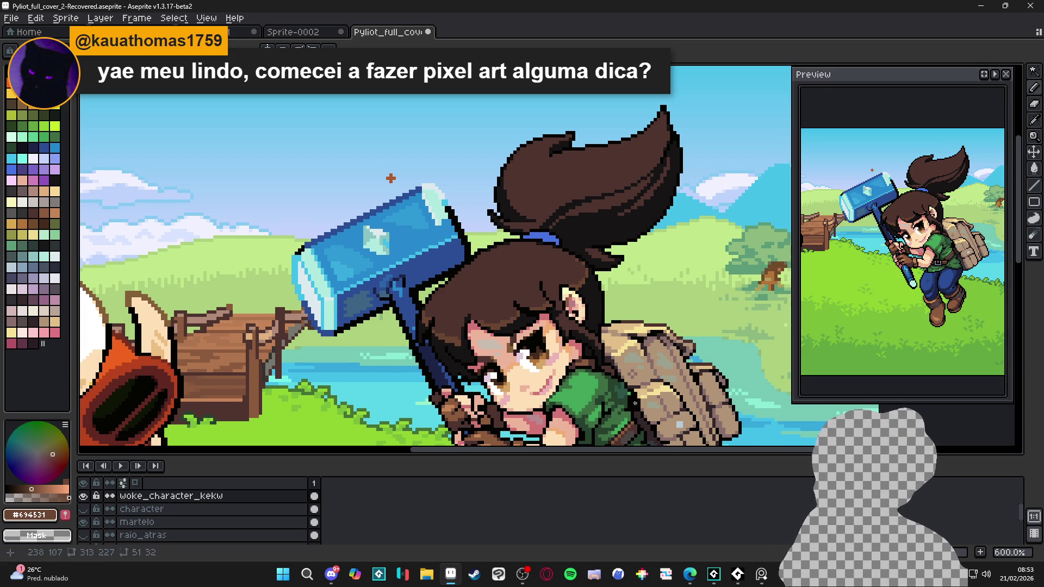
pyautogui.scroll(3, 634, 406)
pyautogui.hotkey('ctrl', 's')
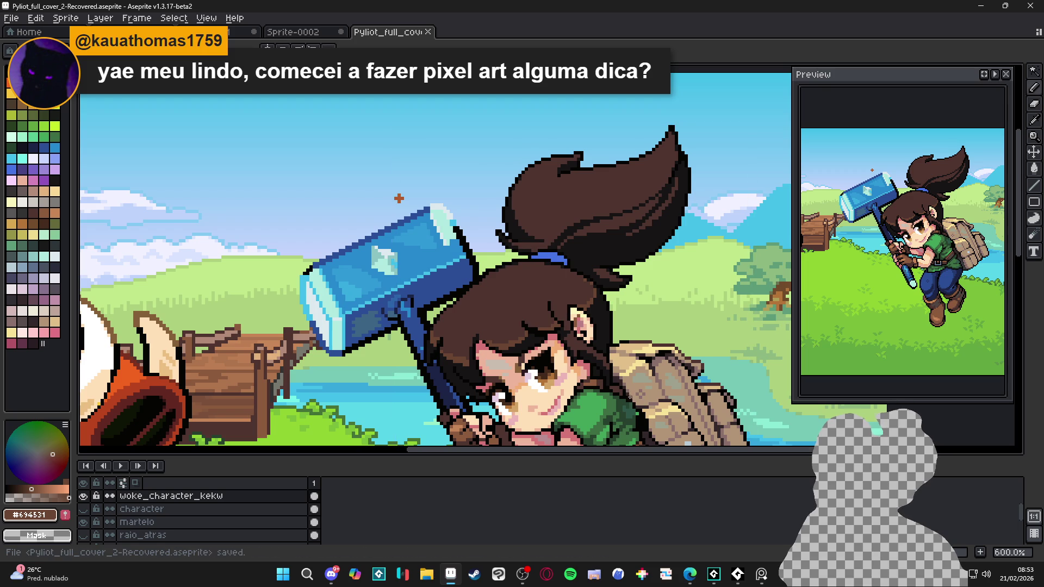
# Step: Save the cover and sample the light sky blue from the background
pyautogui.scroll(1, 616, 393)
pyautogui.scroll(-2, 653, 325)
pyautogui.hotkey('ctrl', 's')
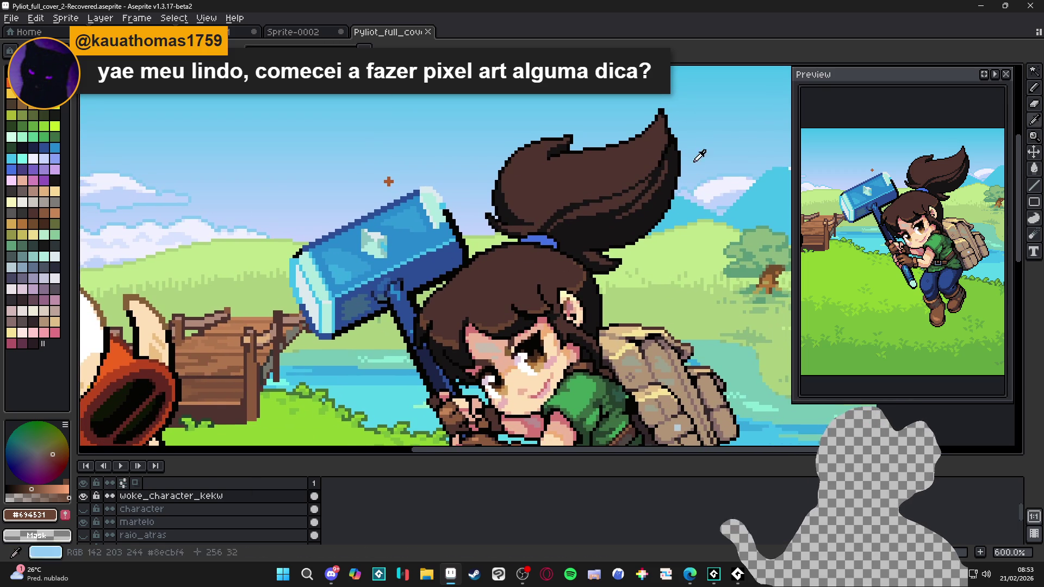
pyautogui.keyDown('alt'); pyautogui.click(687, 167); pyautogui.keyUp('alt')
pyautogui.scroll(-1, 380, 272)
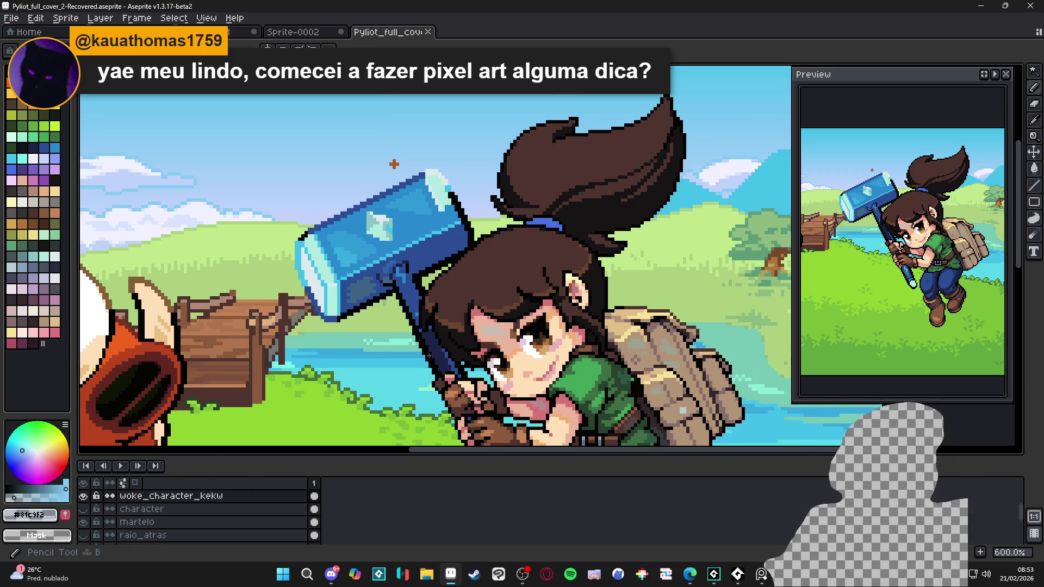
pyautogui.scroll(1, 544, 400)
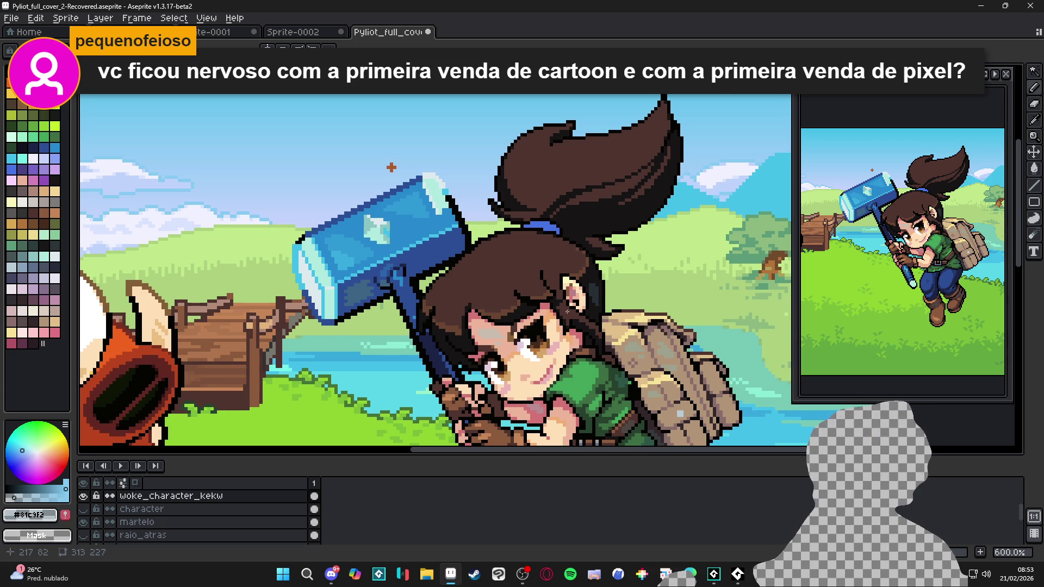
pyautogui.scroll(4, 629, 369)
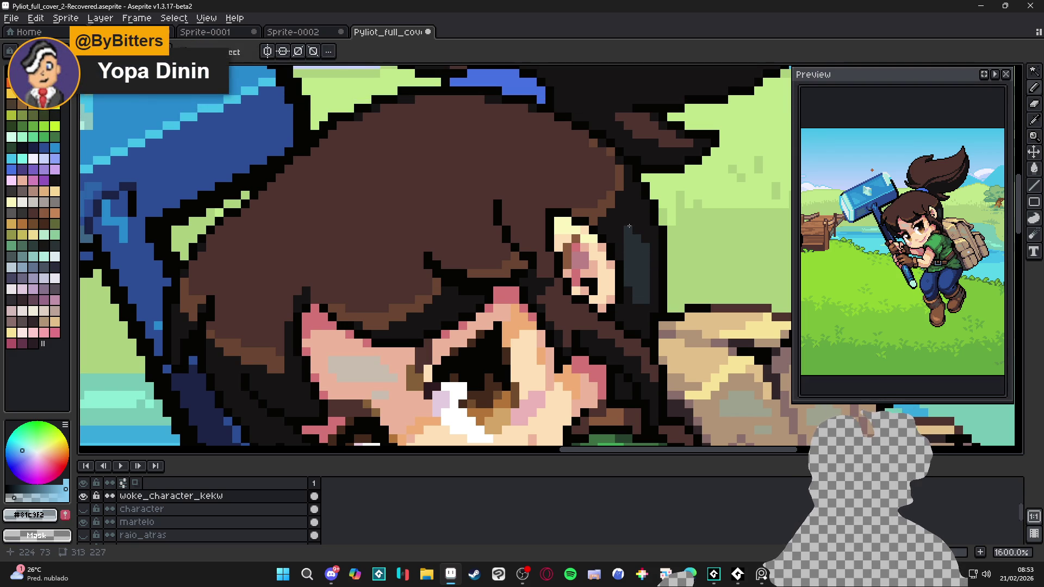
# Step: Undo the last hair pencil stroke and sample near-black and dark slate #262F35 from the hair
pyautogui.hotkey('ctrl', 'z')
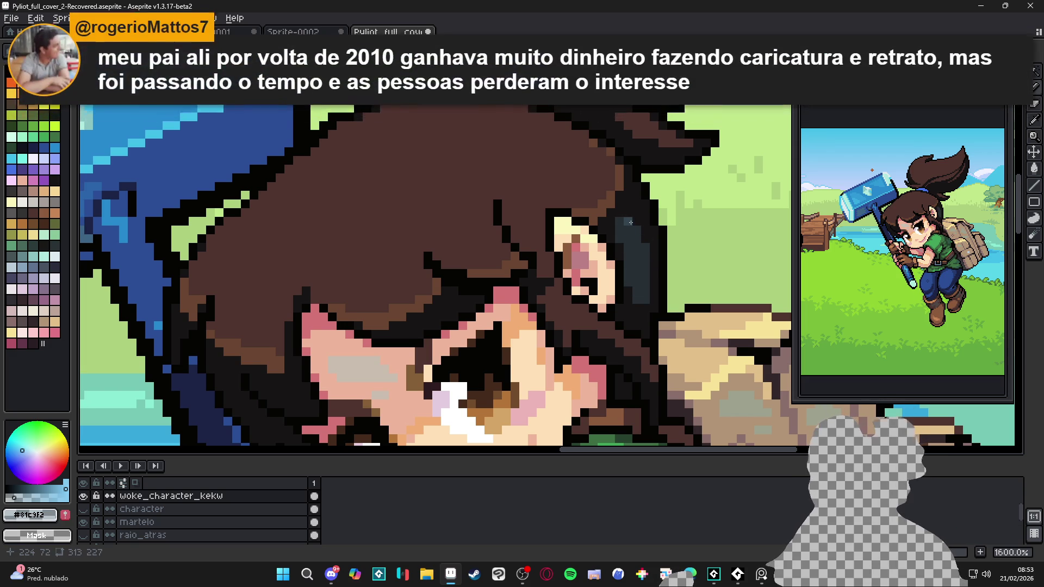
pyautogui.keyDown('alt'); pyautogui.click(617, 242); pyautogui.keyUp('alt')
pyautogui.keyDown('alt'); pyautogui.click(625, 241); pyautogui.keyUp('alt')
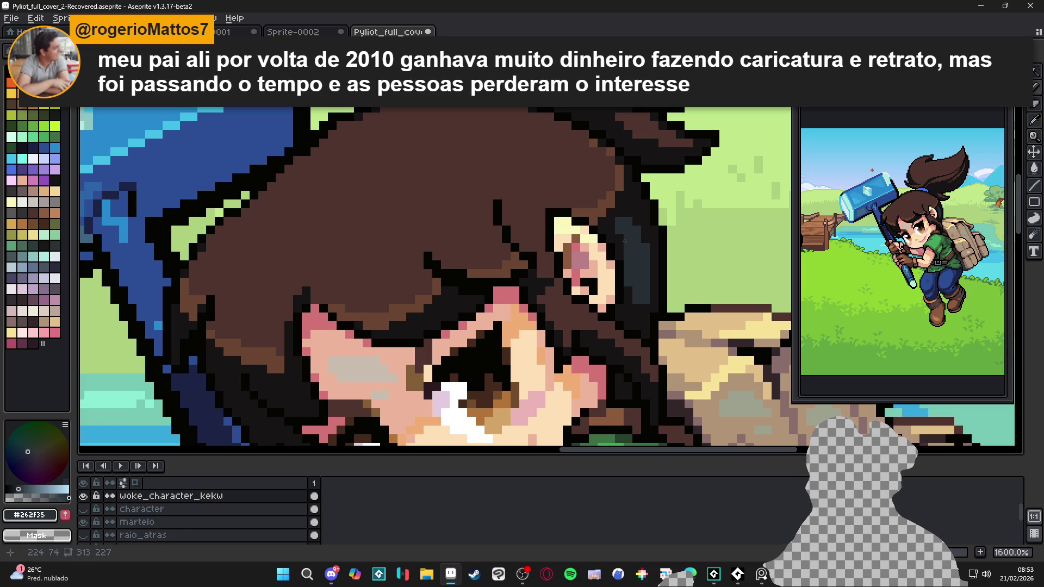
pyautogui.scroll(-4, 641, 250)
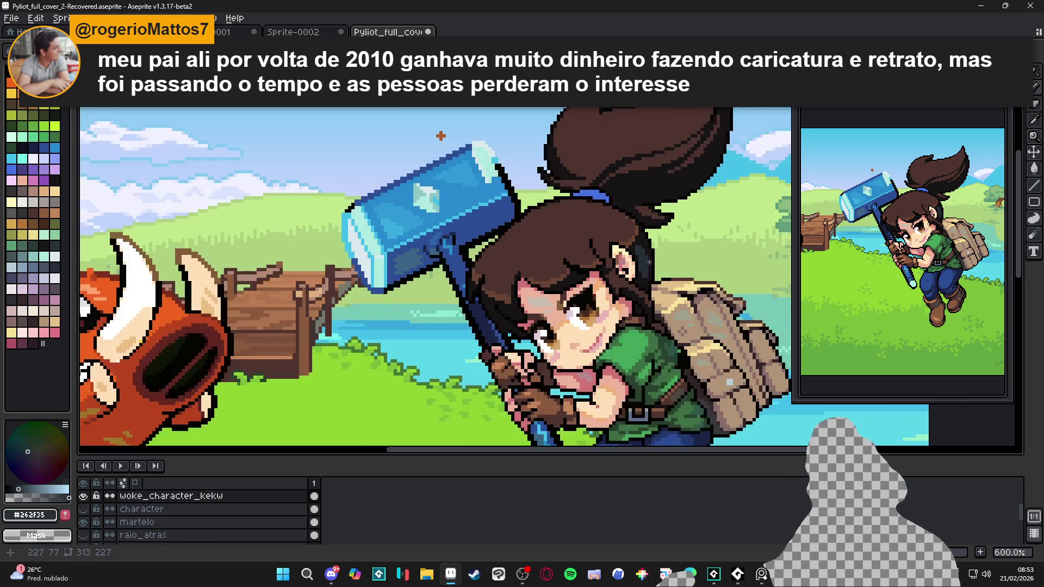
pyautogui.scroll(4, 639, 251)
# Step: Resample the near-black outline colour and swap back to dark slate #262F35 as active colour
pyautogui.keyDown('alt'); pyautogui.click(636, 251); pyautogui.keyUp('alt')
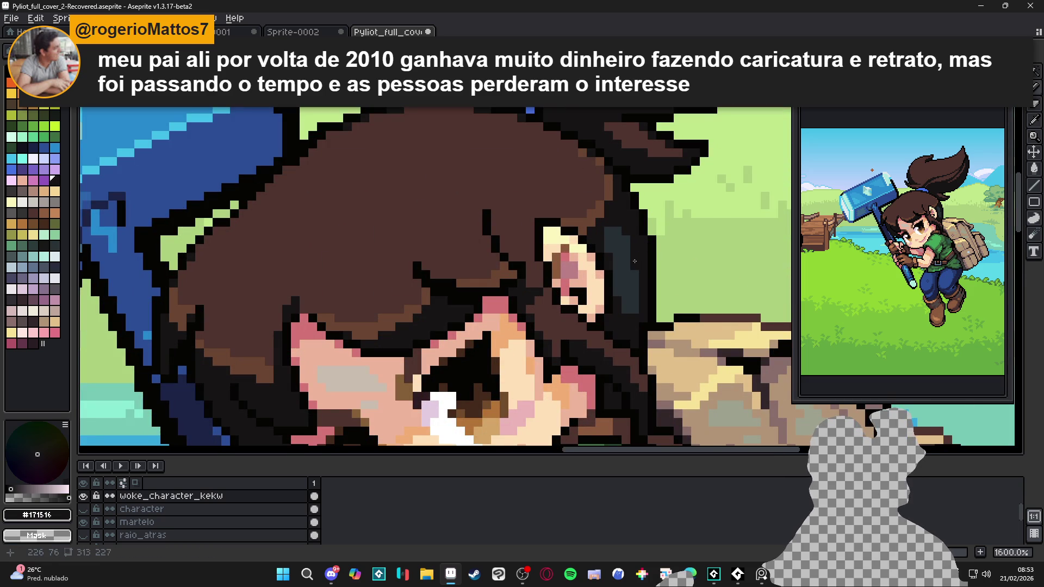
pyautogui.scroll(-3, 426, 159)
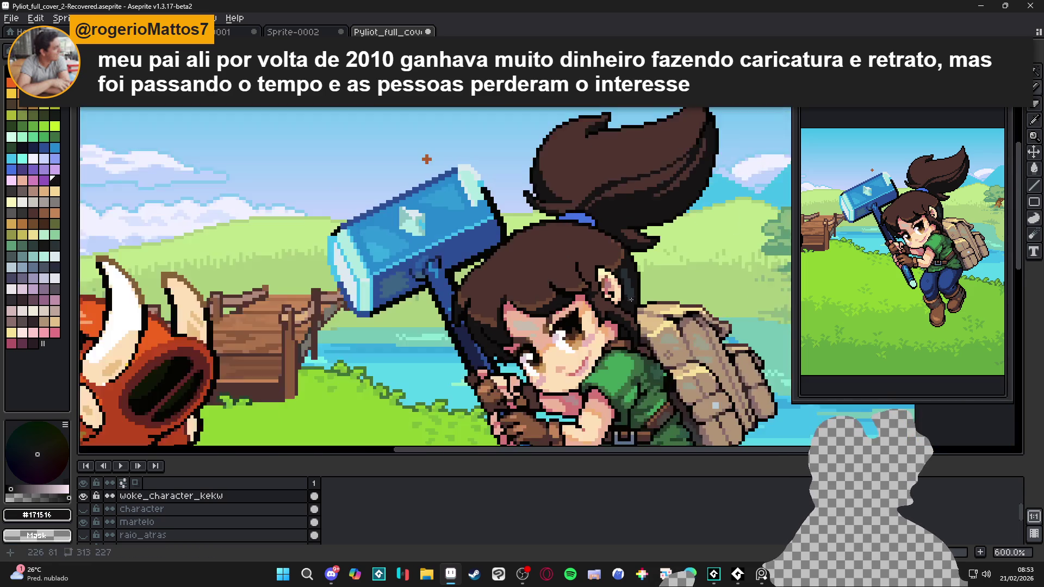
pyautogui.scroll(2, 427, 159)
pyautogui.scroll(-1, 410, 184)
pyautogui.press('x')
pyautogui.moveTo(410, 184); pyautogui.dragTo(410, 159)
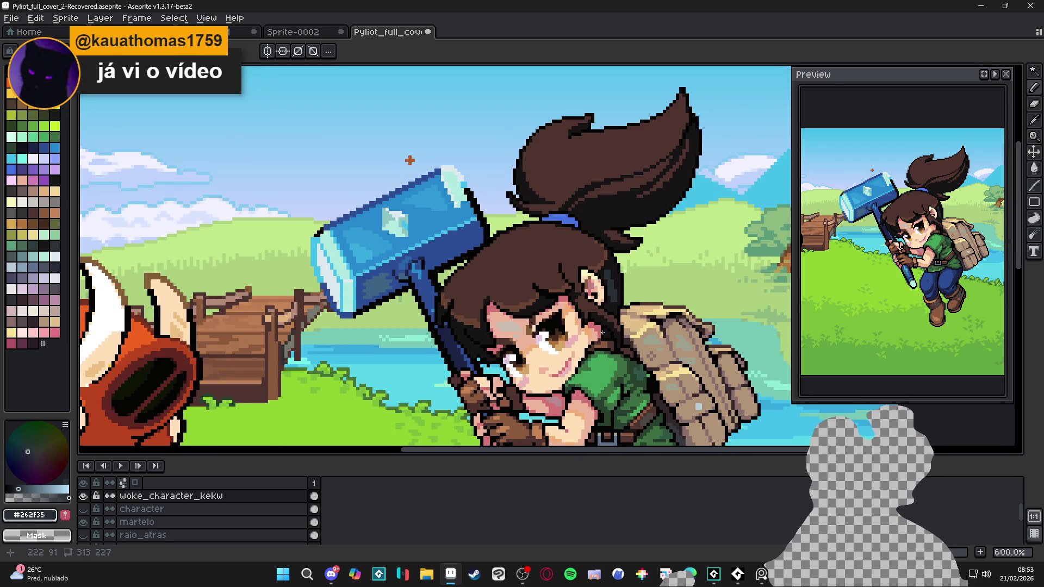
pyautogui.scroll(5, 605, 332)
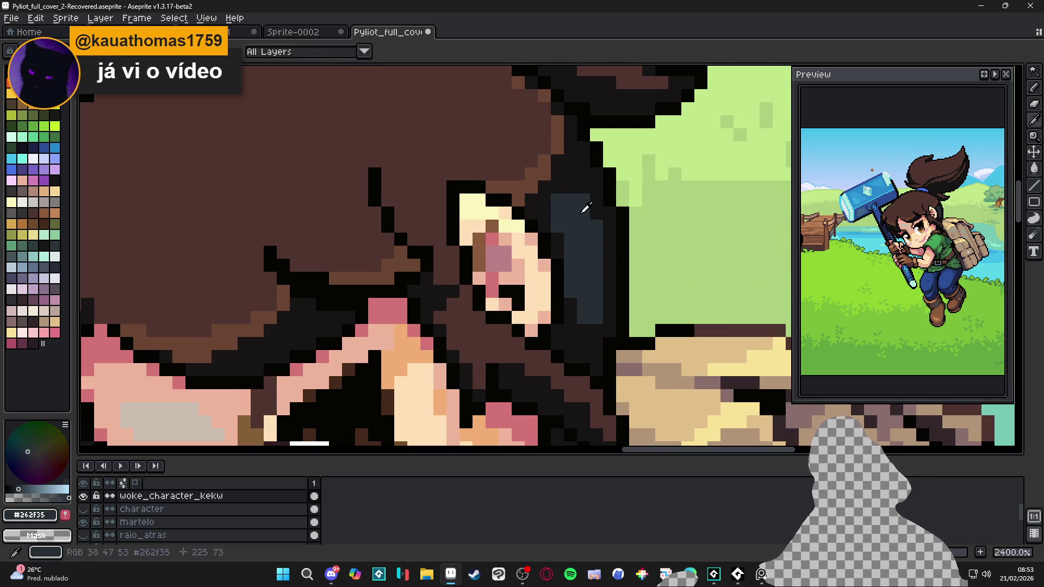
# Step: Paint a dark slate pixel behind the ear and darken surrounding blue-grey hair pixels to near-black
pyautogui.click(567, 187)
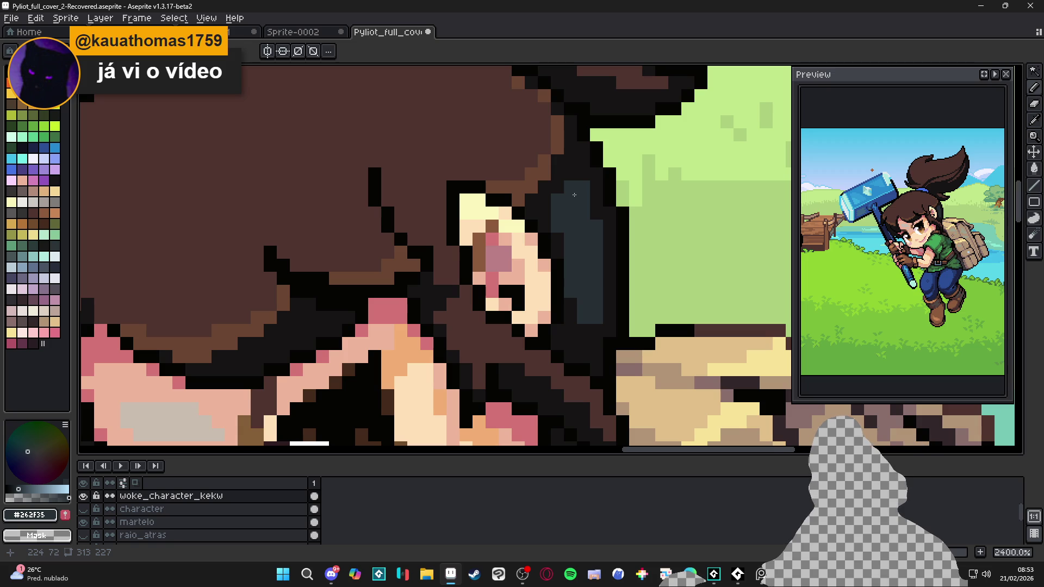
pyautogui.hscroll(-1, 571, 197)
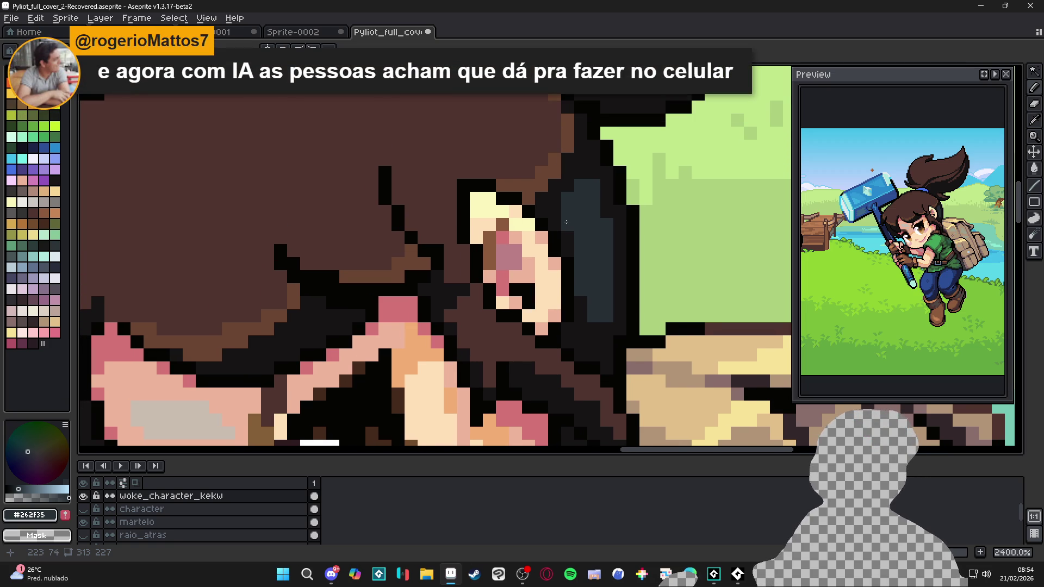
pyautogui.scroll(1, 563, 210)
pyautogui.keyDown('alt'); pyautogui.click(551, 196); pyautogui.keyUp('alt')
pyautogui.click(568, 193)
pyautogui.click(586, 176)
pyautogui.click(603, 176)
pyautogui.click(586, 197)
pyautogui.click(603, 193)
pyautogui.click(603, 211)
pyautogui.click(568, 229)
pyautogui.click(568, 211)
pyautogui.click(585, 211)
pyautogui.click(603, 228)
pyautogui.click(586, 246)
# Step: Restore a few blue-grey pixels, draw a dark slate shading line across the hair, and save
pyautogui.keyDown('alt'); pyautogui.click(601, 240); pyautogui.keyUp('alt')
pyautogui.click(568, 228)
pyautogui.click(586, 212)
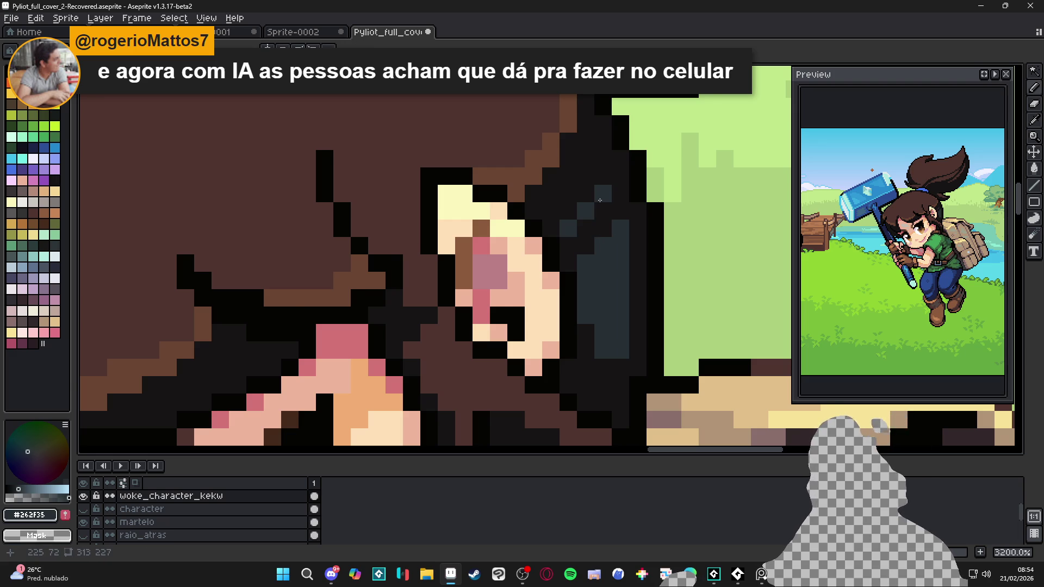
pyautogui.scroll(-3, 600, 200)
pyautogui.scroll(1, 512, 255)
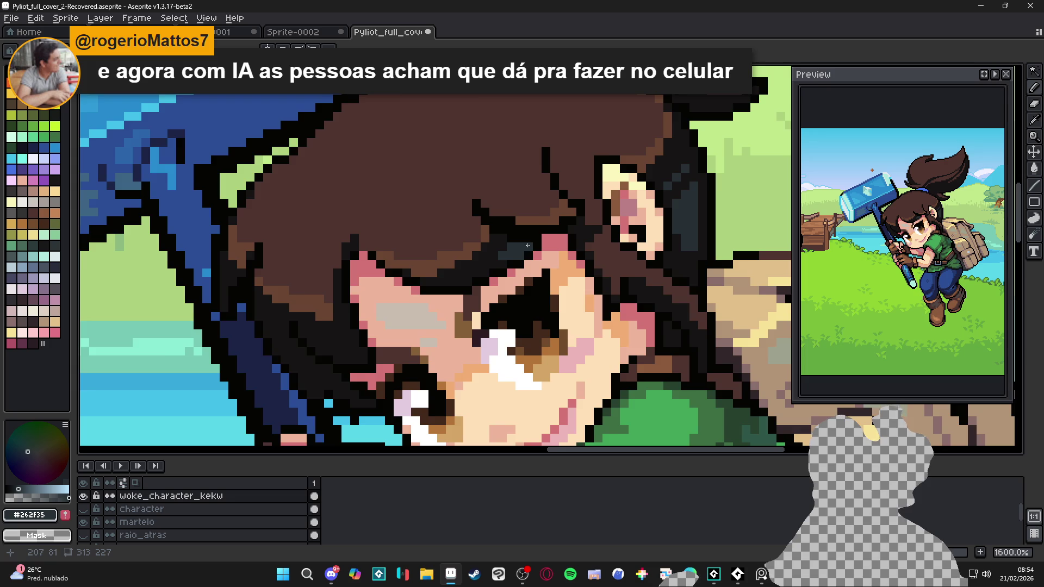
pyautogui.scroll(-2, 527, 245)
pyautogui.moveTo(466, 295); pyautogui.dragTo(507, 289)
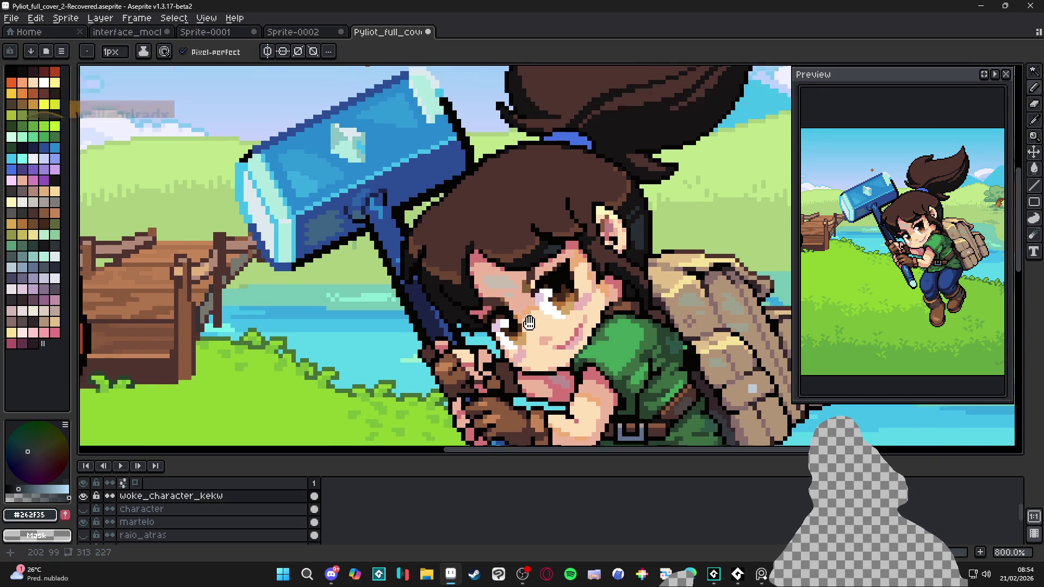
pyautogui.scroll(-2, 542, 327)
pyautogui.scroll(5, 612, 234)
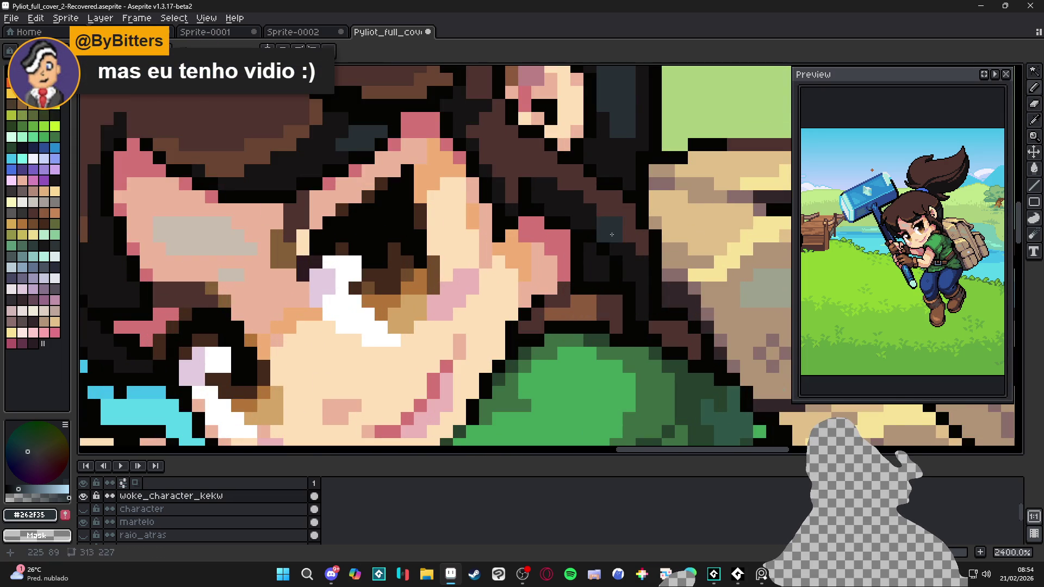
pyautogui.moveTo(612, 234); pyautogui.dragTo(593, 222)
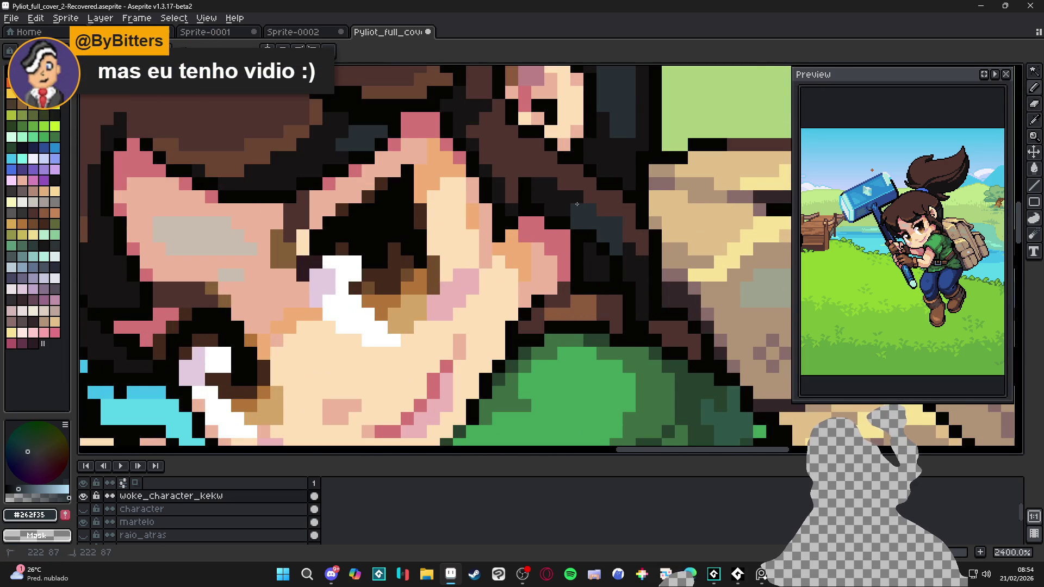
pyautogui.scroll(-4, 573, 306)
pyautogui.hotkey('ctrl', 's')
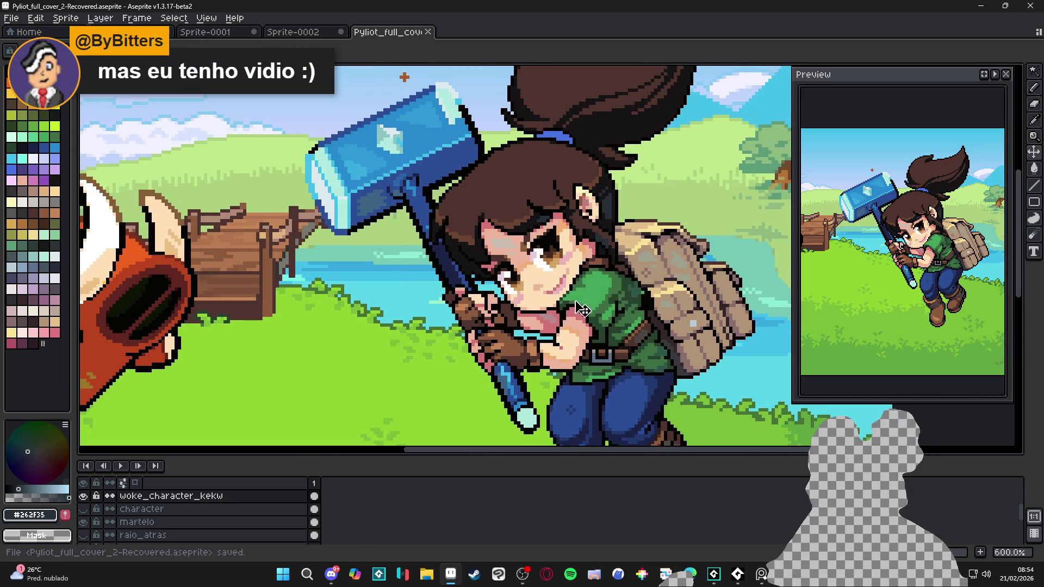
# Step: Add dark pixels near the eye and in the fringe, saving the cover after each
pyautogui.scroll(3, 519, 272)
pyautogui.scroll(1, 519, 271)
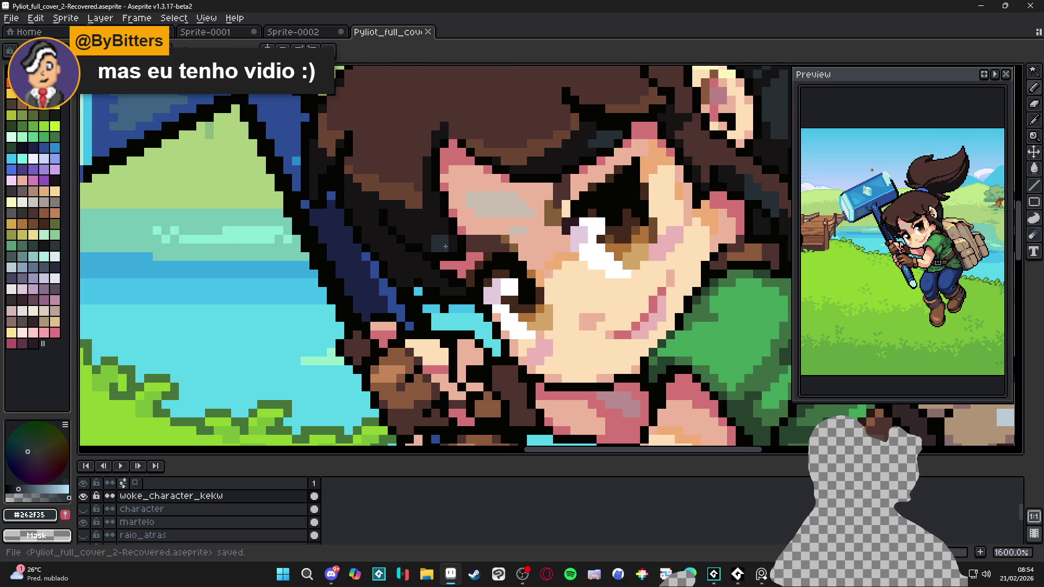
pyautogui.click(432, 241)
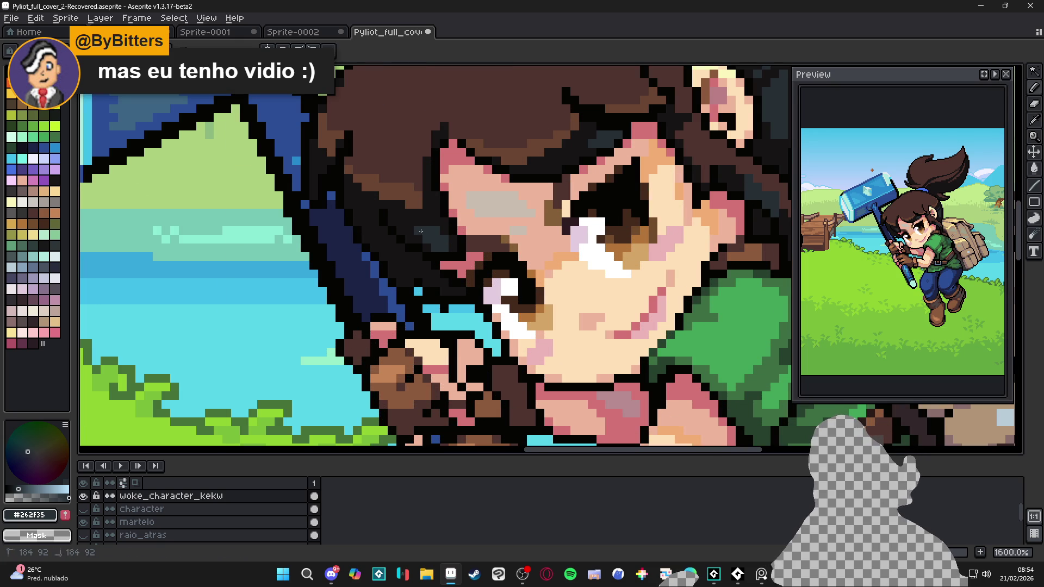
pyautogui.hotkey('ctrl', 's')
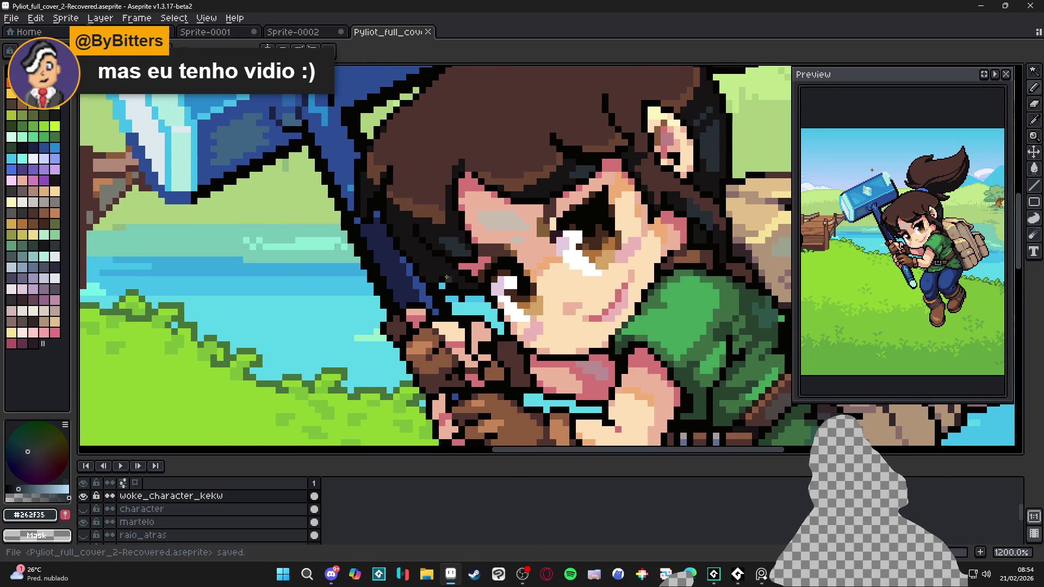
pyautogui.scroll(1, 484, 289)
pyautogui.click(468, 278)
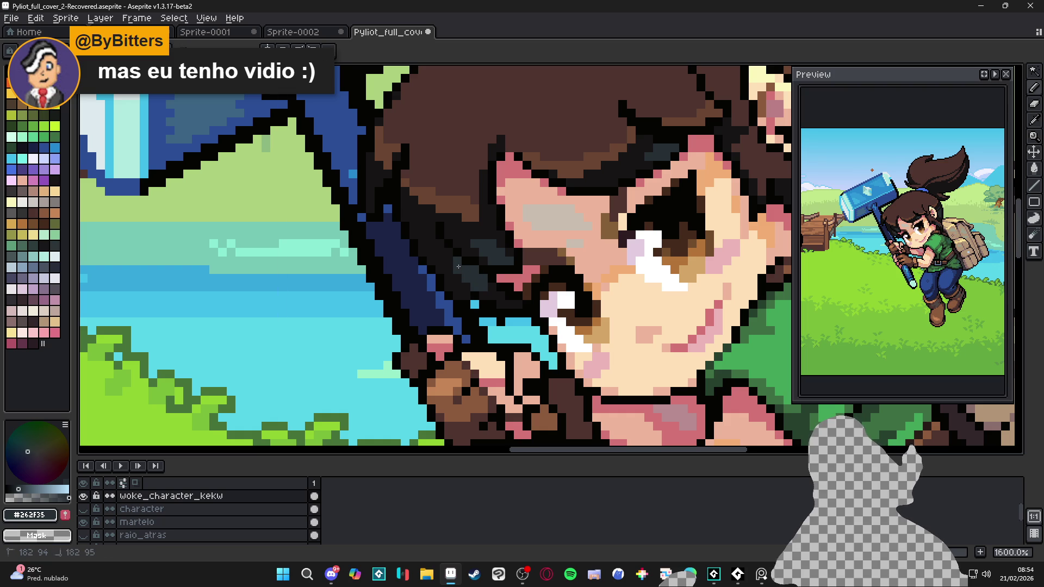
pyautogui.moveTo(508, 292); pyautogui.dragTo(473, 278)
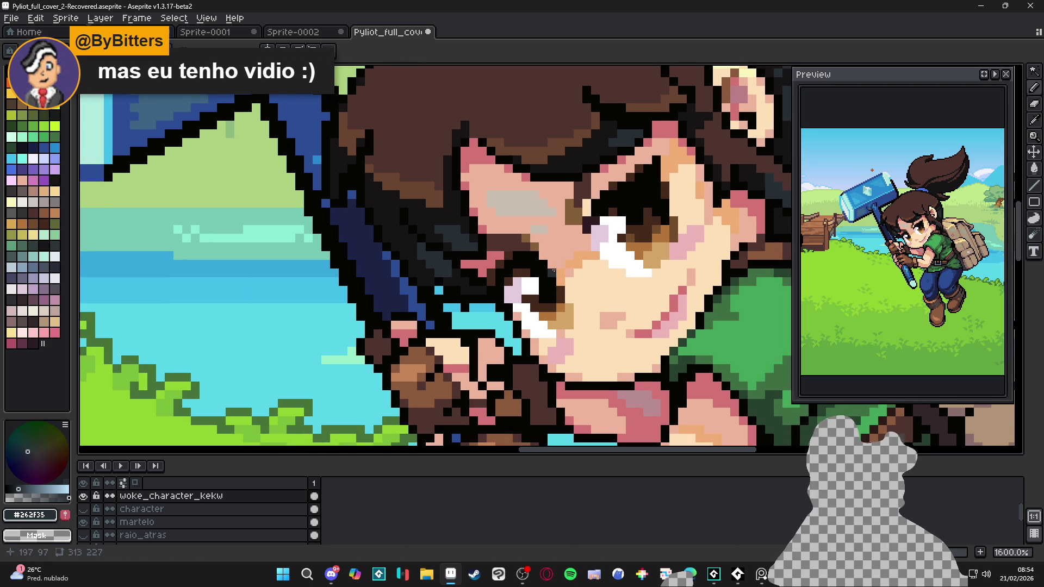
pyautogui.scroll(-2, 473, 277)
pyautogui.hotkey('ctrl', 's')
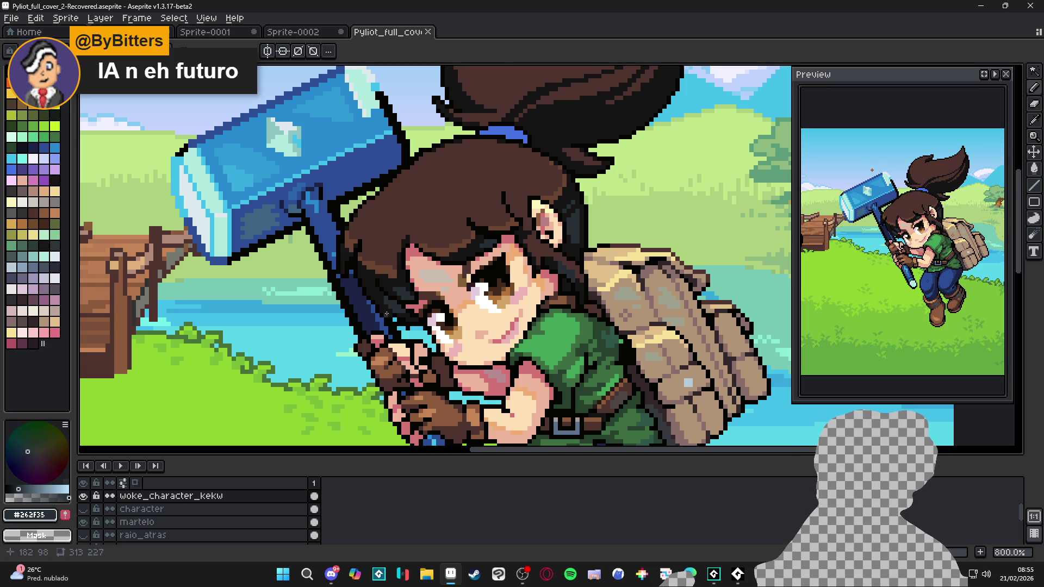
# Step: Zoom into the fringe, sample near-black and dark slate from the hair, and save
pyautogui.scroll(3, 387, 315)
pyautogui.scroll(-3, 380, 303)
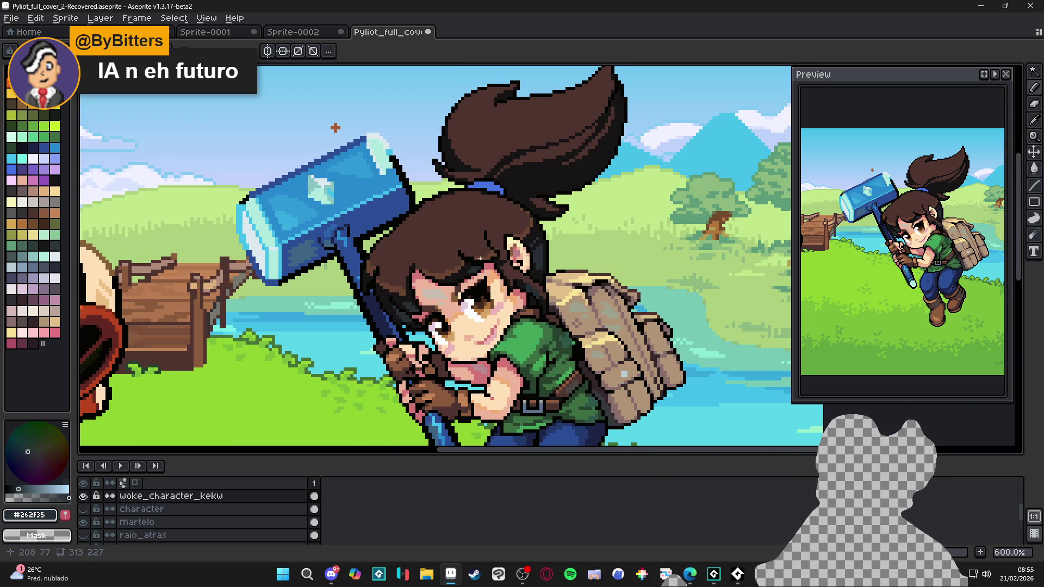
pyautogui.scroll(4, 478, 269)
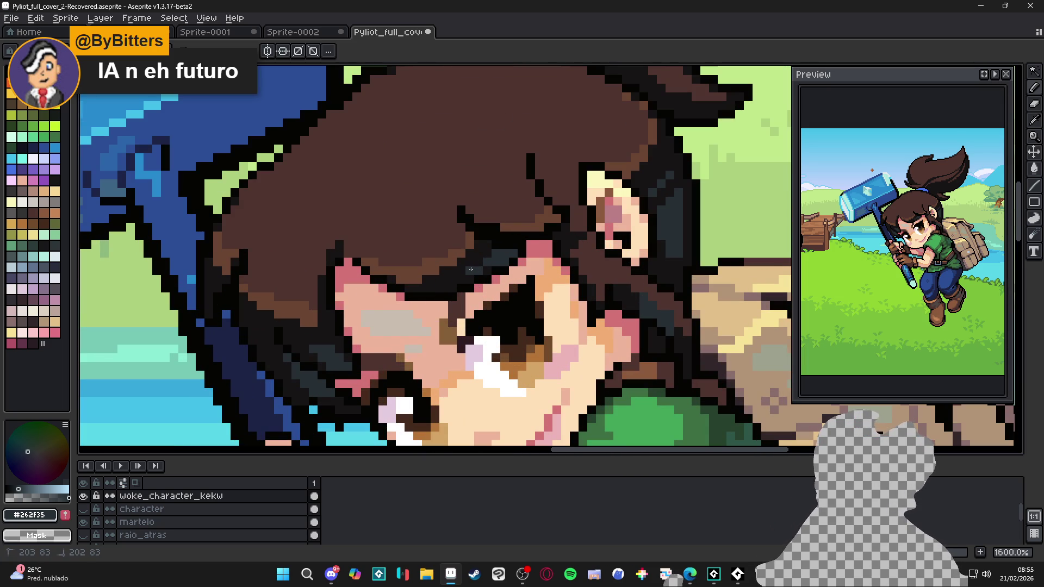
pyautogui.scroll(-2, 526, 327)
pyautogui.scroll(1, 526, 328)
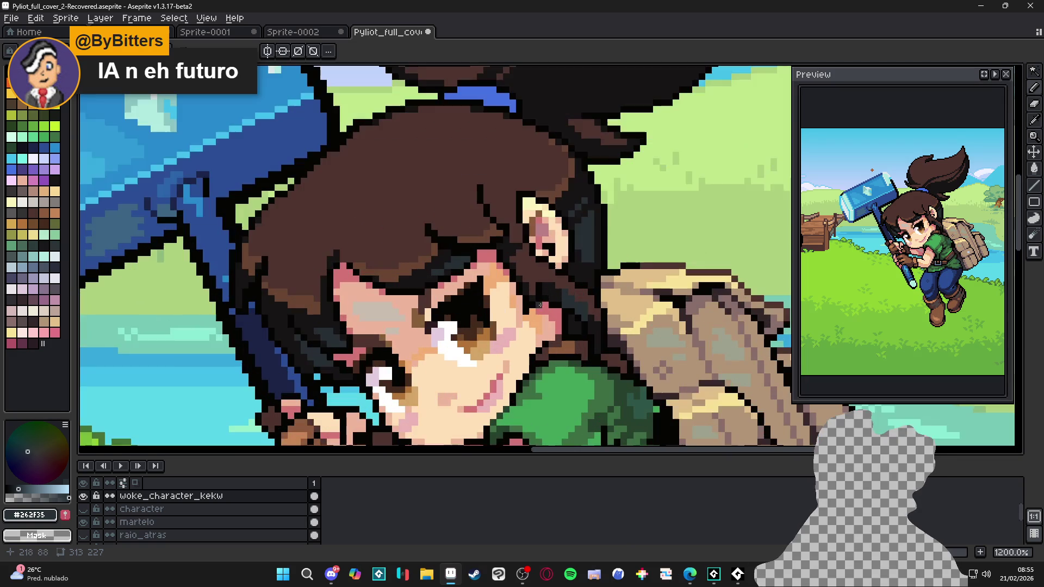
pyautogui.scroll(-3, 571, 318)
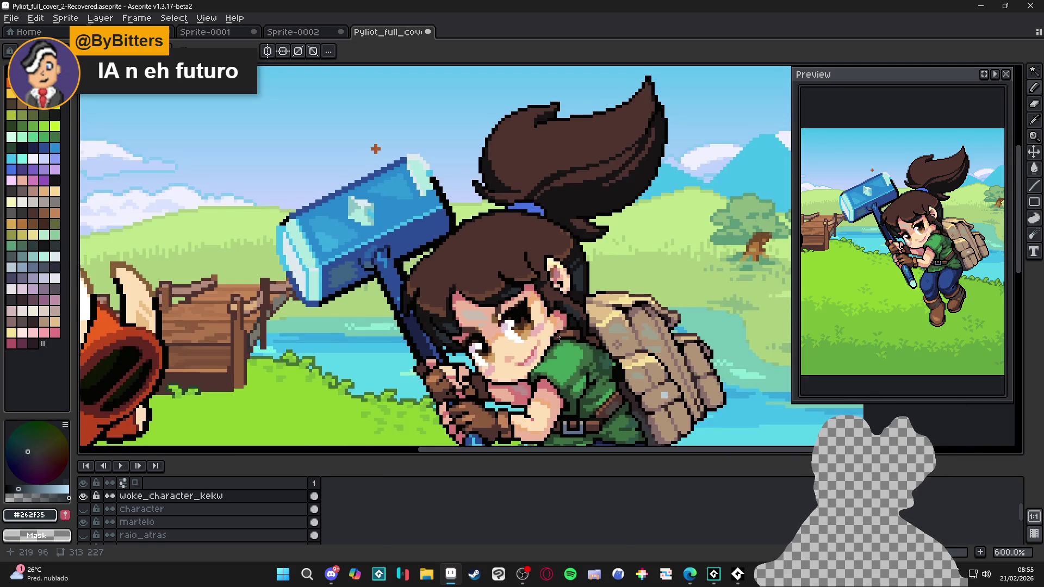
pyautogui.scroll(3, 438, 308)
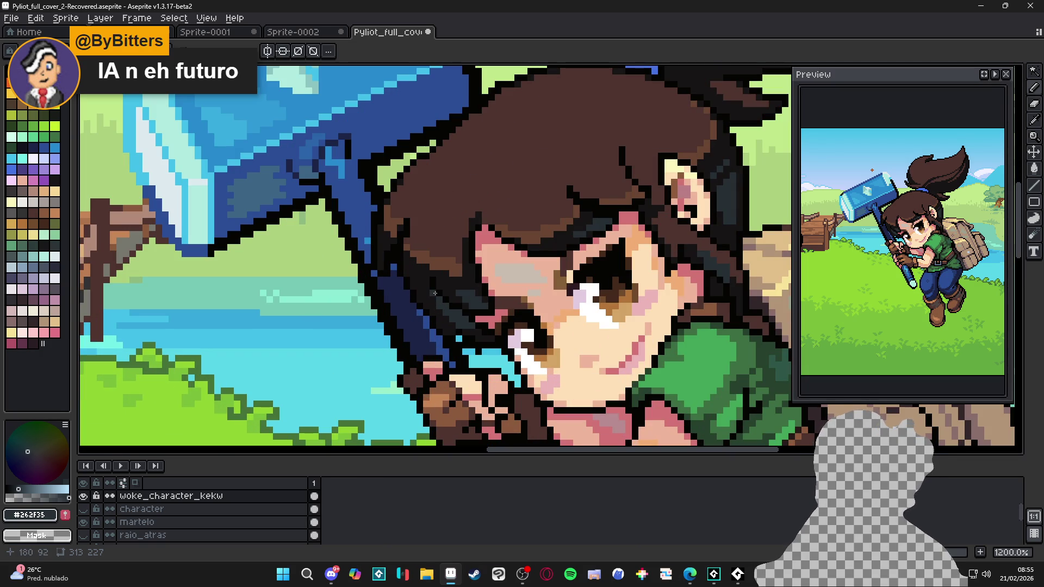
pyautogui.keyDown('alt'); pyautogui.click(454, 326); pyautogui.keyUp('alt')
pyautogui.scroll(-5, 461, 328)
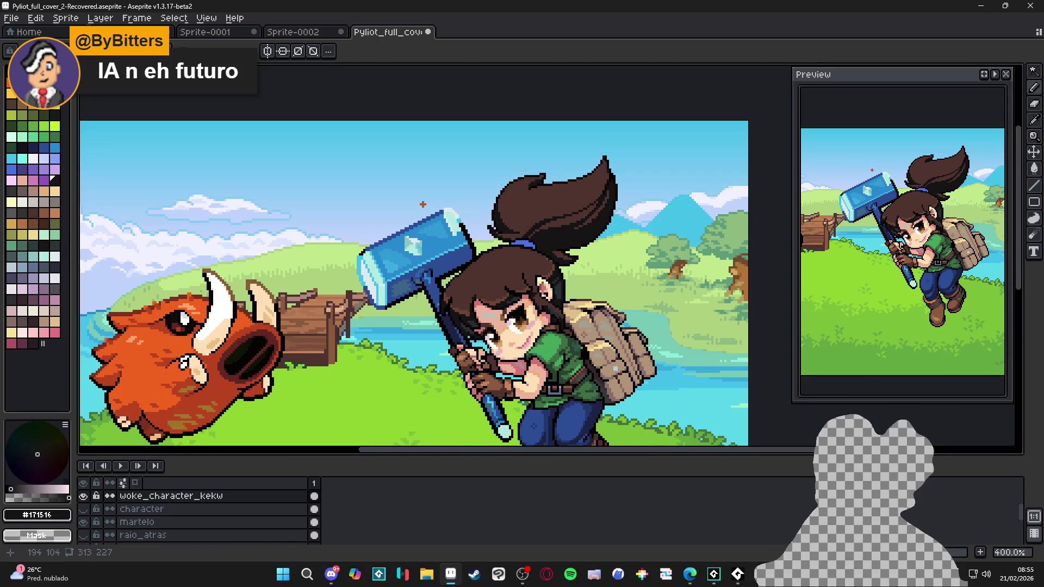
pyautogui.hotkey('ctrl', 's')
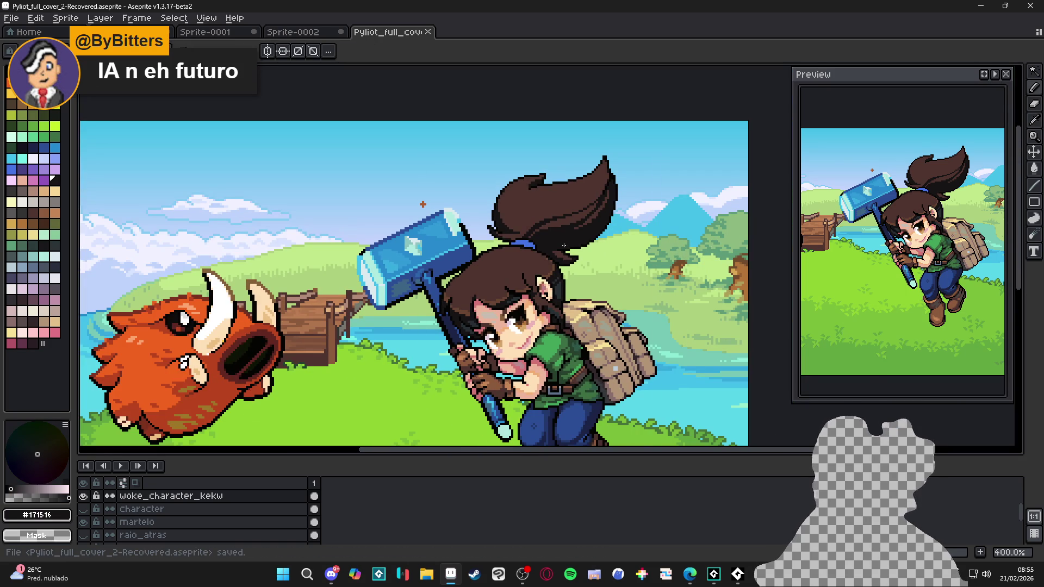
pyautogui.scroll(3, 471, 294)
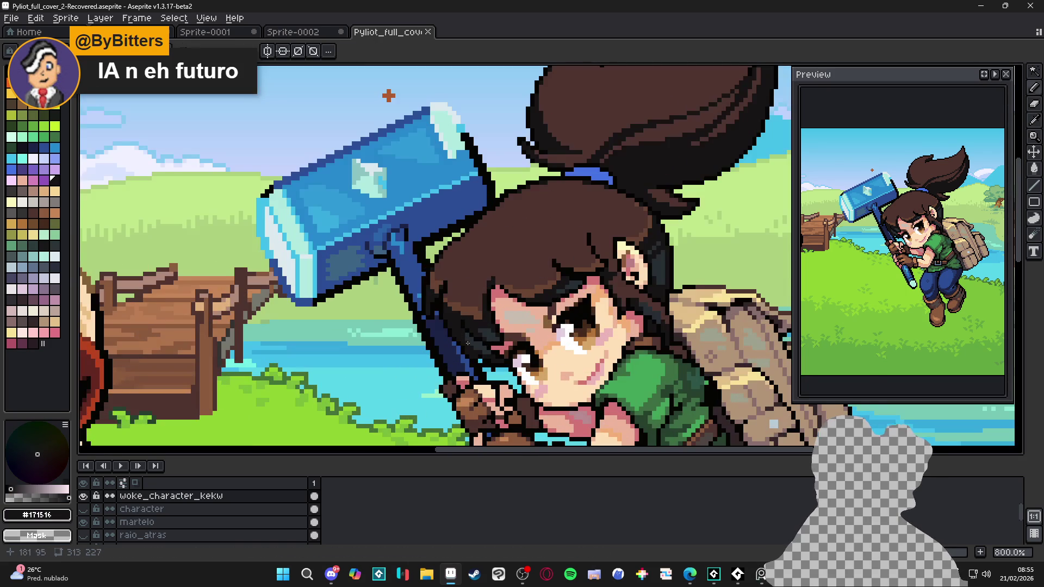
pyautogui.keyDown('alt'); pyautogui.click(476, 337); pyautogui.keyUp('alt')
# Step: Switch to the Rectangular Marquee (M) and recentre the view on the character
pyautogui.press('m')
pyautogui.scroll(3, 456, 329)
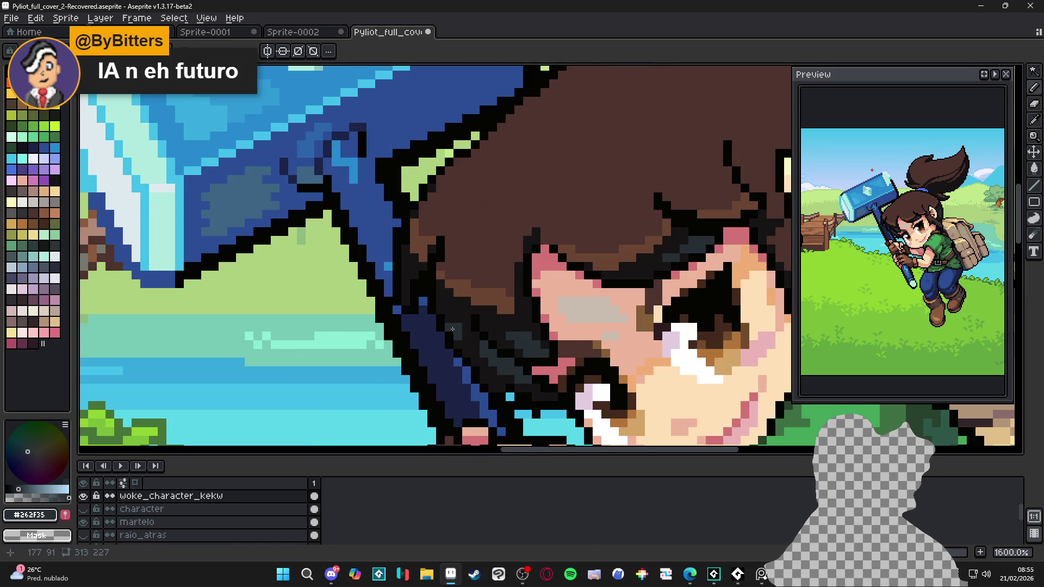
pyautogui.moveTo(463, 331); pyautogui.dragTo(463, 331)
pyautogui.scroll(-3, 463, 331)
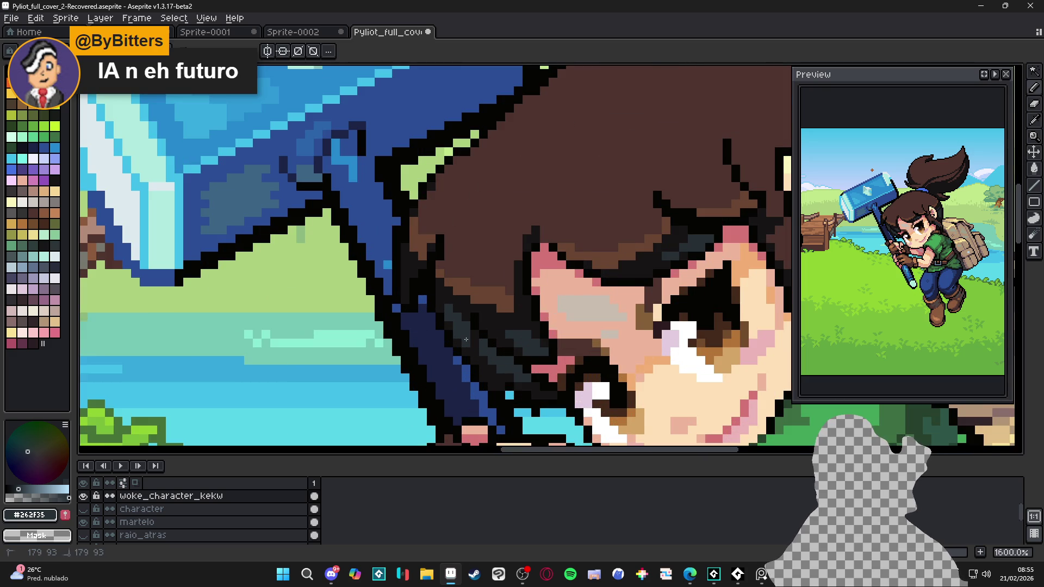
pyautogui.scroll(-1, 638, 283)
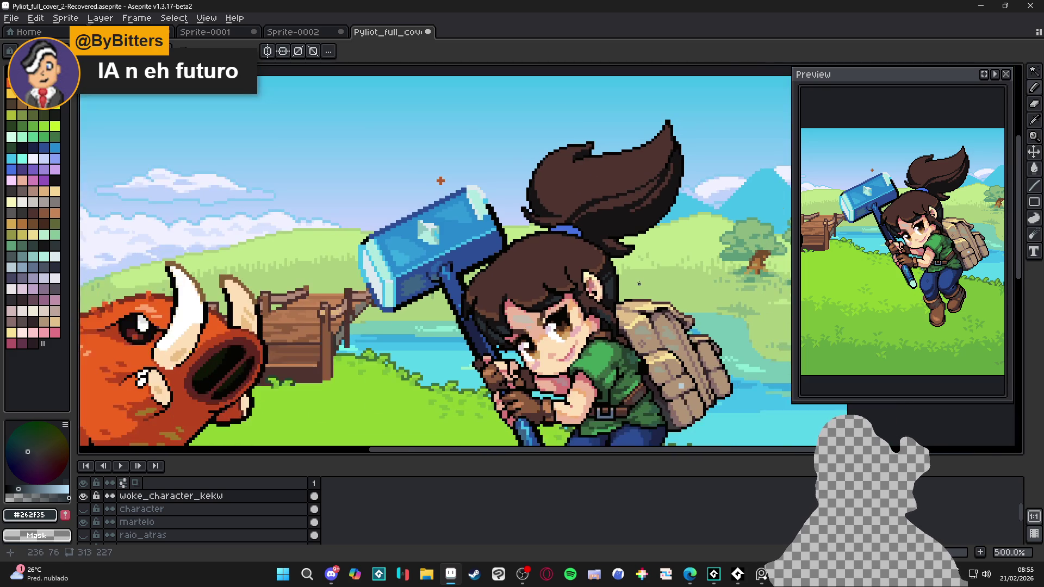
pyautogui.moveTo(646, 231)
pyautogui.mouseDown()
pyautogui.moveTo(637, 249)
pyautogui.moveTo(592, 270)
pyautogui.mouseUp()
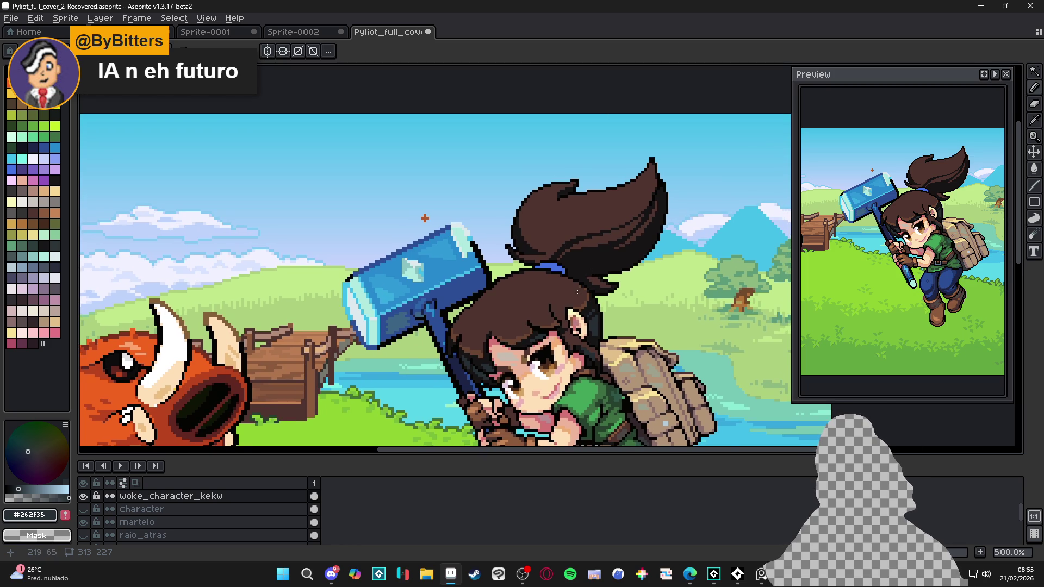
pyautogui.scroll(2, 534, 333)
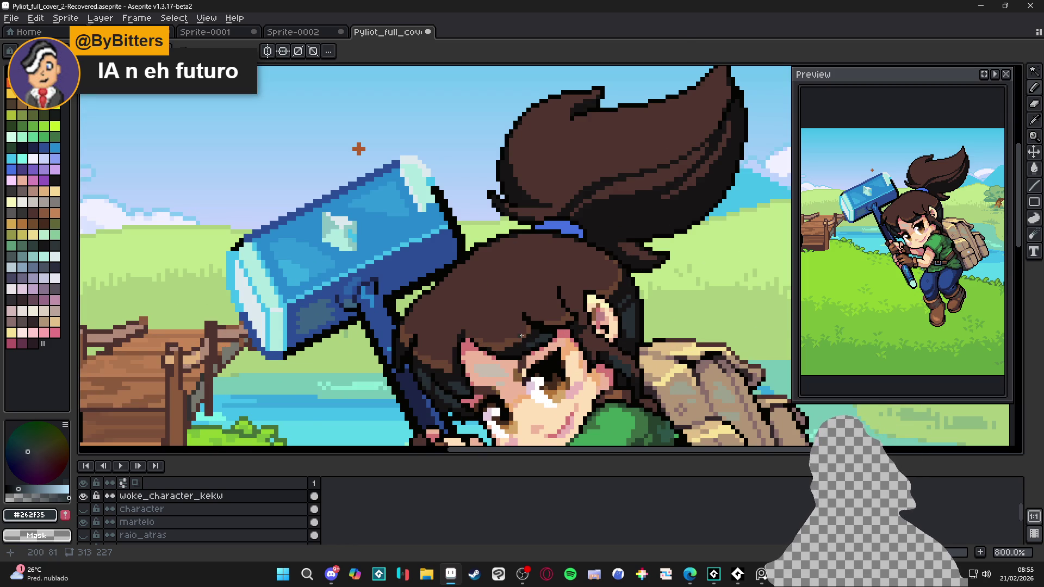
pyautogui.scroll(3, 522, 336)
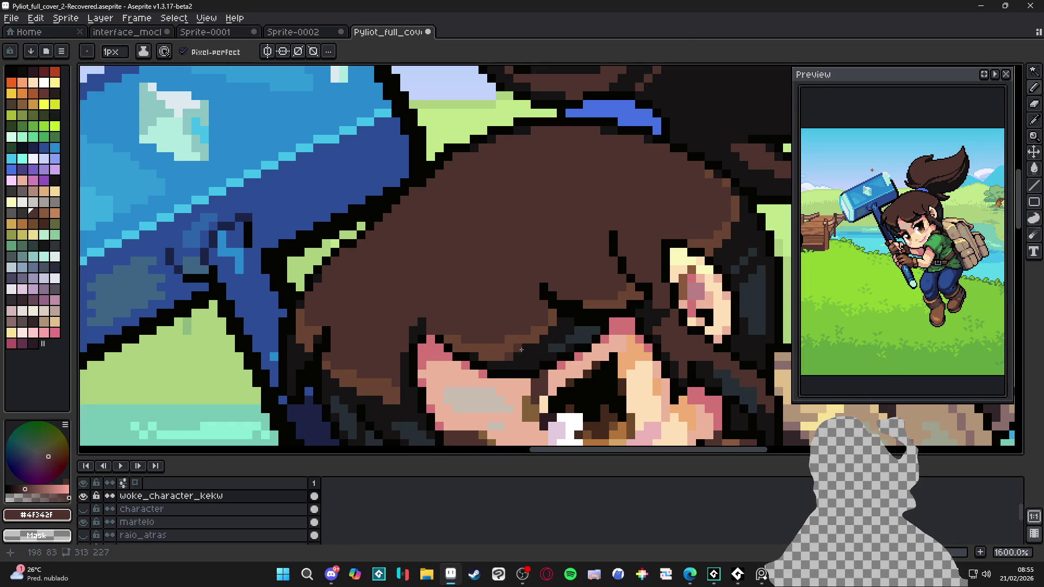
# Step: Sample the mid brown #694531 and darker brown #4F342F from the fringe
pyautogui.press('alt')
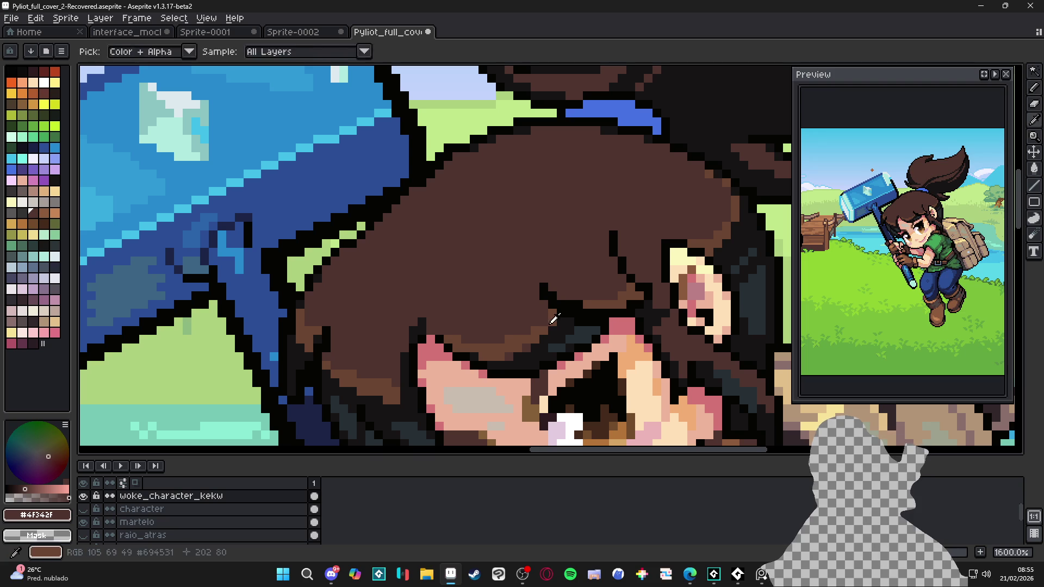
pyautogui.keyDown('alt'); pyautogui.click(541, 326); pyautogui.keyUp('alt')
pyautogui.scroll(-3, 543, 329)
pyautogui.keyDown('alt'); pyautogui.click(550, 341); pyautogui.keyUp('alt')
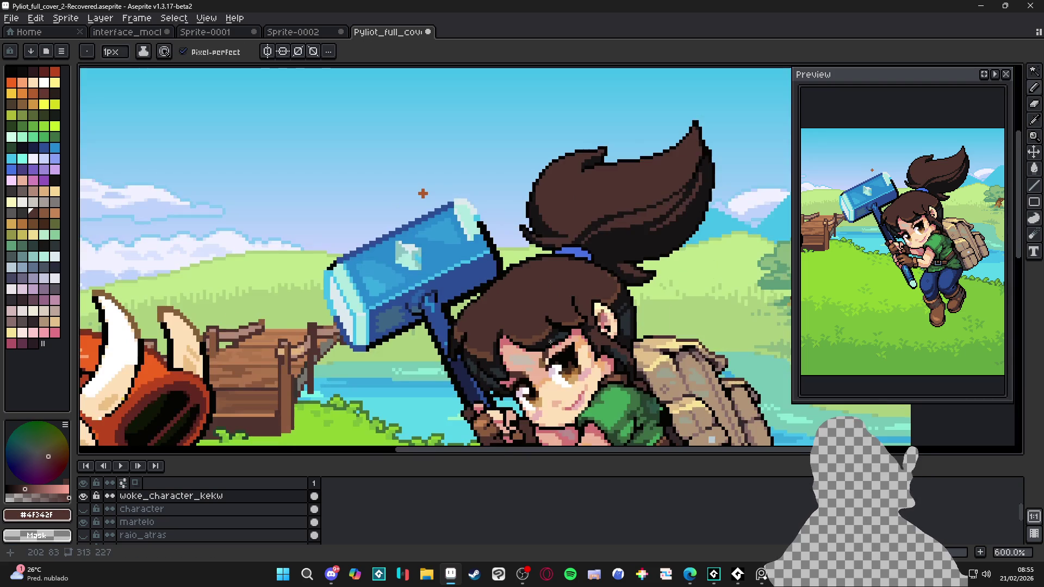
pyautogui.scroll(-1, 574, 332)
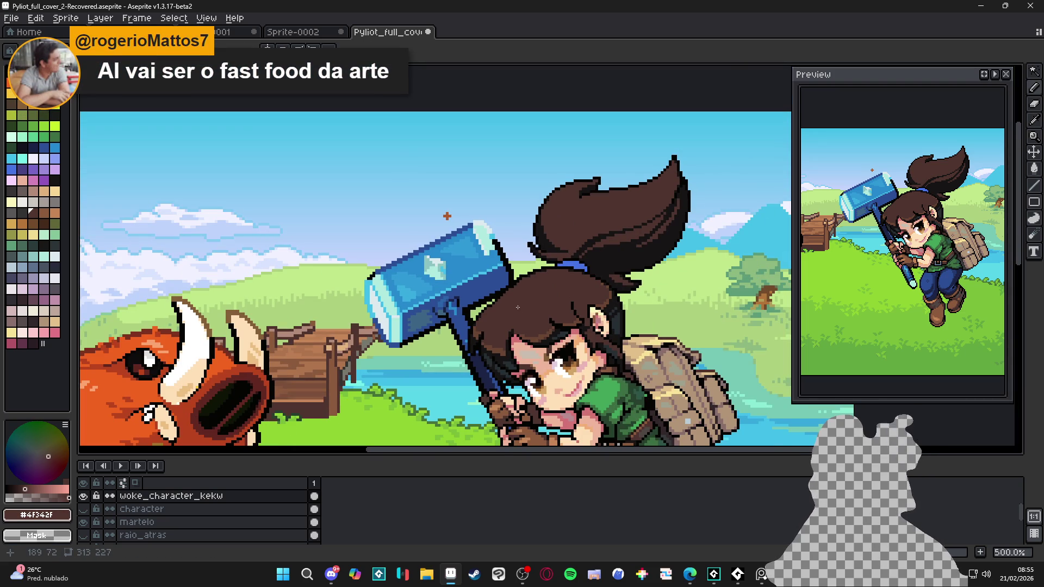
pyautogui.scroll(5, 526, 332)
pyautogui.keyDown('alt'); pyautogui.click(541, 339); pyautogui.keyUp('alt')
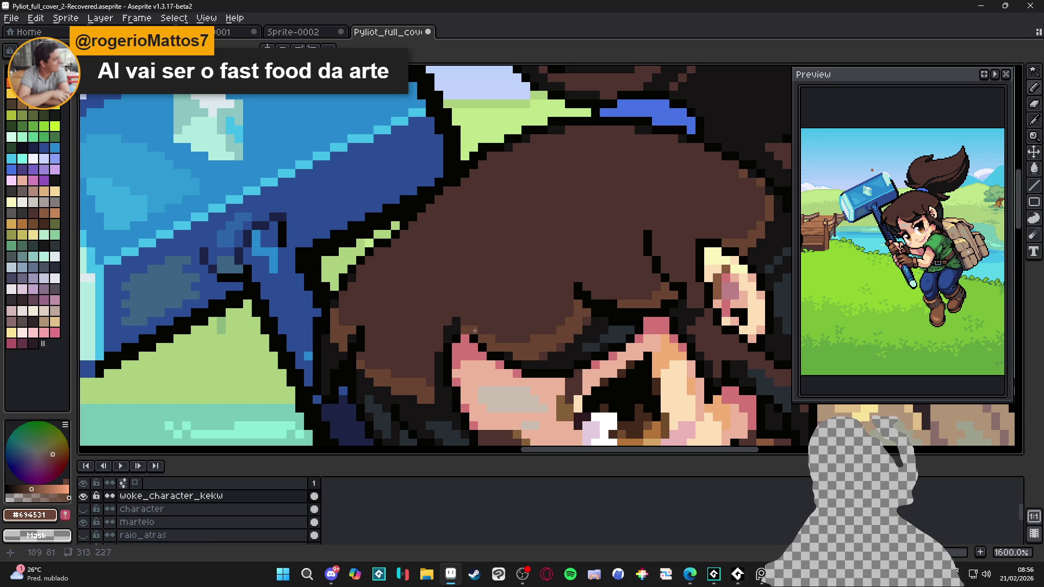
pyautogui.scroll(-3, 464, 323)
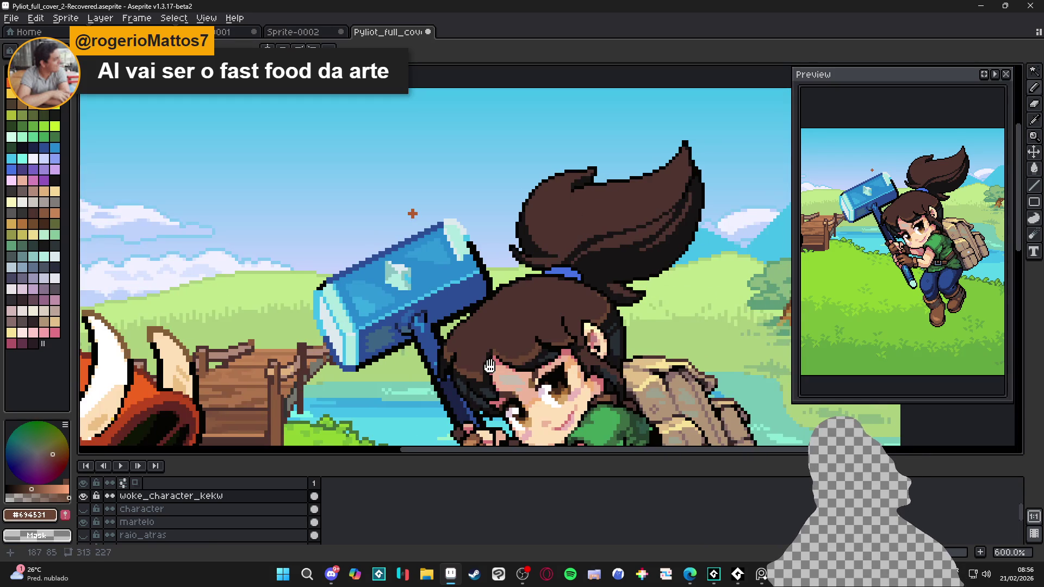
pyautogui.scroll(3, 475, 370)
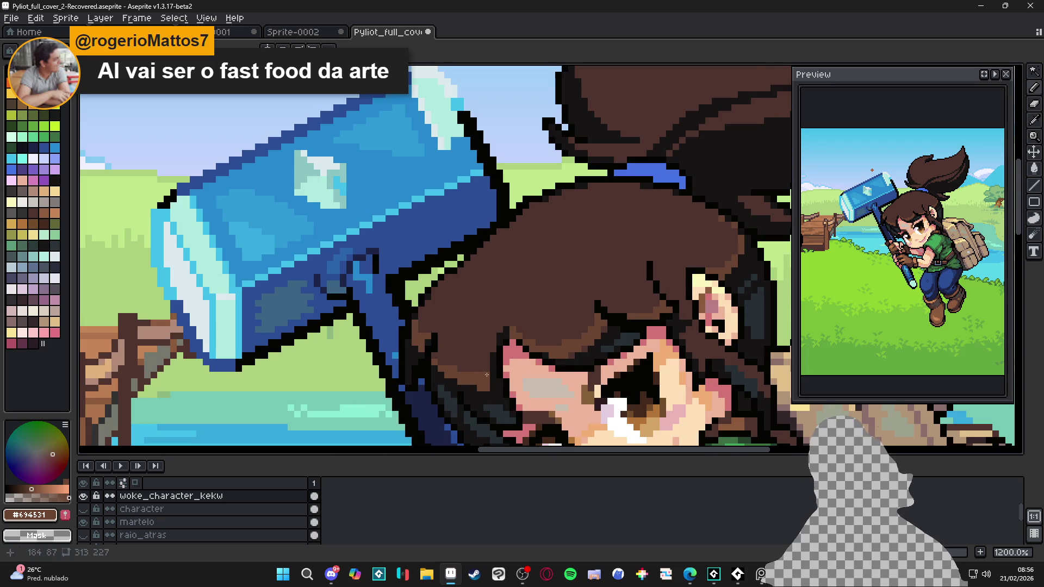
pyautogui.scroll(-3, 464, 373)
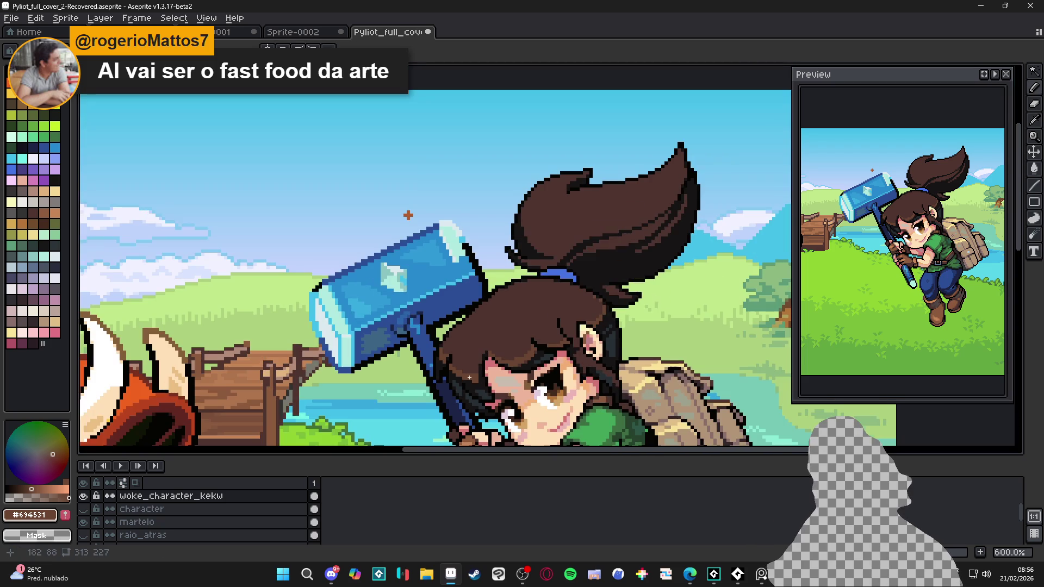
pyautogui.scroll(4, 567, 332)
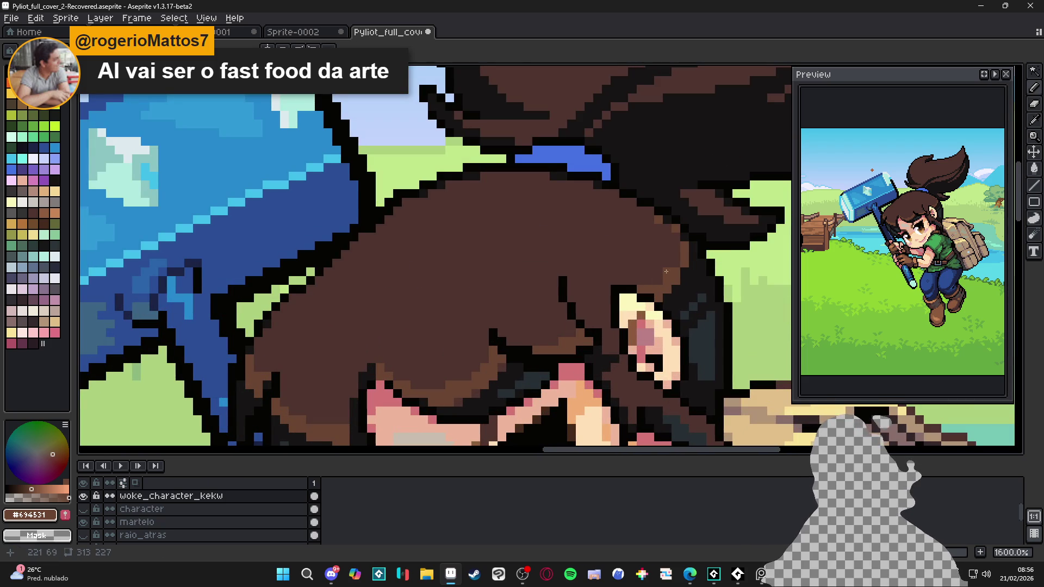
pyautogui.scroll(-1, 667, 276)
pyautogui.scroll(-3, 667, 276)
pyautogui.scroll(-2, 563, 298)
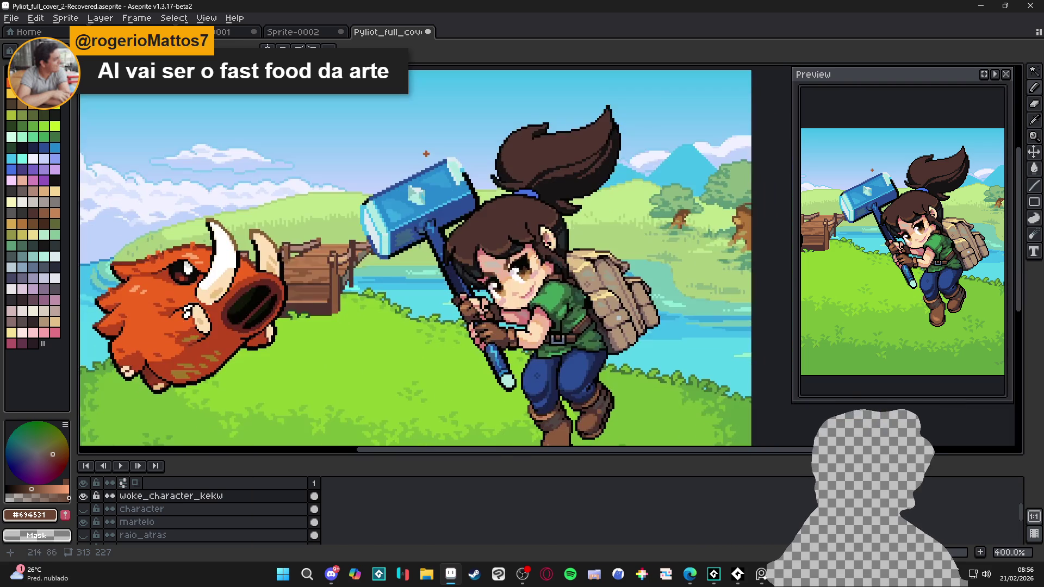
# Step: Save Pyliot_full_cover_2-Recovered.aseprite repeatedly while zooming in on the girl's head
pyautogui.hotkey('ctrl', 's')
pyautogui.scroll(-1, 564, 298)
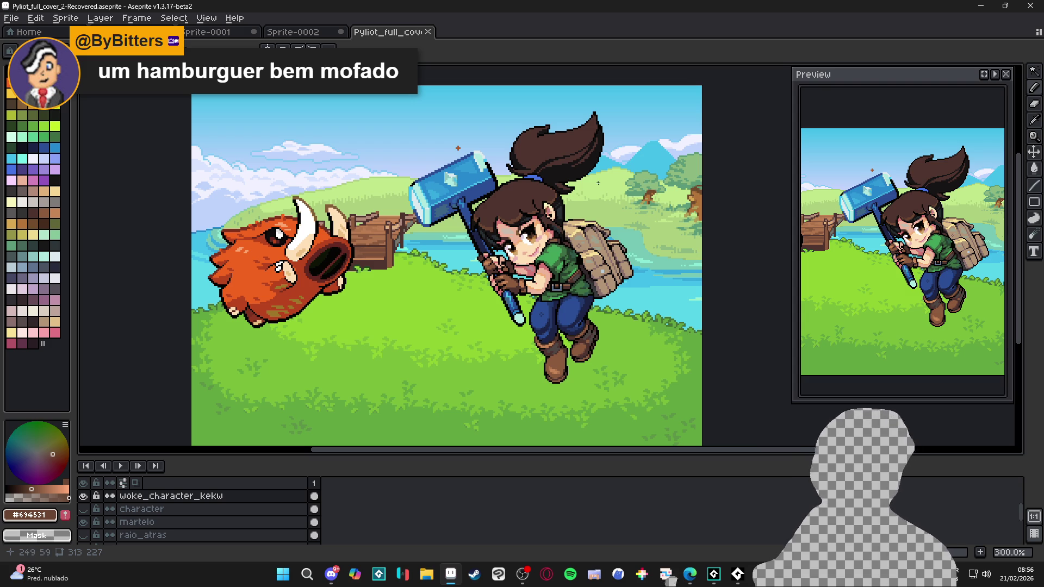
pyautogui.scroll(1, 584, 206)
pyautogui.hotkey('ctrl', 's')
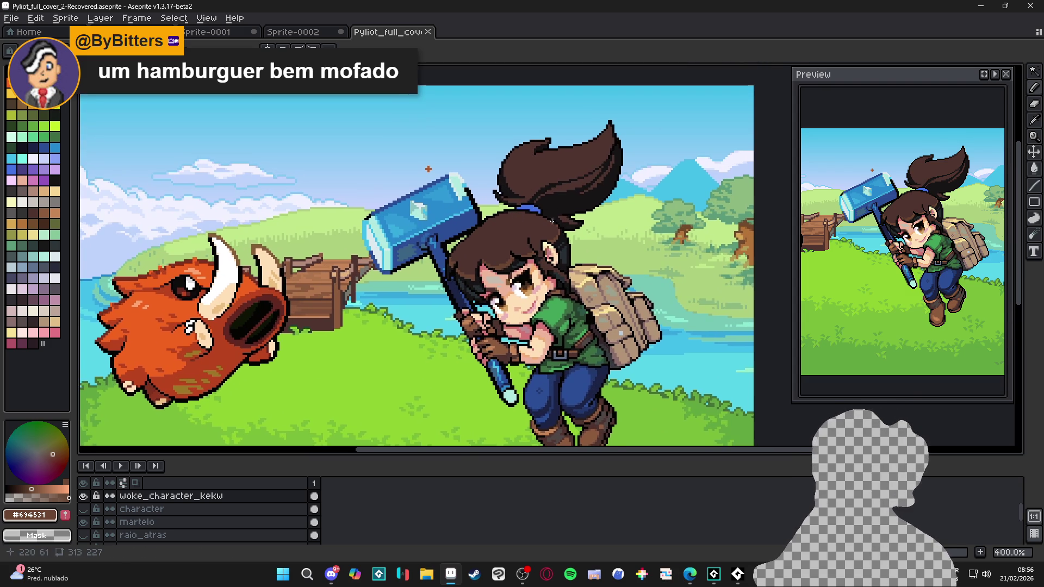
pyautogui.scroll(2, 575, 272)
pyautogui.scroll(1, 562, 241)
pyautogui.hotkey('ctrl', 's')
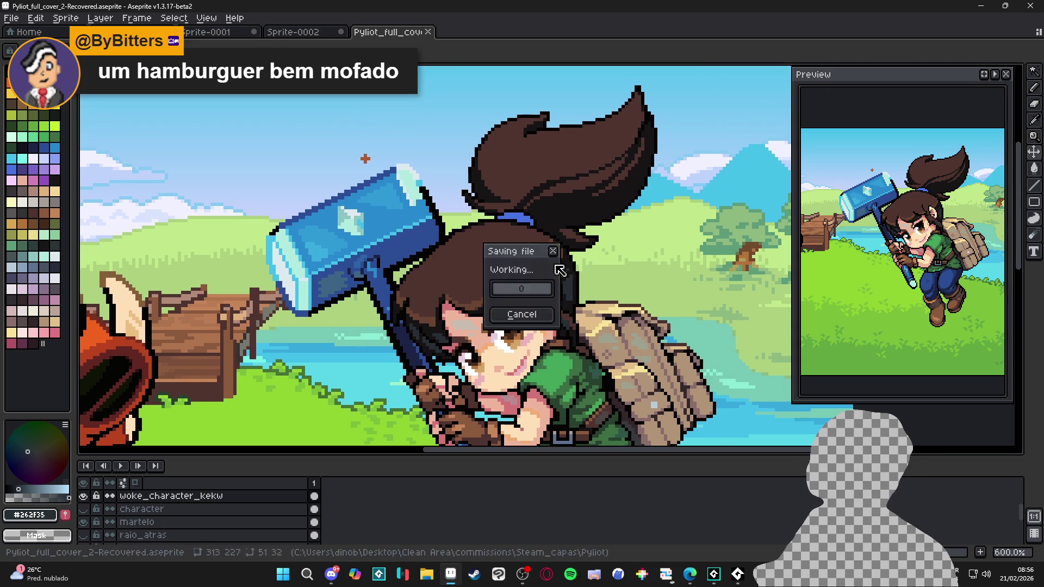
# Step: Shade the ponytail's lower edge with near-black #171516 and dark slate #262F35 strokes
pyautogui.moveTo(562, 241); pyautogui.dragTo(562, 244)
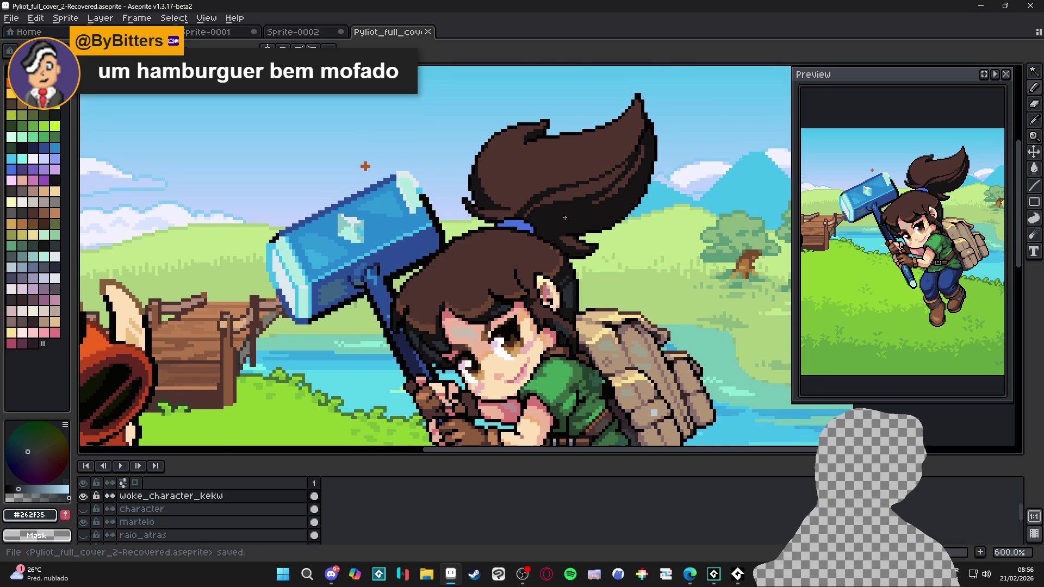
pyautogui.scroll(1, 565, 216)
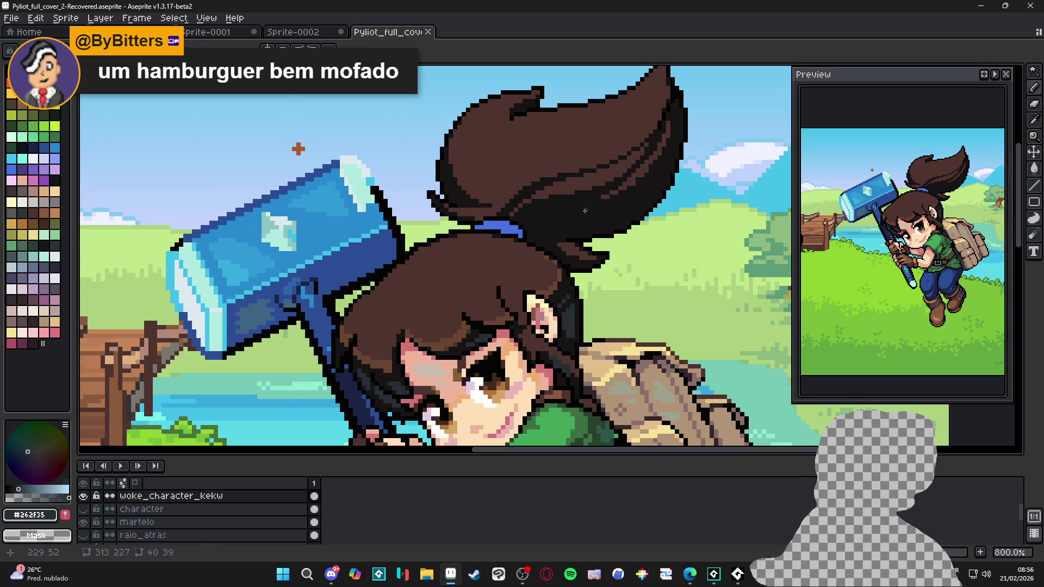
pyautogui.moveTo(667, 171)
pyautogui.mouseDown()
pyautogui.moveTo(639, 205)
pyautogui.moveTo(574, 218)
pyautogui.mouseUp()
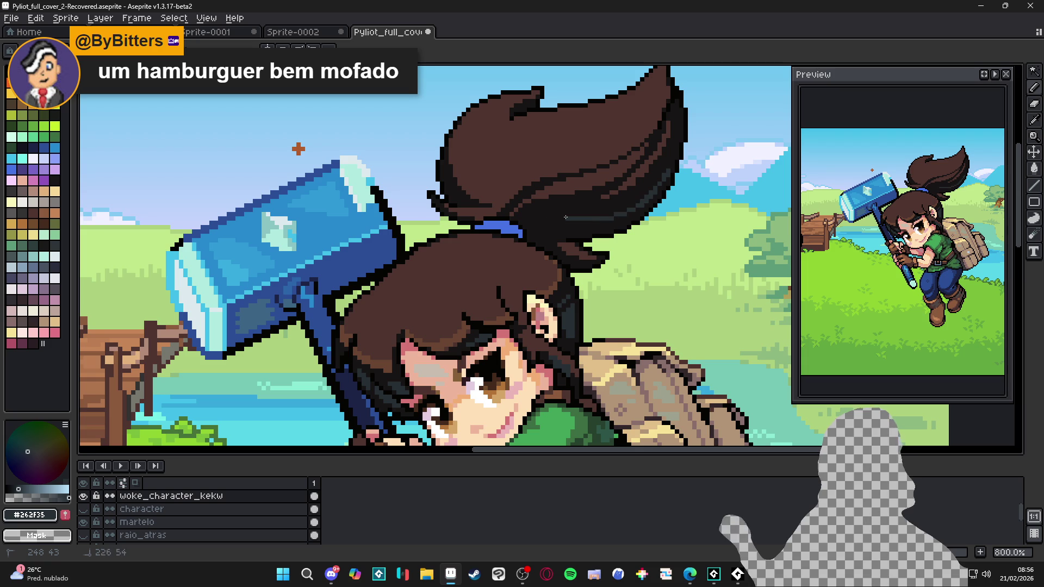
pyautogui.moveTo(667, 172)
pyautogui.mouseDown()
pyautogui.moveTo(630, 213)
pyautogui.moveTo(532, 236)
pyautogui.moveTo(644, 206)
pyautogui.mouseUp()
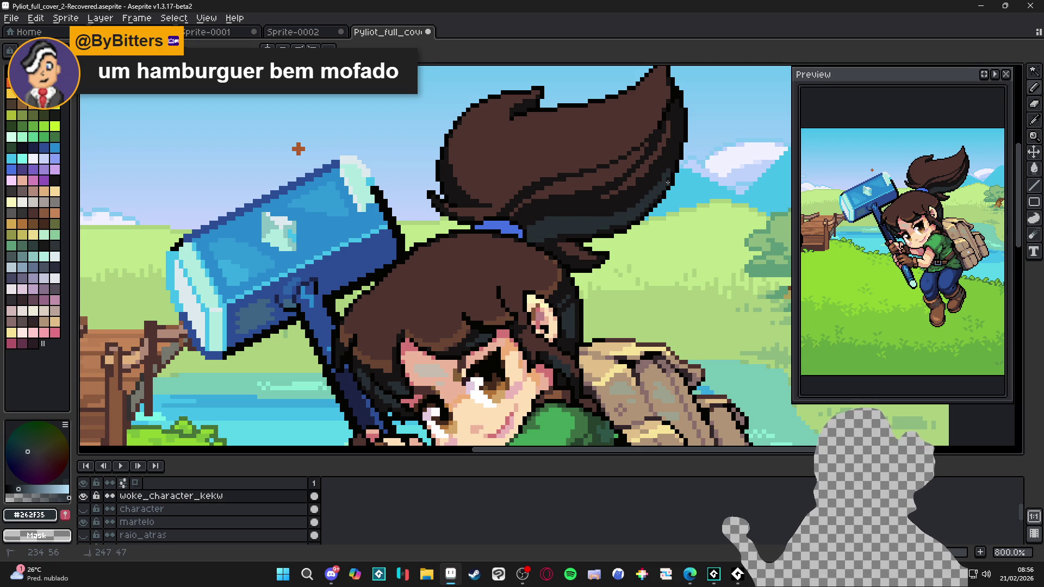
pyautogui.keyDown('alt'); pyautogui.click(563, 214); pyautogui.keyUp('alt')
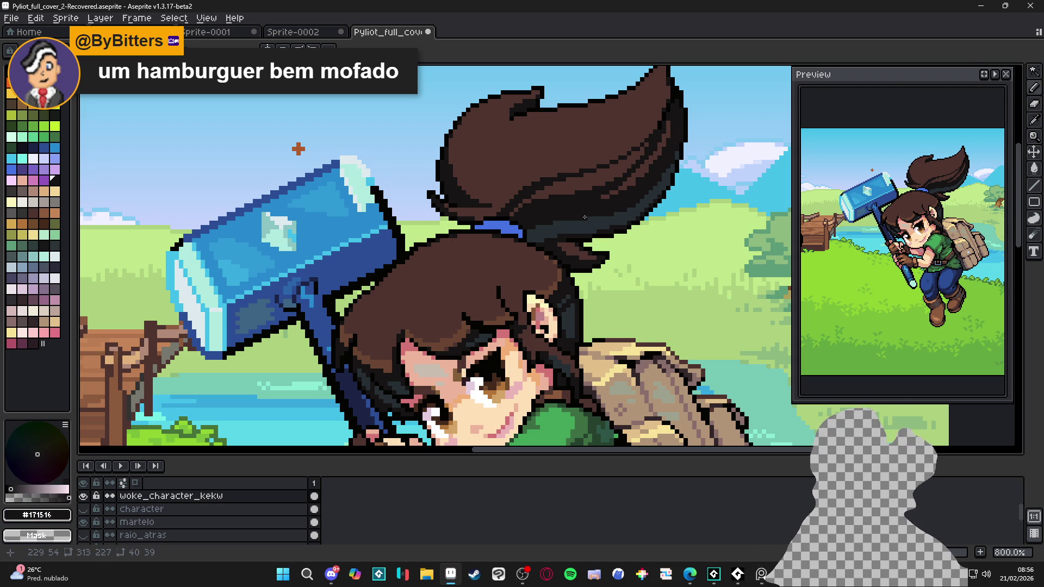
pyautogui.keyDown('alt'); pyautogui.click(553, 221); pyautogui.keyUp('alt')
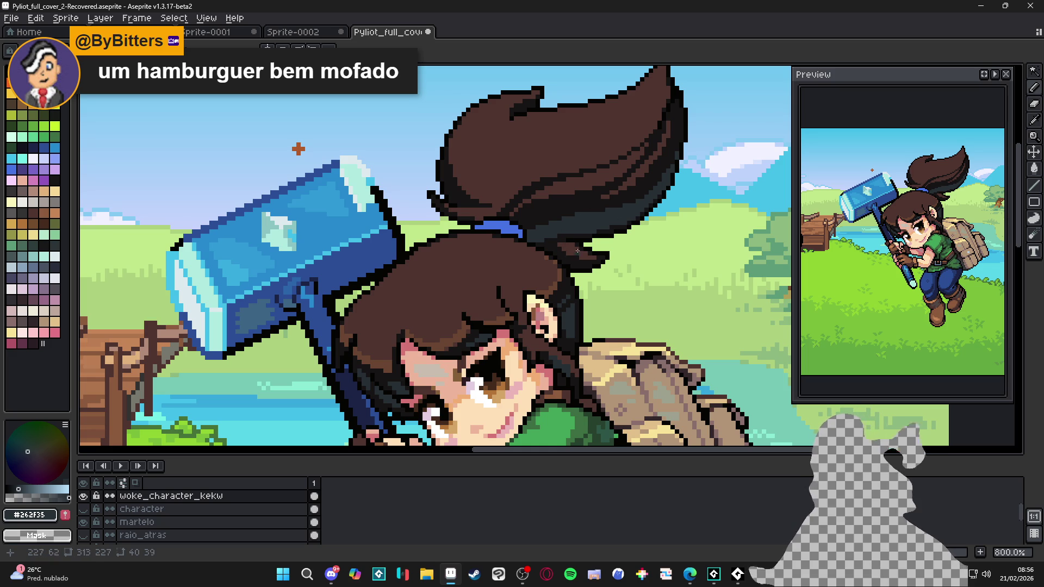
pyautogui.moveTo(568, 200); pyautogui.dragTo(565, 203)
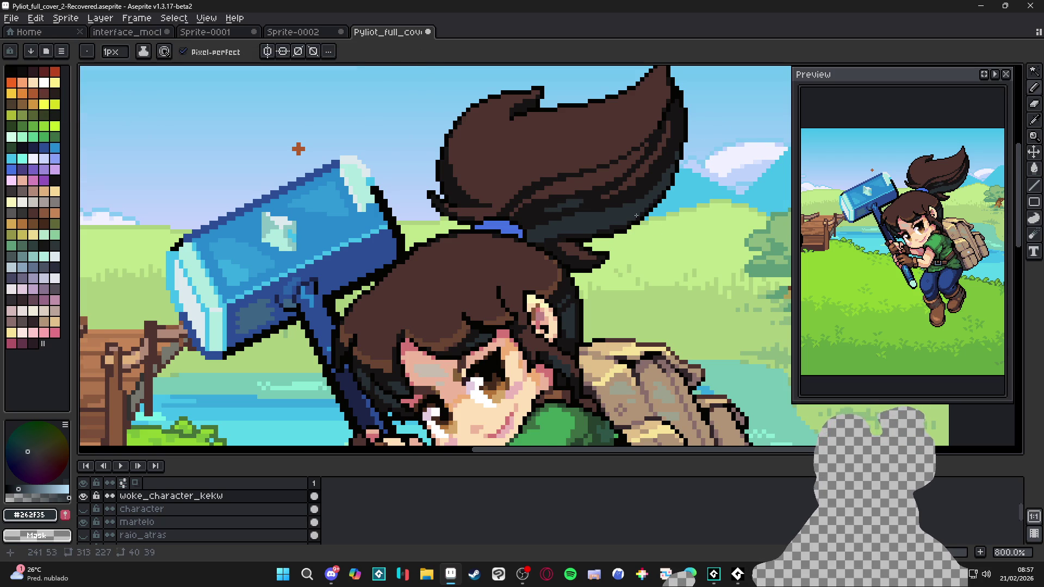
# Step: Set the Pencil back to a 1-pixel brush and save the cover file
pyautogui.scroll(3, 637, 217)
pyautogui.press('b')
pyautogui.scroll(-1, 462, 288)
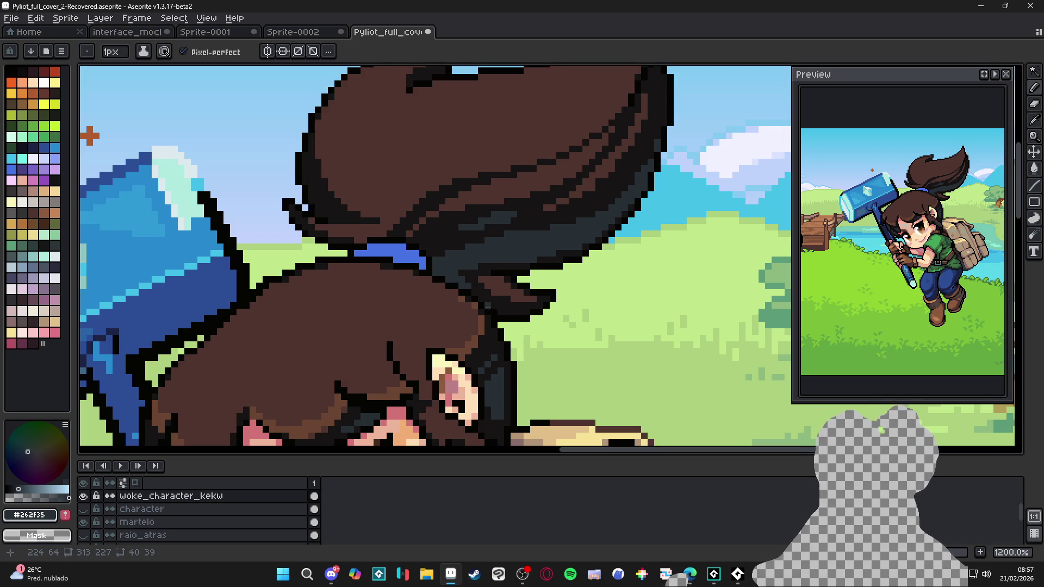
pyautogui.press('+')
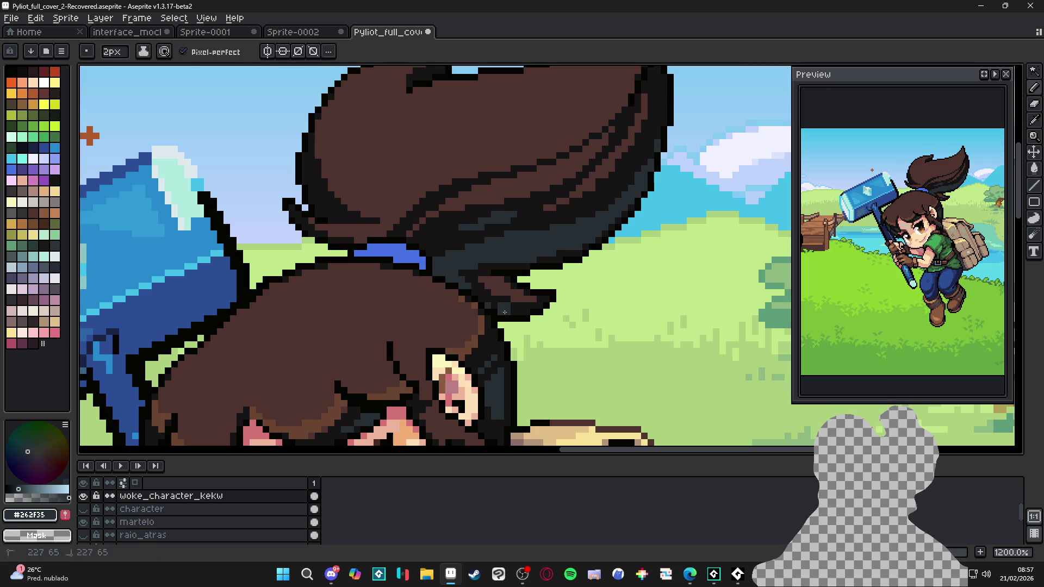
pyautogui.press('-')
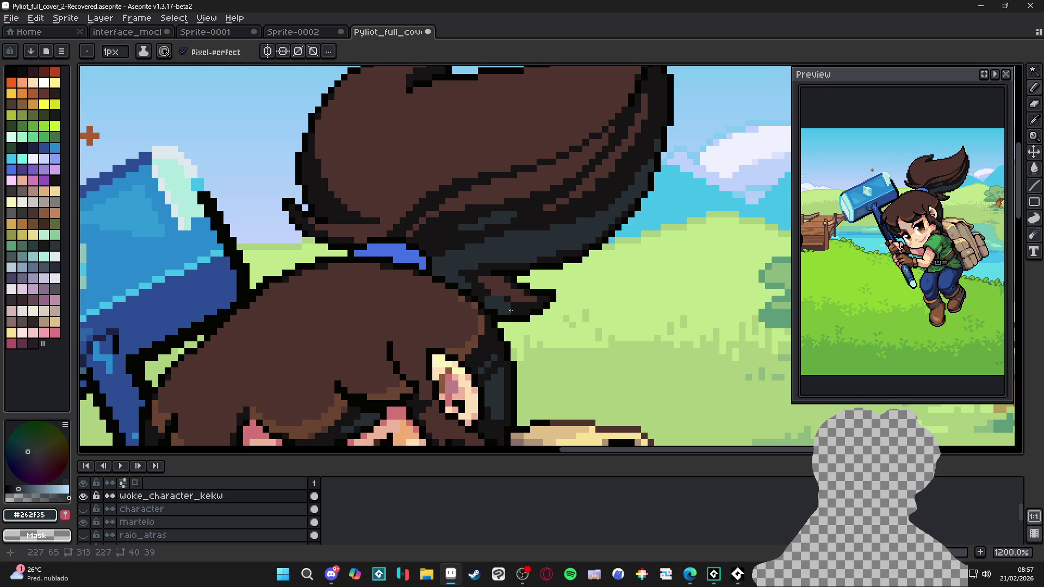
pyautogui.hotkey('ctrl', 's')
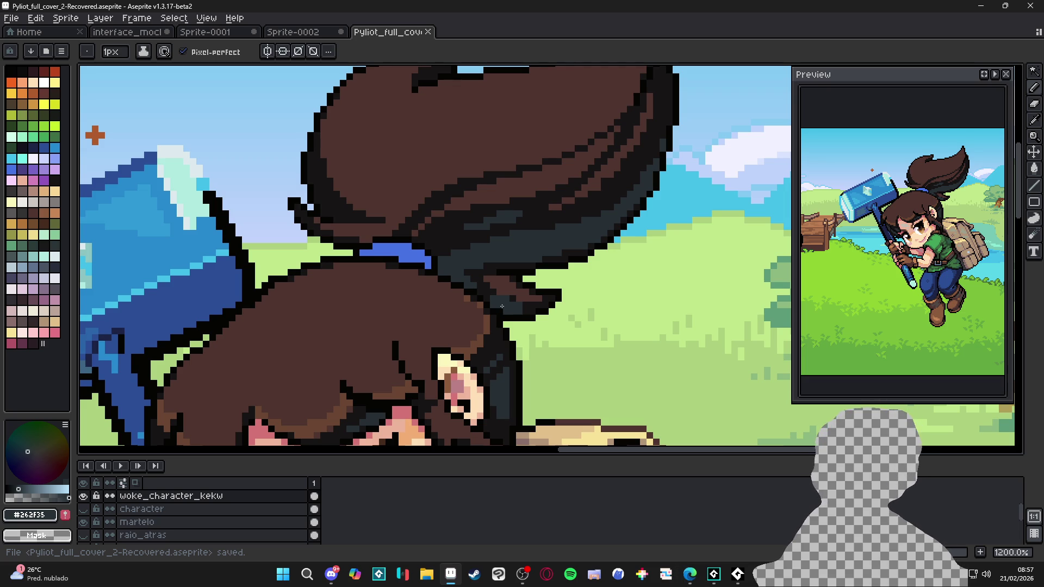
# Step: Paint a wider #262F35 slate shadow along the ponytail underside beside the hair tie
pyautogui.scroll(4, 502, 306)
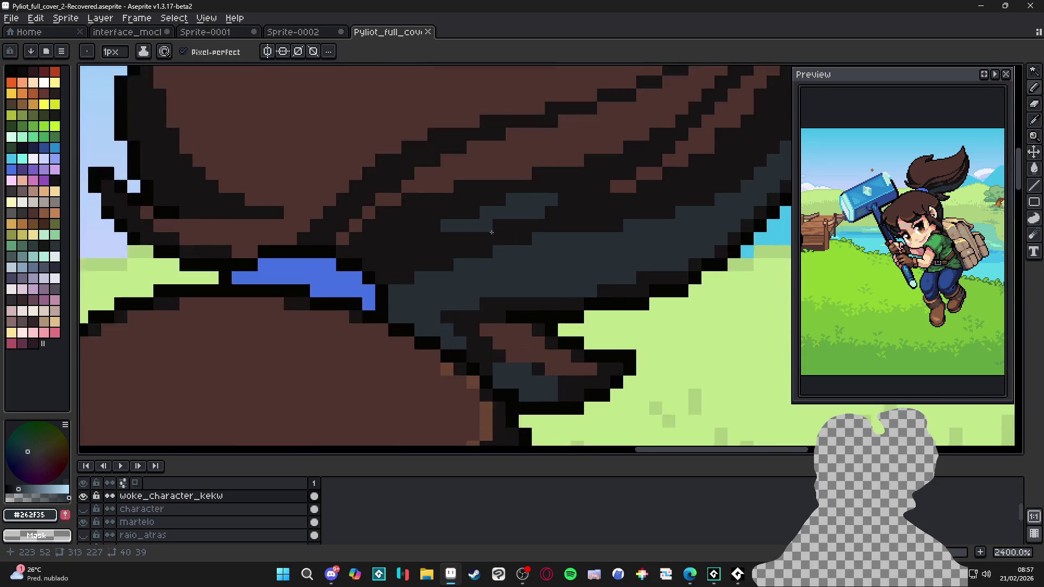
pyautogui.moveTo(532, 237); pyautogui.dragTo(549, 226)
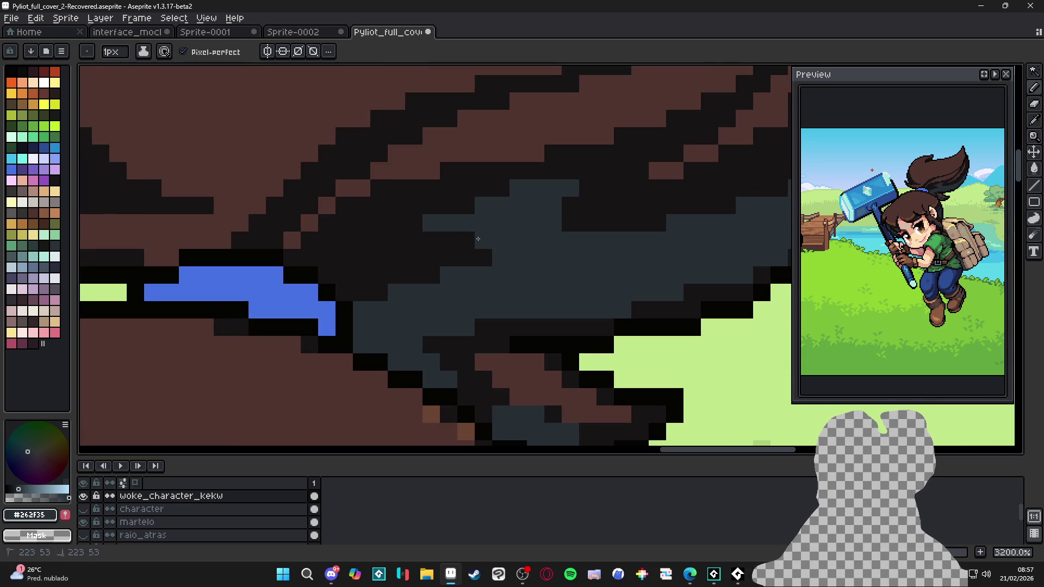
pyautogui.moveTo(484, 240); pyautogui.dragTo(395, 242)
pyautogui.moveTo(587, 188)
pyautogui.mouseDown()
pyautogui.moveTo(604, 188)
pyautogui.moveTo(590, 201)
pyautogui.moveTo(617, 193)
pyautogui.mouseUp()
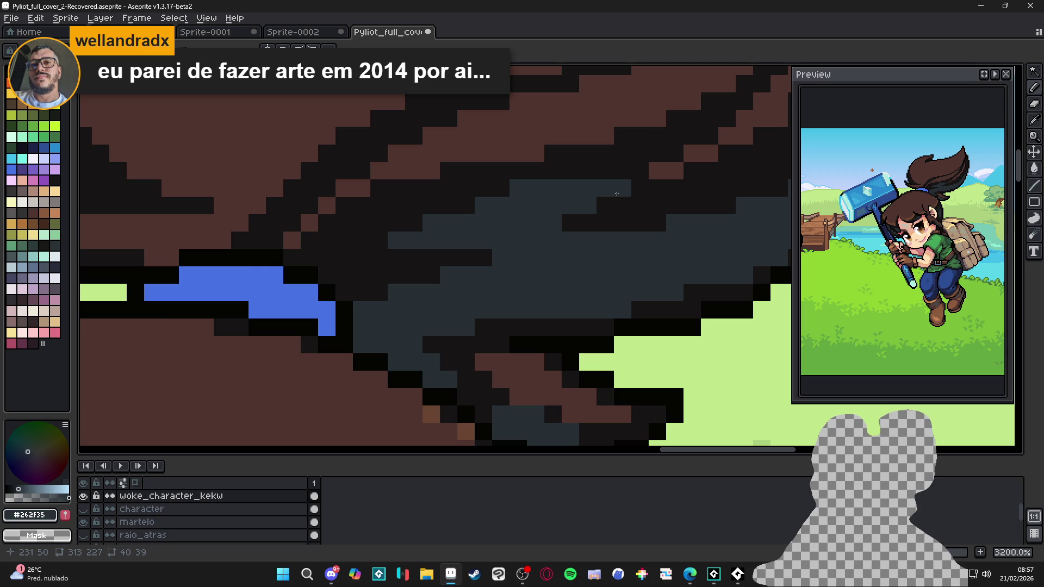
pyautogui.scroll(-5, 617, 193)
pyautogui.scroll(1, 587, 249)
pyautogui.click(588, 249)
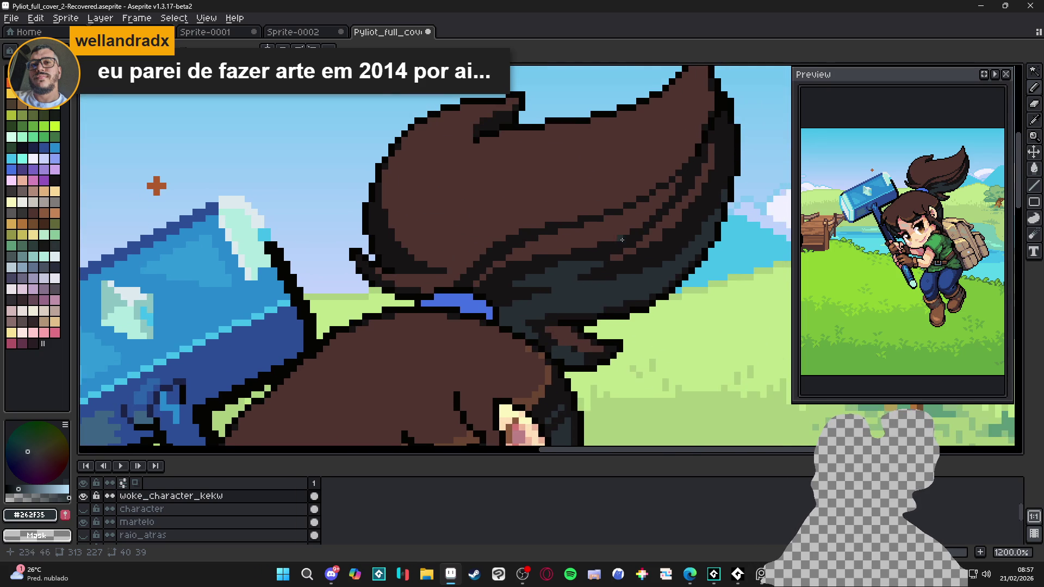
# Step: Eyedrop the #171516 outline colour and dot an outline pixel on the ponytail
pyautogui.scroll(3, 588, 249)
pyautogui.keyDown('alt'); pyautogui.click(546, 259); pyautogui.keyUp('alt')
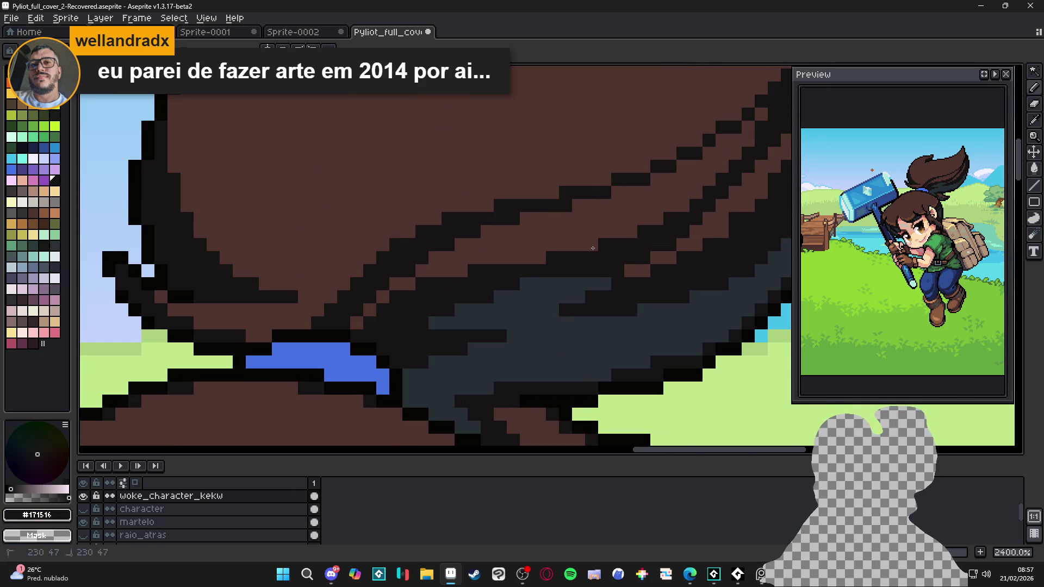
pyautogui.click(545, 259)
# Step: Add another #171516 outline pixel to the ponytail
pyautogui.click(596, 247)
pyautogui.scroll(-4, 596, 247)
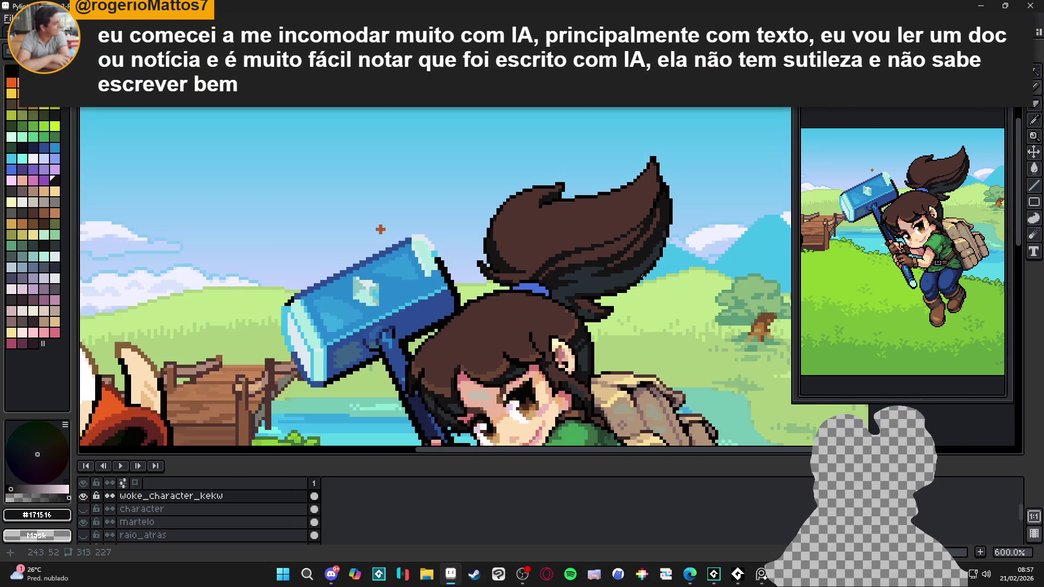
pyautogui.moveTo(582, 299); pyautogui.dragTo(584, 294)
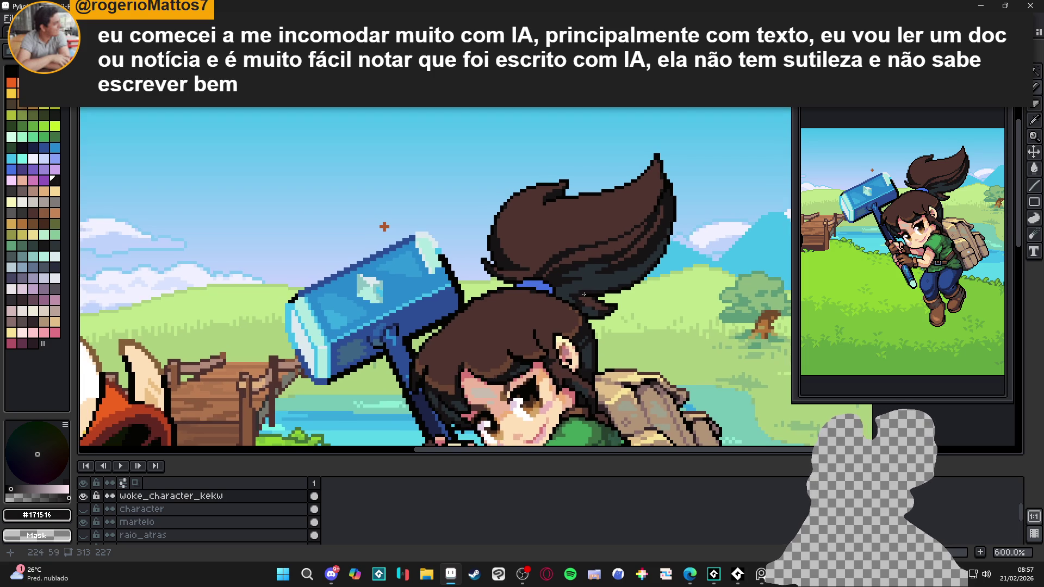
pyautogui.scroll(3, 590, 299)
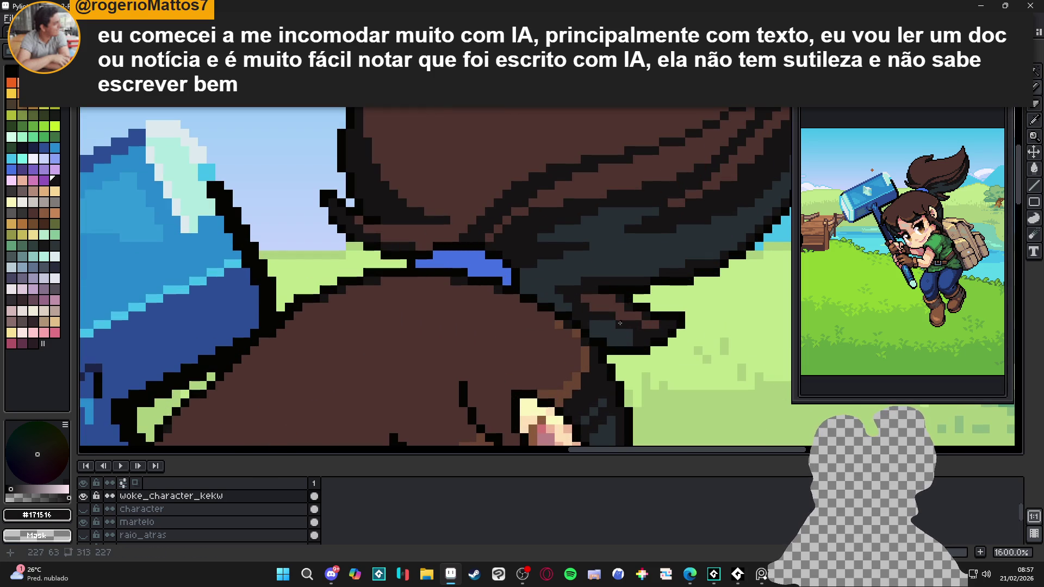
pyautogui.scroll(-1, 592, 307)
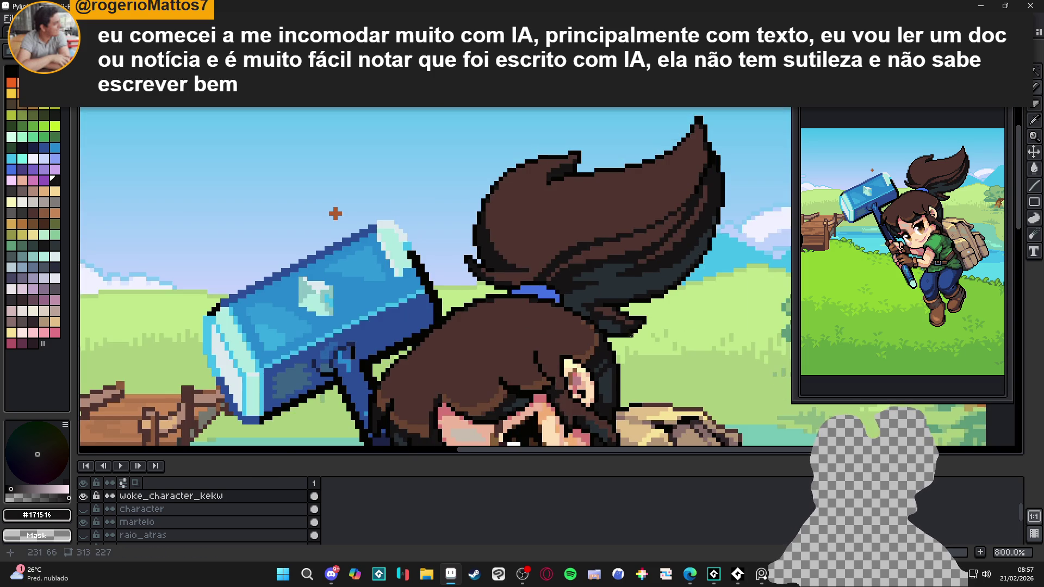
pyautogui.scroll(1, 573, 304)
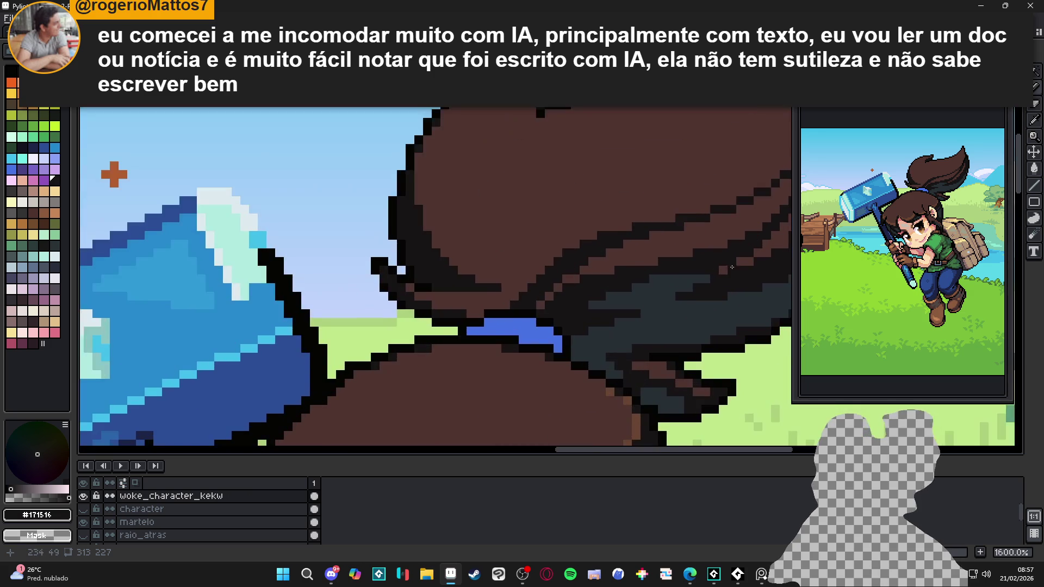
# Step: Eyedrop the hair brown #4F342F, save the cover, and recentre the view on the head
pyautogui.keyDown('alt'); pyautogui.click(621, 254); pyautogui.keyUp('alt')
pyautogui.hotkey('ctrl', 's')
pyautogui.scroll(-1, 593, 275)
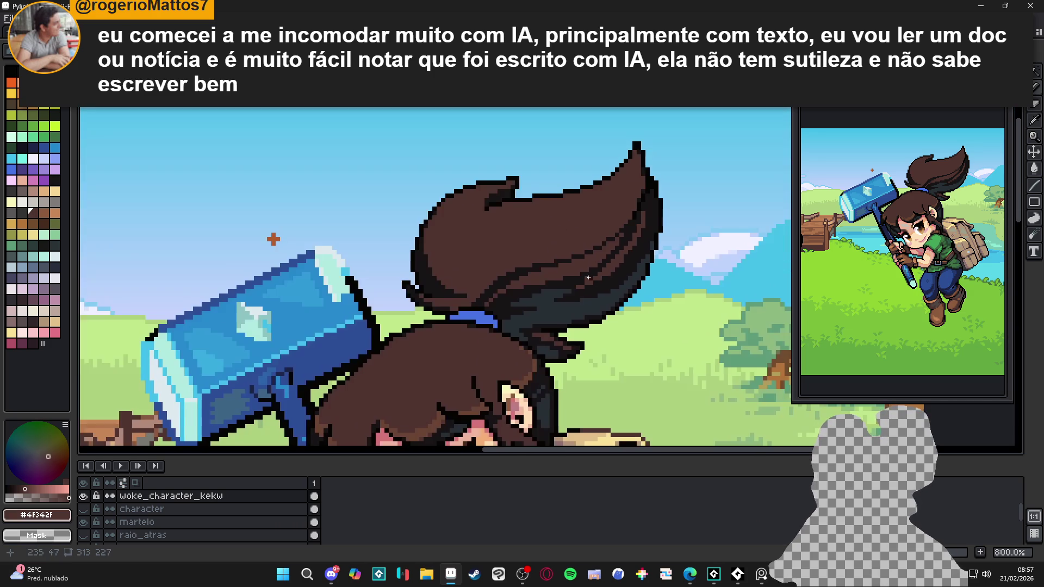
pyautogui.scroll(-1, 571, 276)
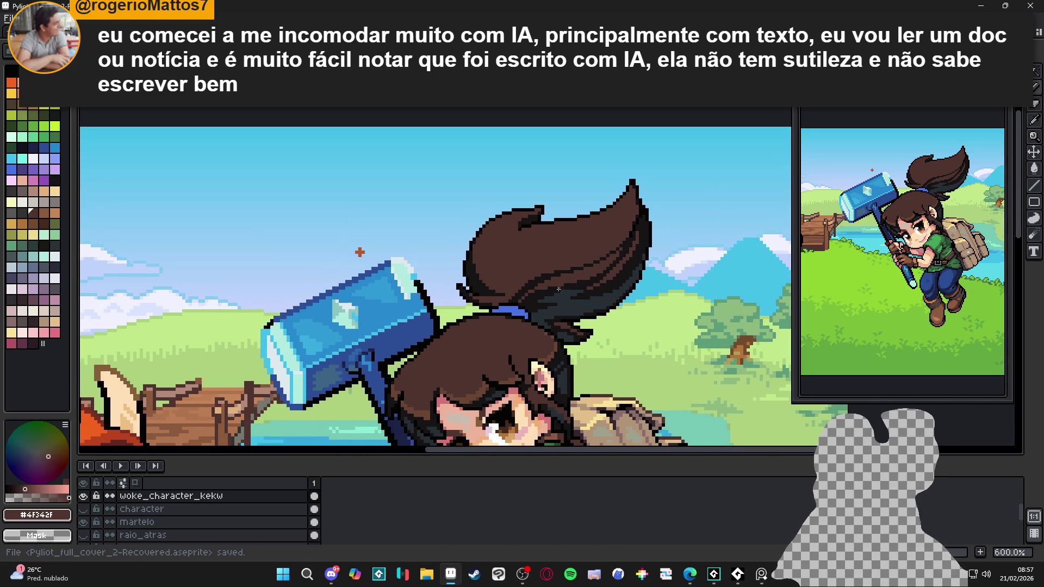
pyautogui.moveTo(540, 311); pyautogui.dragTo(549, 313)
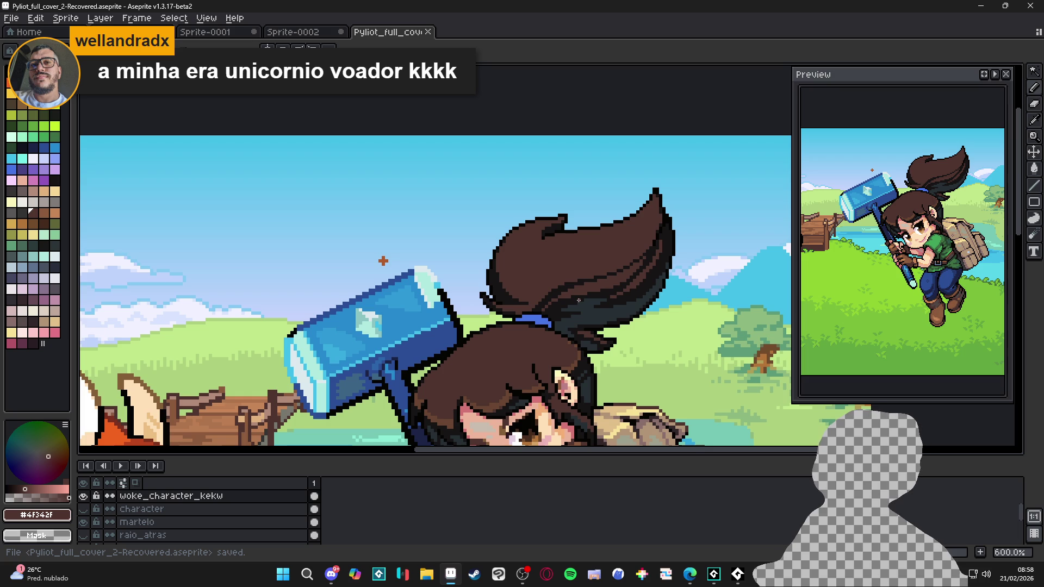
pyautogui.click(689, 574)
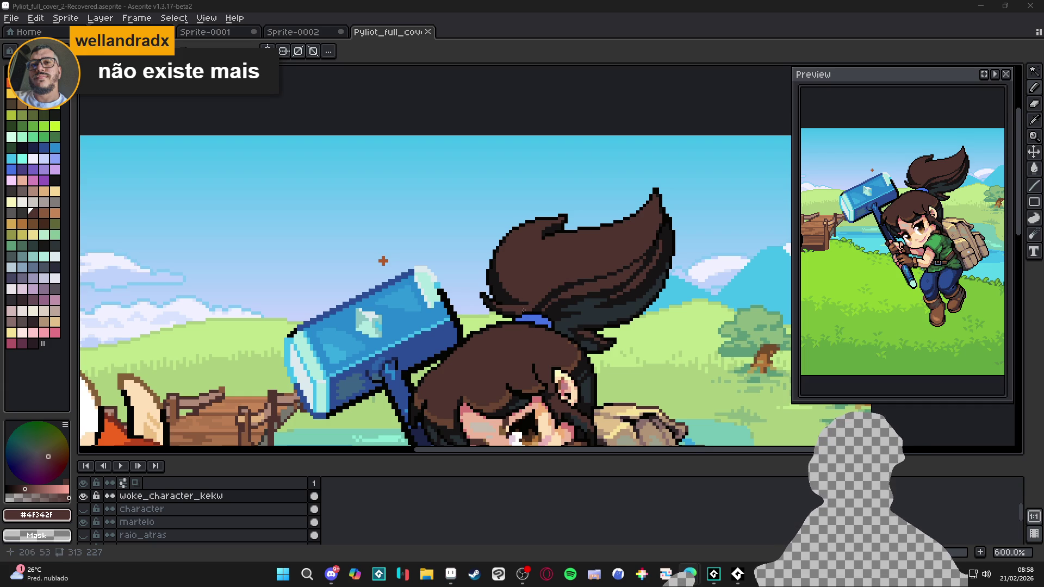
# Step: Save the cover again and eyedrop the #171516 outline colour back
pyautogui.scroll(-2, 497, 260)
pyautogui.hotkey('ctrl', 's')
pyautogui.scroll(3, 579, 242)
pyautogui.keyDown('alt'); pyautogui.click(612, 221); pyautogui.keyUp('alt')
pyautogui.scroll(-2, 400, 319)
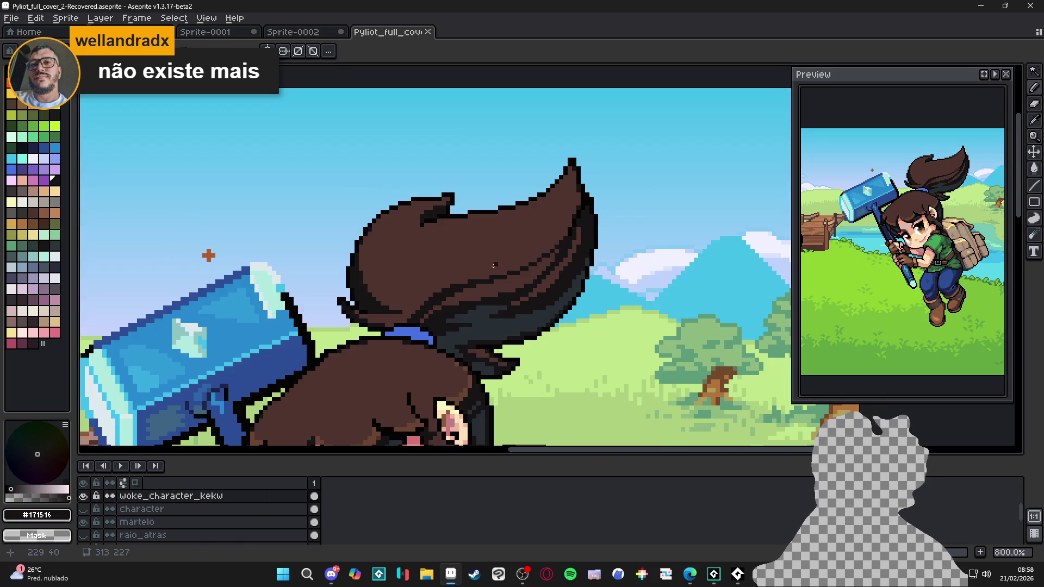
# Step: Paint a near-black outline along the collar edge, then a brown row above it
pyautogui.scroll(5, 405, 315)
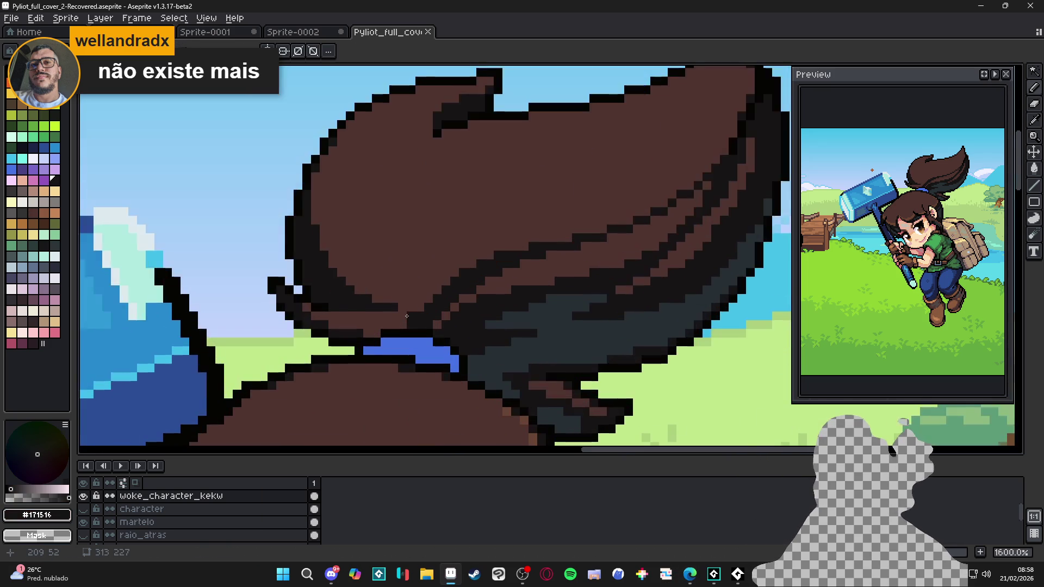
pyautogui.moveTo(392, 328)
pyautogui.mouseDown()
pyautogui.moveTo(295, 334)
pyautogui.moveTo(367, 338)
pyautogui.mouseUp()
pyautogui.moveTo(430, 320); pyautogui.dragTo(373, 316)
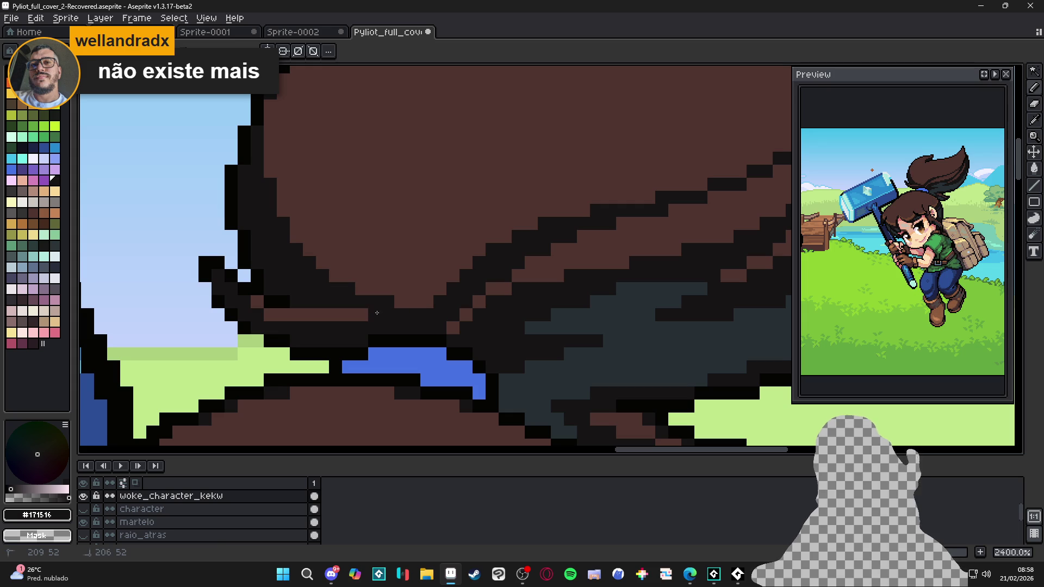
pyautogui.keyDown('alt'); pyautogui.click(321, 317); pyautogui.keyUp('alt')
pyautogui.moveTo(308, 327); pyautogui.dragTo(388, 314)
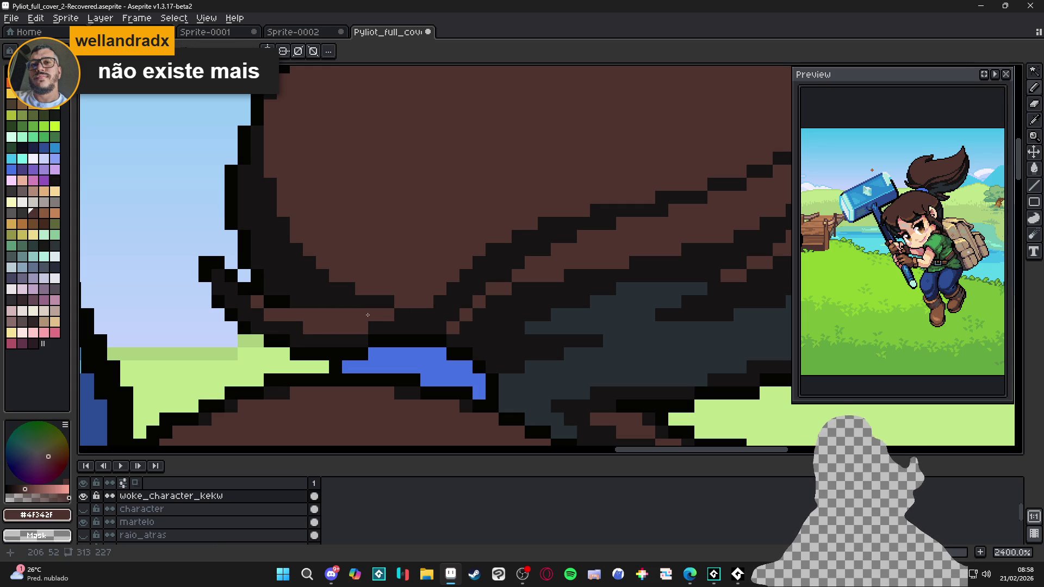
pyautogui.click(363, 307)
pyautogui.hotkey('ctrl', 'z')
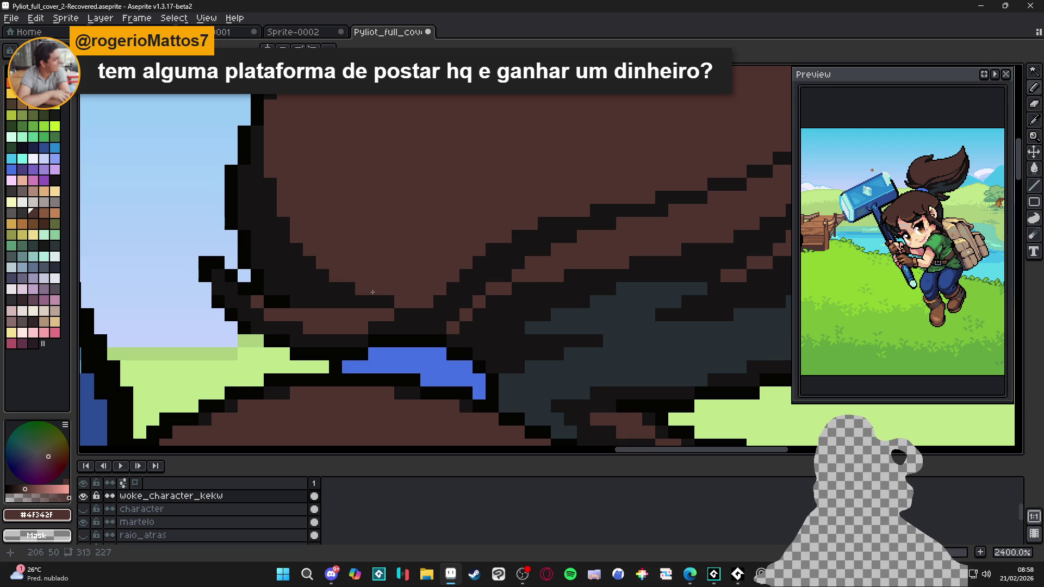
pyautogui.scroll(-2, 361, 229)
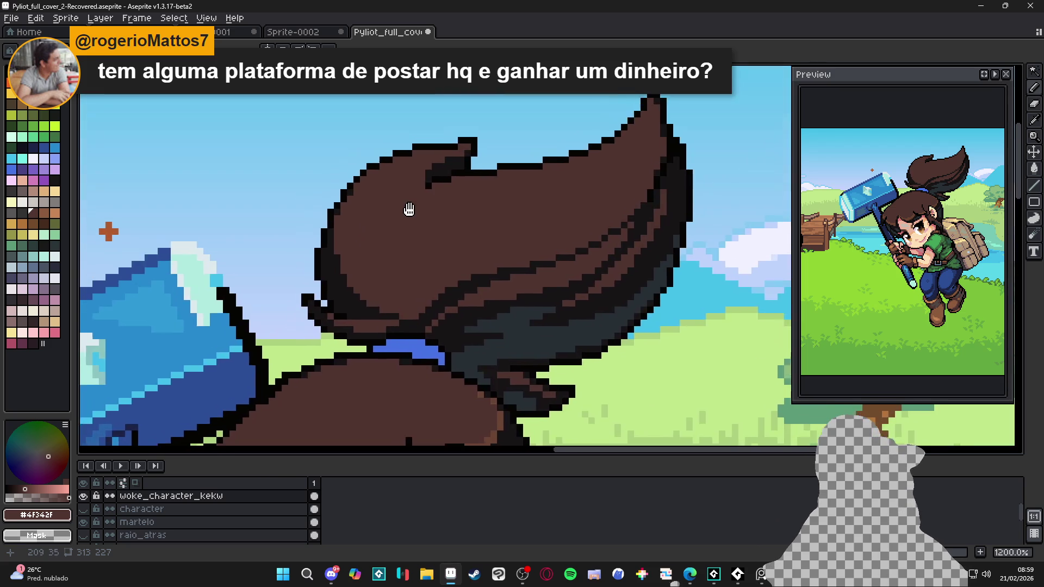
# Step: Draw two dark grey strand lines up the ponytail and save the file
pyautogui.keyDown('alt'); pyautogui.click(458, 339); pyautogui.keyUp('alt')
pyautogui.press('m')
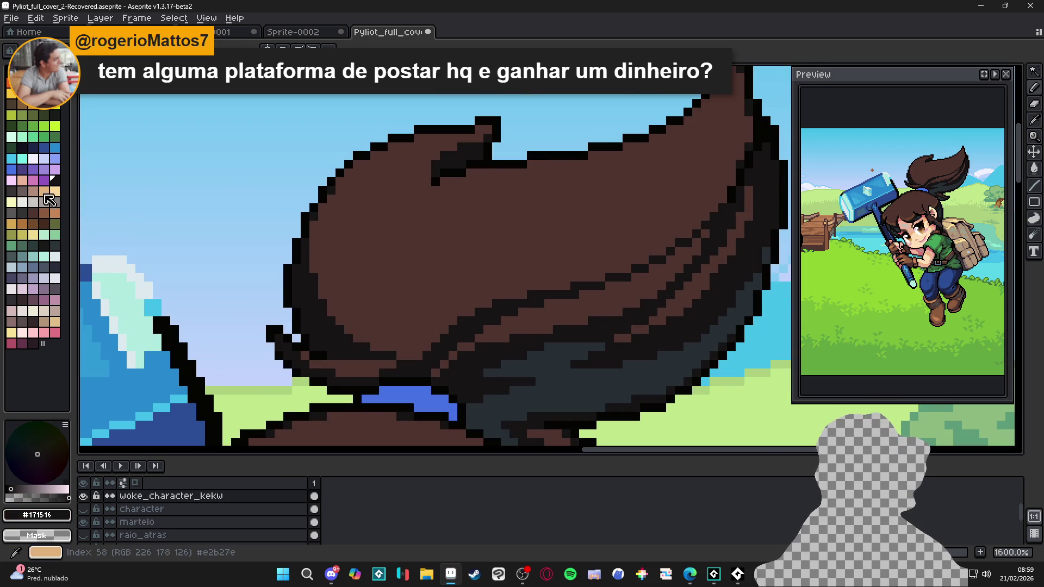
pyautogui.press('b')
pyautogui.moveTo(414, 195); pyautogui.dragTo(384, 265)
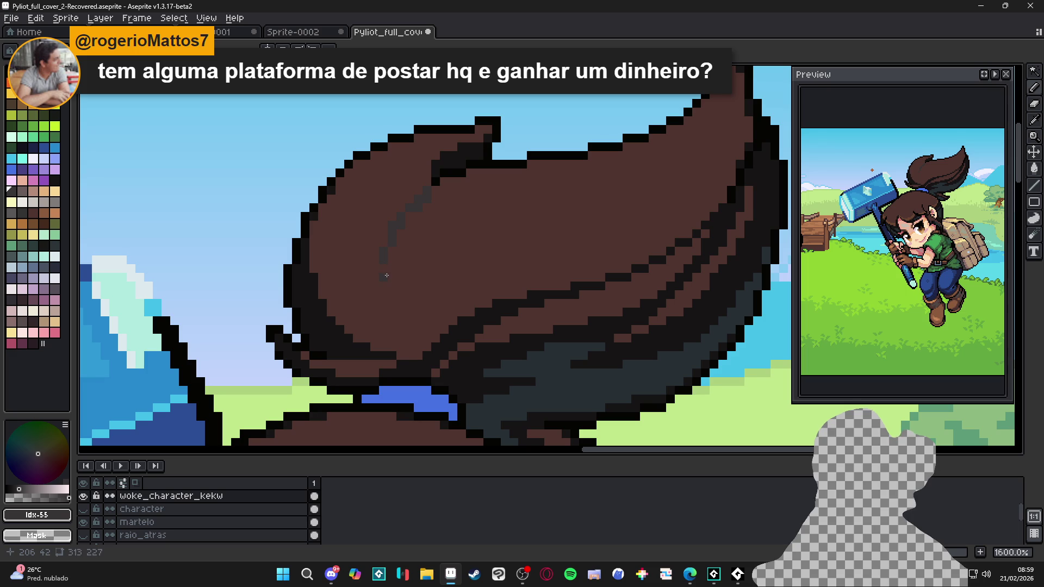
pyautogui.moveTo(408, 355); pyautogui.dragTo(388, 300)
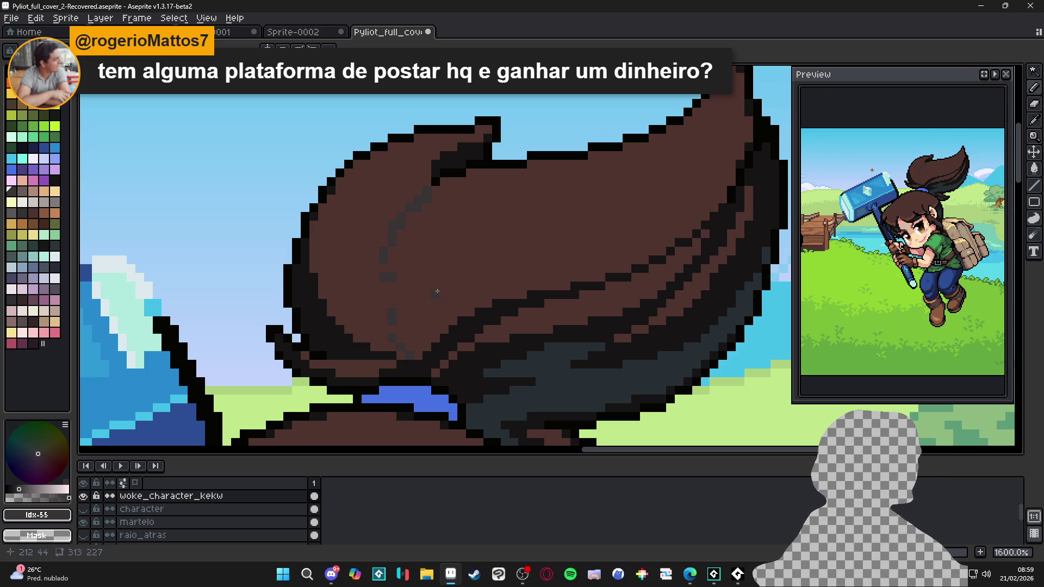
pyautogui.hotkey('ctrl', 's')
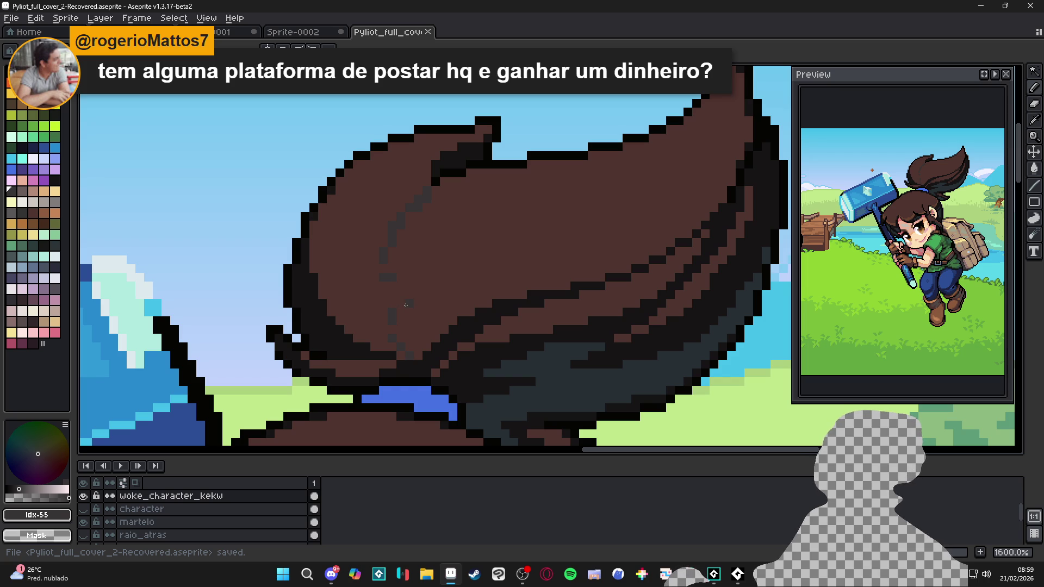
# Step: Draw a longer #171516 strand line diagonally up through the brown hair
pyautogui.scroll(2, 402, 318)
pyautogui.keyDown('alt'); pyautogui.click(426, 373); pyautogui.keyUp('alt')
pyautogui.moveTo(399, 359); pyautogui.dragTo(383, 304)
pyautogui.click(387, 343)
pyautogui.click(387, 343)
pyautogui.moveTo(424, 379)
pyautogui.mouseDown()
pyautogui.moveTo(375, 261)
pyautogui.moveTo(374, 223)
pyautogui.mouseUp()
# Step: Touch up the dark strand column, fixing stray pixels with brown and darkening its top
pyautogui.click(376, 291)
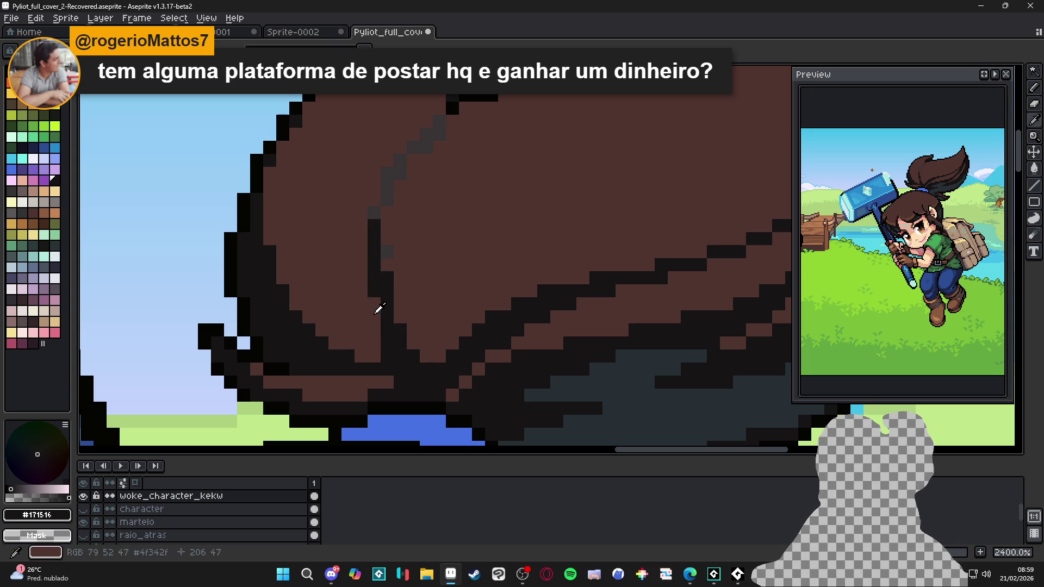
pyautogui.keyDown('alt'); pyautogui.click(380, 304); pyautogui.keyUp('alt')
pyautogui.click(376, 293)
pyautogui.keyDown('alt'); pyautogui.click(375, 288); pyautogui.keyUp('alt')
pyautogui.click(387, 264)
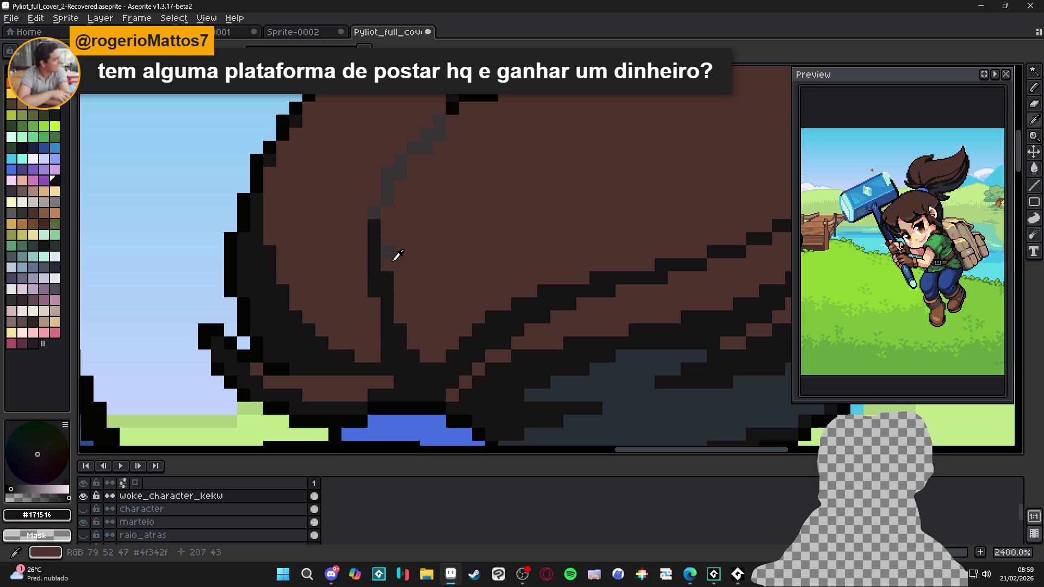
pyautogui.keyDown('alt'); pyautogui.click(385, 246); pyautogui.keyUp('alt')
pyautogui.keyDown('alt'); pyautogui.click(375, 228); pyautogui.keyUp('alt')
pyautogui.click(376, 210)
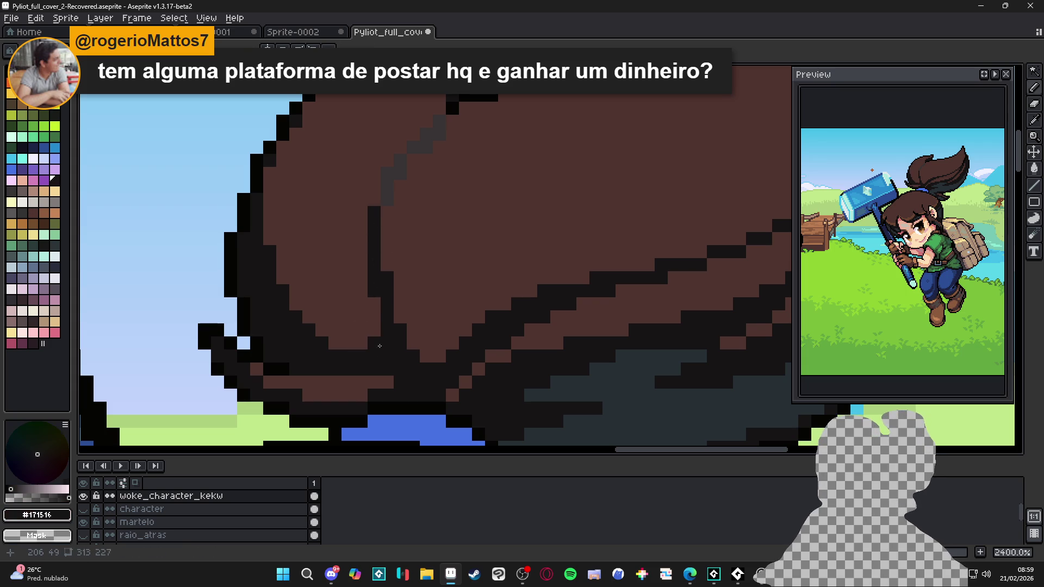
pyautogui.scroll(-4, 399, 344)
# Step: Save the cover file
pyautogui.scroll(-2, 398, 344)
pyautogui.scroll(2, 408, 326)
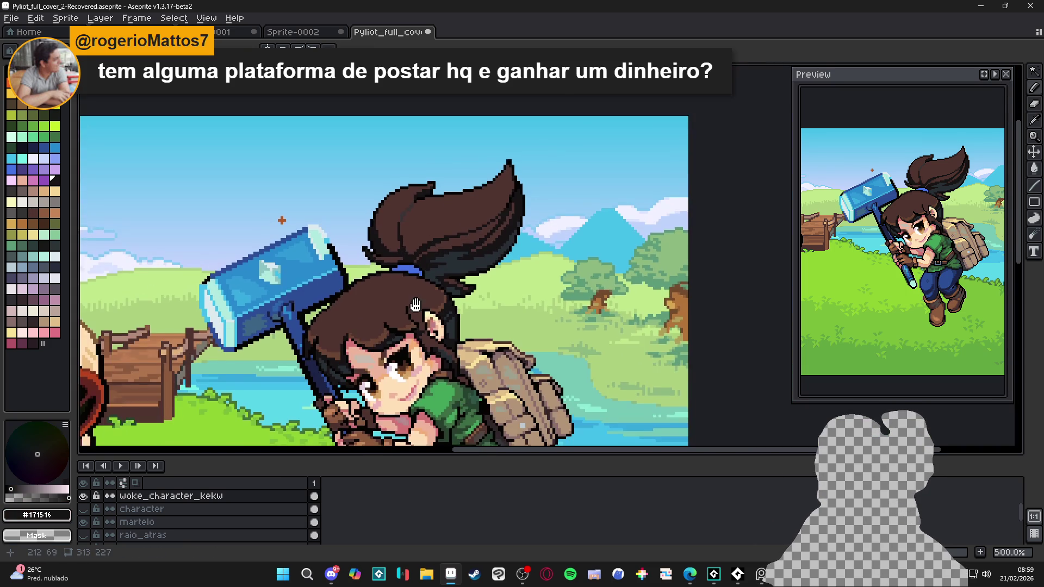
pyautogui.hotkey('ctrl', 's')
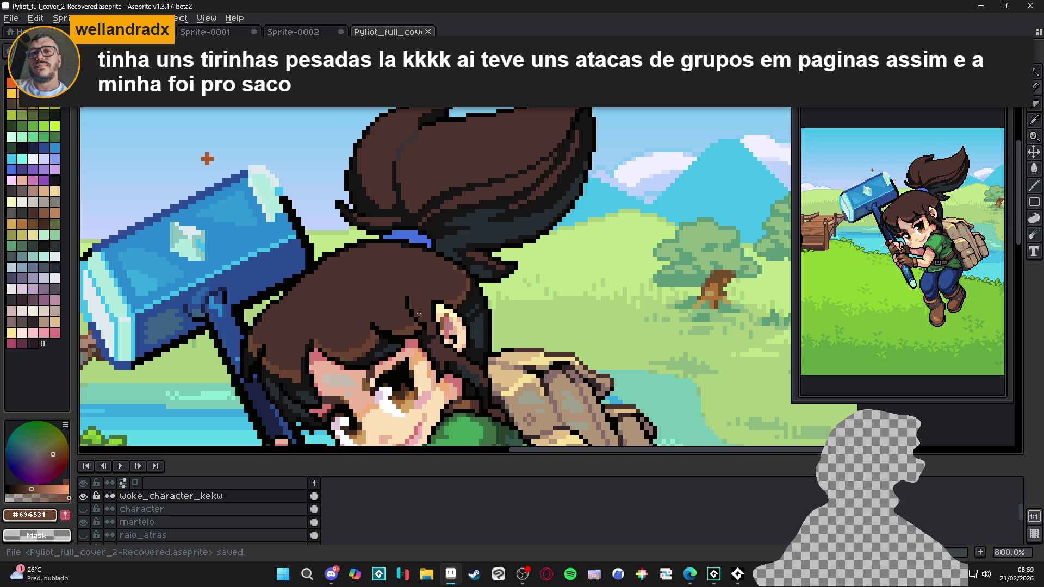
# Step: Try #694531 highlight pixels along the ponytail folds, then undo the stray strokes
pyautogui.scroll(5, 446, 214)
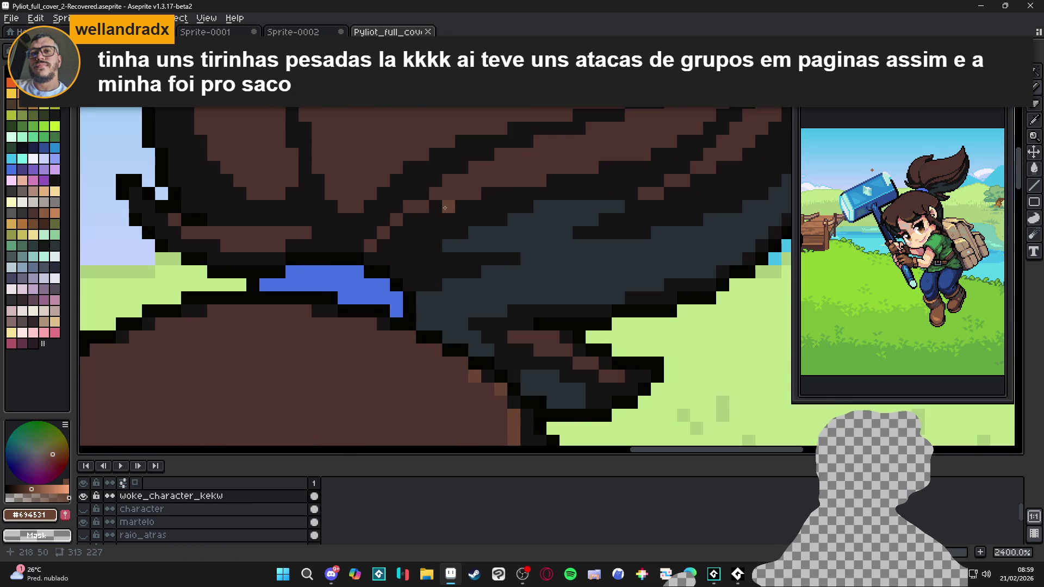
pyautogui.moveTo(461, 195); pyautogui.dragTo(475, 187)
pyautogui.click(435, 194)
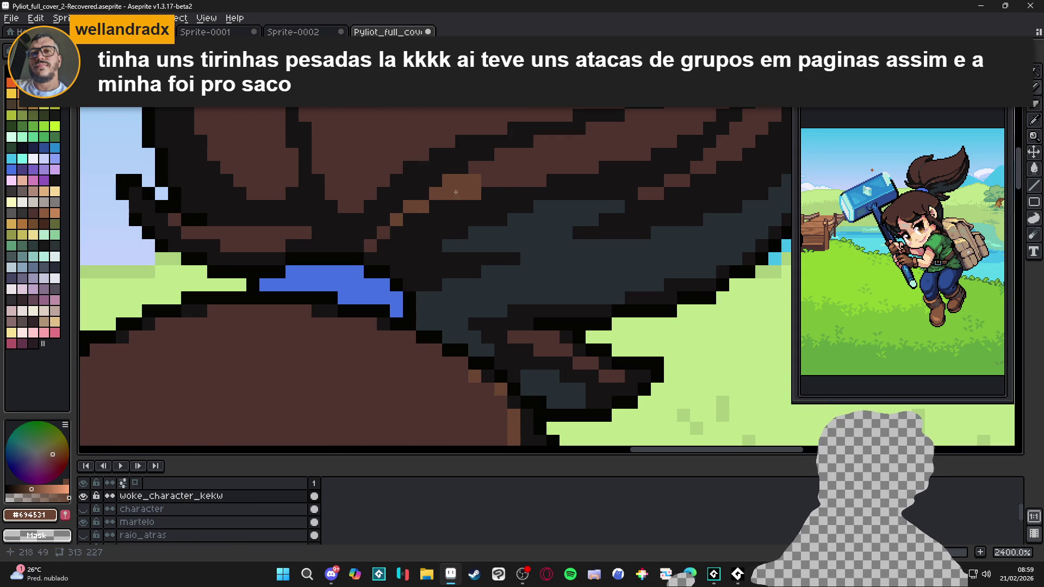
pyautogui.moveTo(474, 168)
pyautogui.mouseDown()
pyautogui.moveTo(540, 181)
pyautogui.moveTo(514, 168)
pyautogui.moveTo(644, 155)
pyautogui.mouseUp()
pyautogui.click(657, 142)
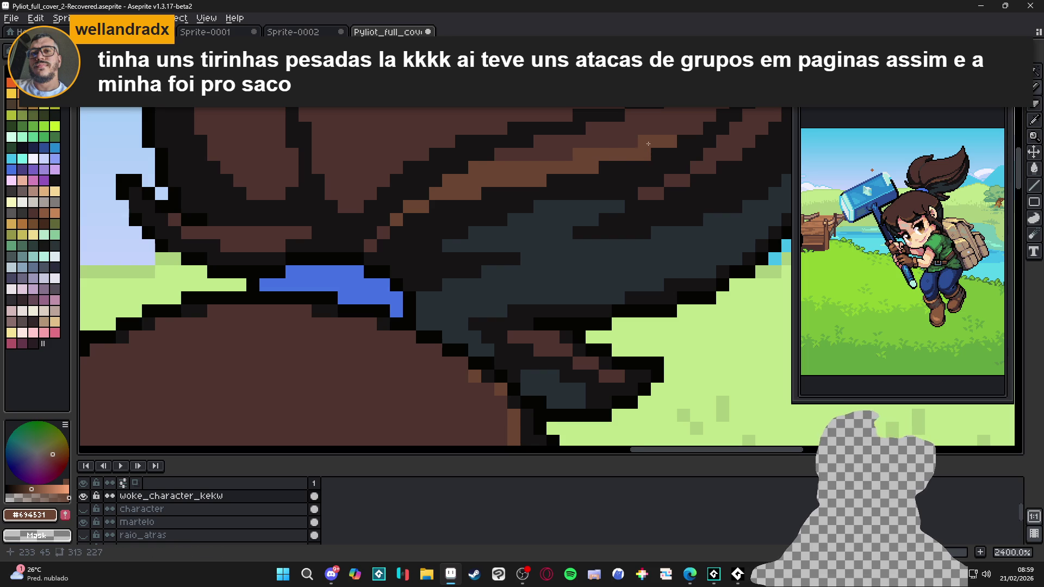
pyautogui.hscroll(2, 644, 149)
pyautogui.scroll(1, 644, 150)
pyautogui.hotkey('ctrl', 'z')
pyautogui.hotkey('ctrl', 'z')
pyautogui.scroll(1, 625, 169)
pyautogui.hscroll(-1, 625, 168)
pyautogui.hotkey('ctrl', 'z')
pyautogui.hotkey('ctrl', 'z')
pyautogui.hotkey('ctrl', 'z')
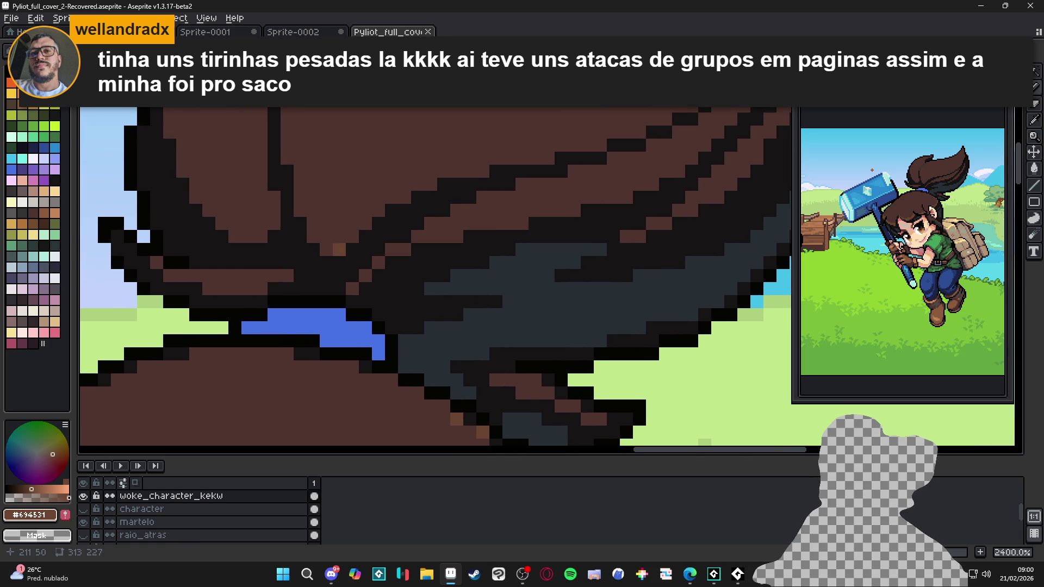
# Step: Draw a long diagonal #694531 highlight stroke across the hair, extending it both ways
pyautogui.moveTo(324, 238)
pyautogui.mouseDown()
pyautogui.moveTo(353, 236)
pyautogui.moveTo(378, 210)
pyautogui.moveTo(339, 223)
pyautogui.moveTo(457, 171)
pyautogui.moveTo(483, 171)
pyautogui.moveTo(435, 179)
pyautogui.mouseUp()
pyautogui.click(430, 171)
pyautogui.click(405, 184)
pyautogui.click(378, 197)
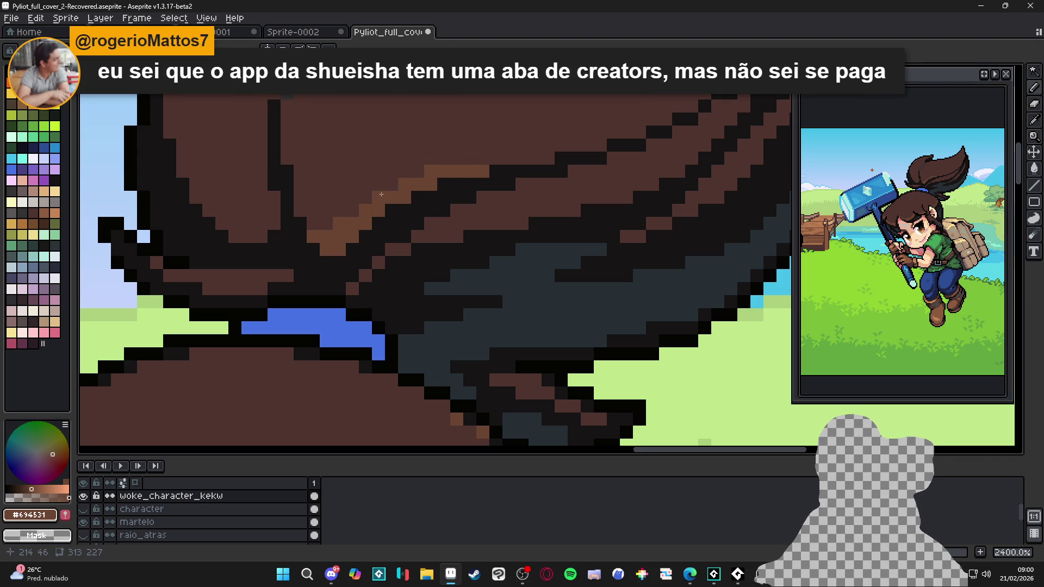
pyautogui.hscroll(3, 431, 182)
pyautogui.scroll(2, 431, 182)
pyautogui.moveTo(441, 183)
pyautogui.mouseDown()
pyautogui.moveTo(506, 184)
pyautogui.moveTo(503, 171)
pyautogui.moveTo(597, 156)
pyautogui.mouseUp()
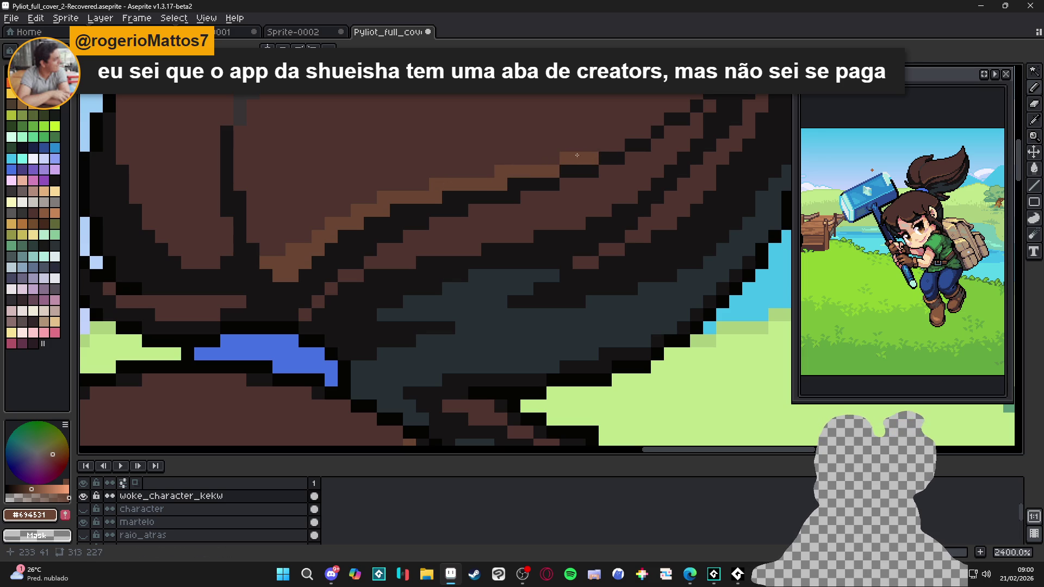
pyautogui.moveTo(279, 249)
pyautogui.mouseDown()
pyautogui.moveTo(265, 250)
pyautogui.moveTo(239, 171)
pyautogui.moveTo(255, 181)
pyautogui.mouseUp()
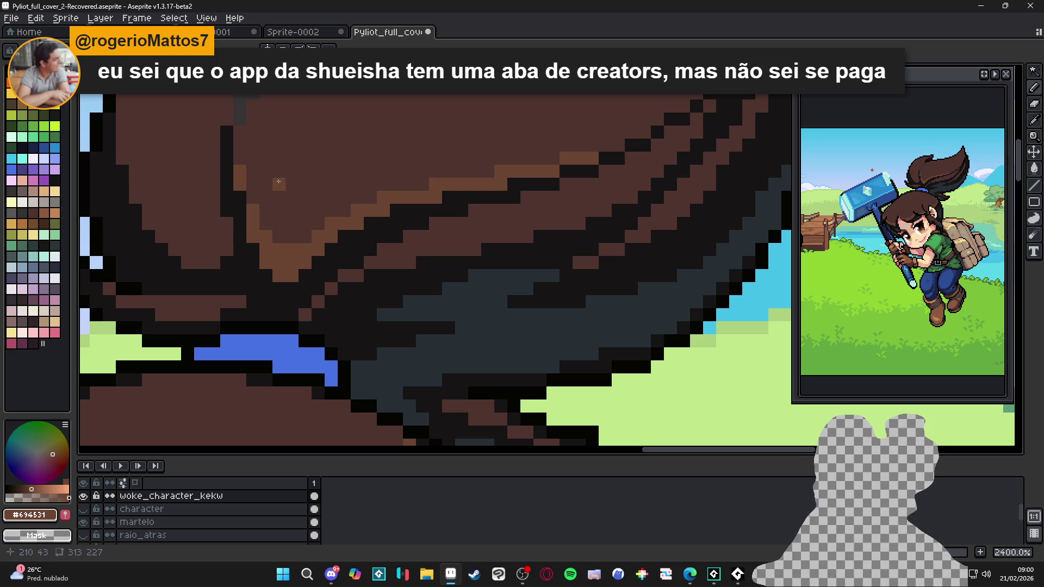
# Step: Paint brown over dark pixels in the hair stem and along the lower hair
pyautogui.scroll(-3, 281, 179)
pyautogui.moveTo(278, 241)
pyautogui.mouseDown()
pyautogui.moveTo(382, 192)
pyautogui.moveTo(397, 196)
pyautogui.mouseUp()
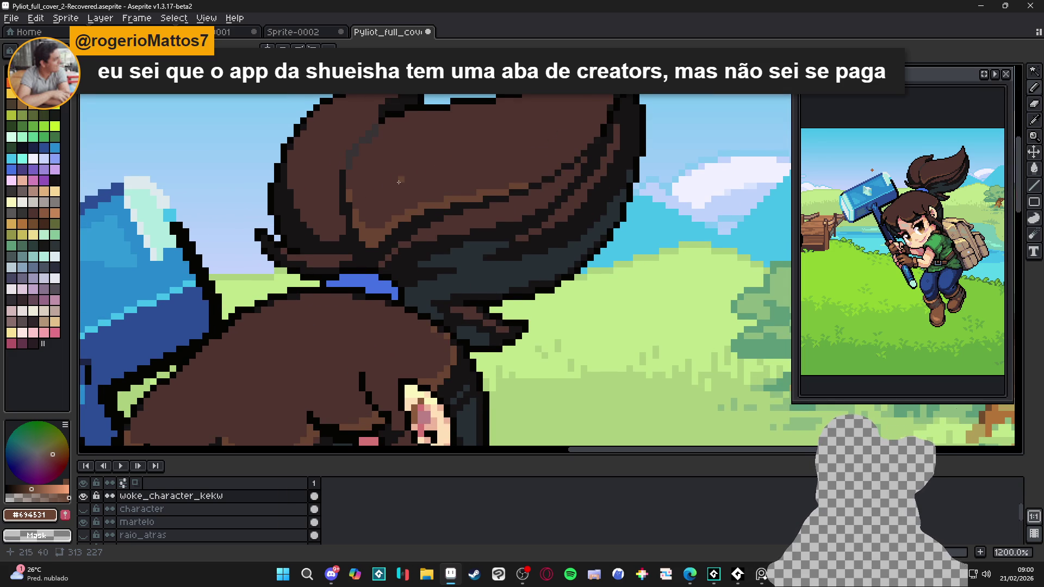
pyautogui.moveTo(396, 183); pyautogui.dragTo(414, 199)
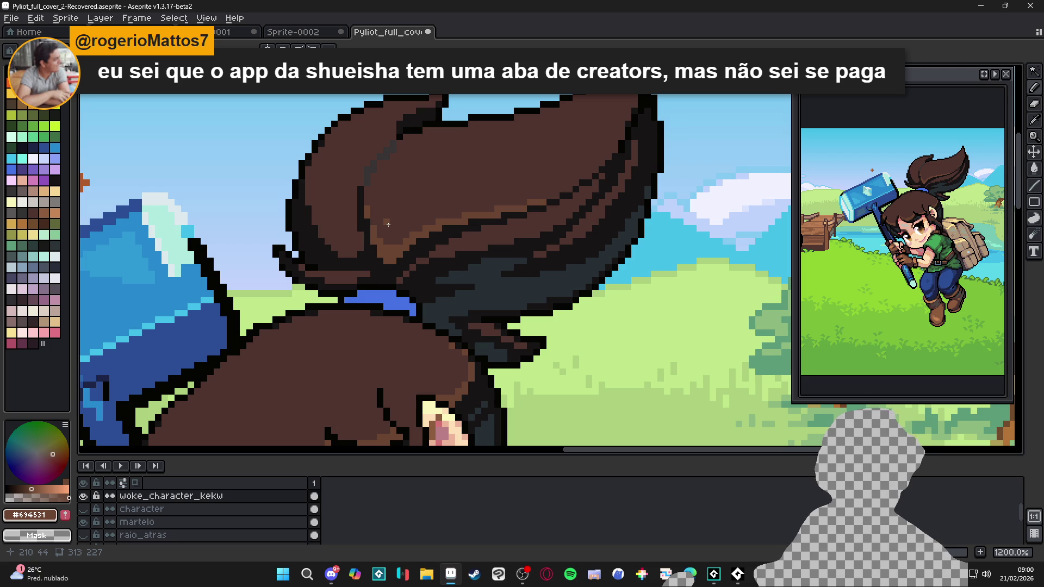
pyautogui.scroll(1, 341, 241)
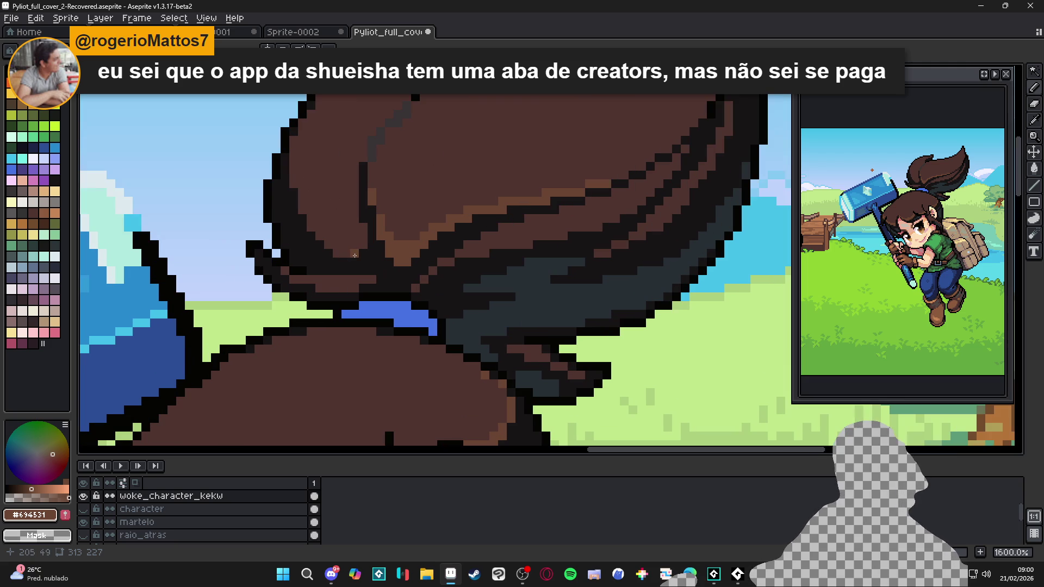
pyautogui.moveTo(363, 245); pyautogui.dragTo(363, 236)
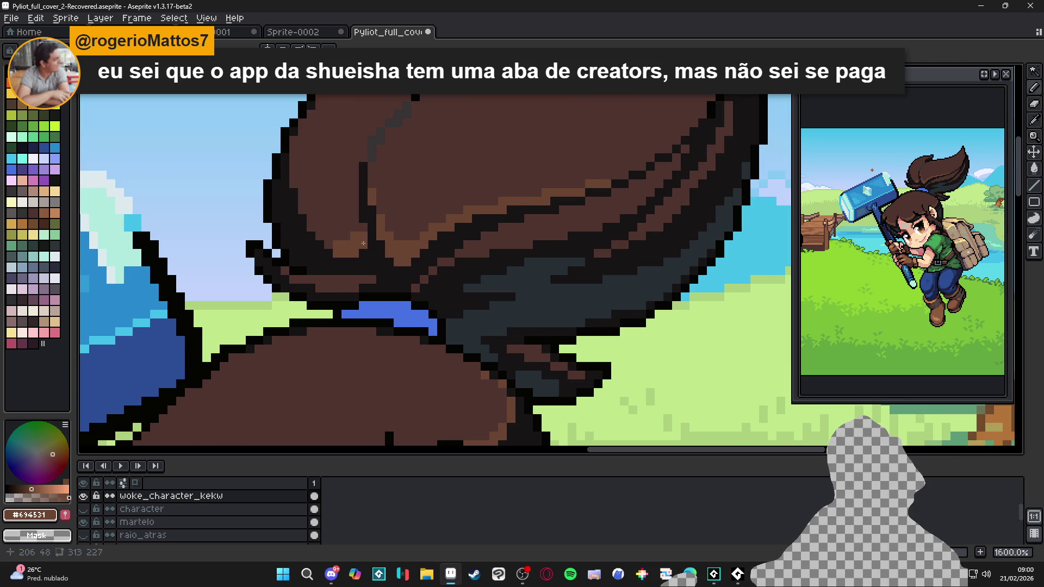
pyautogui.click(363, 227)
pyautogui.moveTo(311, 226); pyautogui.dragTo(292, 170)
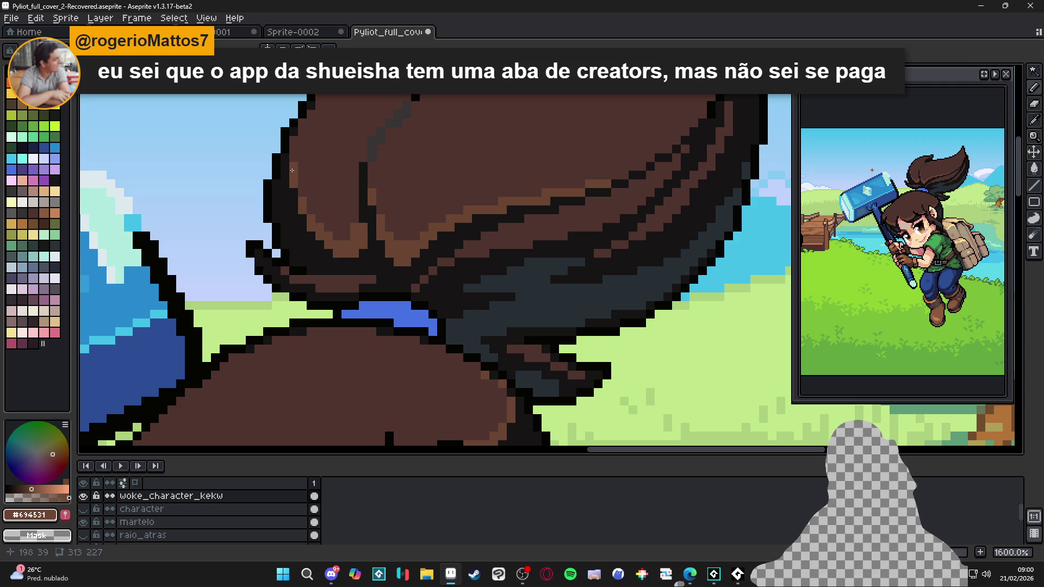
pyautogui.scroll(1, 298, 185)
pyautogui.scroll(1, 348, 314)
pyautogui.moveTo(348, 314); pyautogui.dragTo(332, 318)
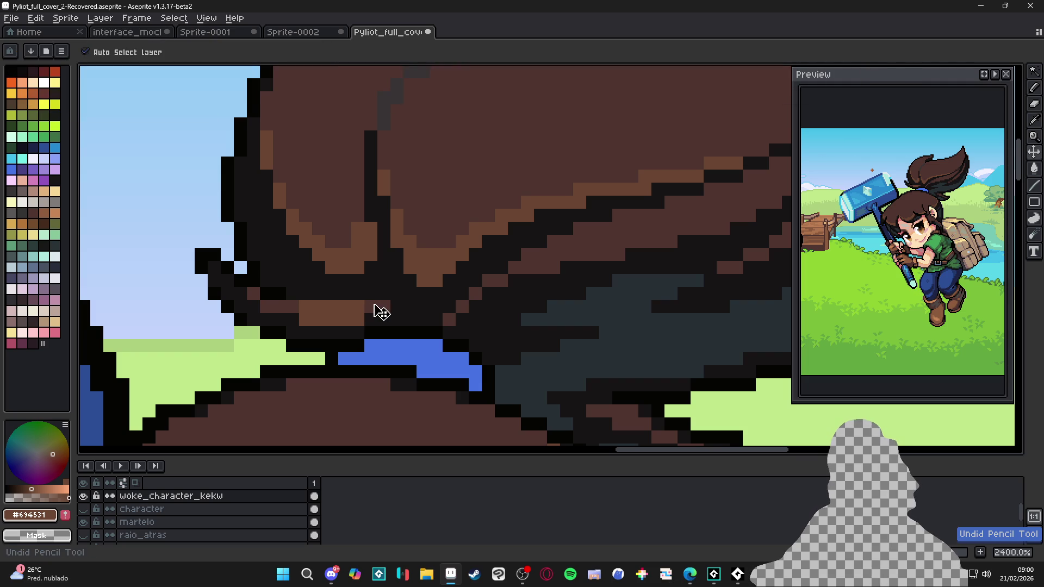
# Step: Undo the last brown stroke and eyedrop the dark brown #362624 from the hair
pyautogui.hotkey('ctrl', 'z')
pyautogui.scroll(1, 372, 308)
pyautogui.keyDown('alt'); pyautogui.click(281, 310); pyautogui.keyUp('alt')
pyautogui.scroll(-2, 281, 310)
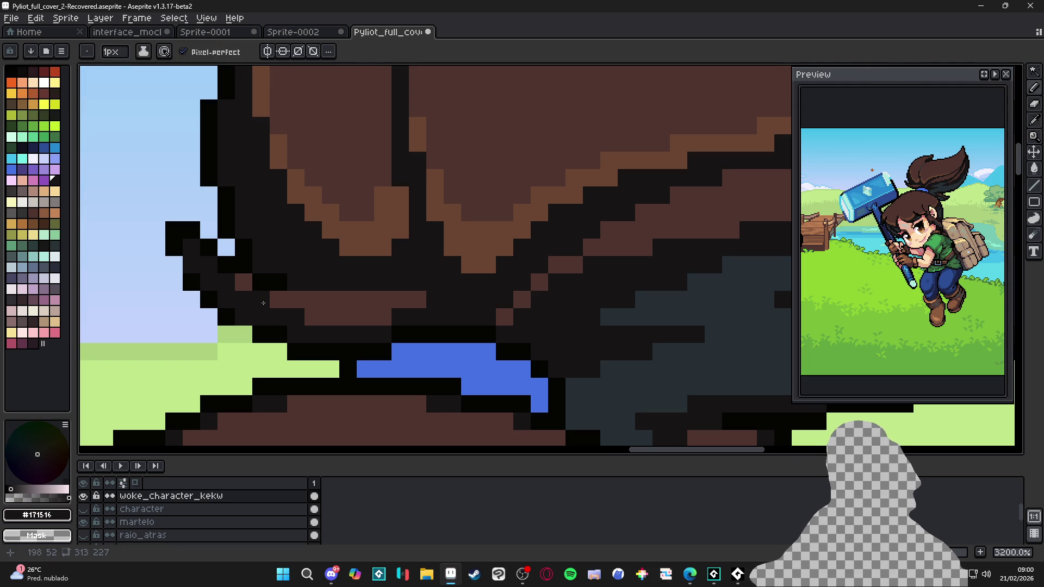
pyautogui.scroll(-1, 412, 328)
pyautogui.scroll(3, 412, 328)
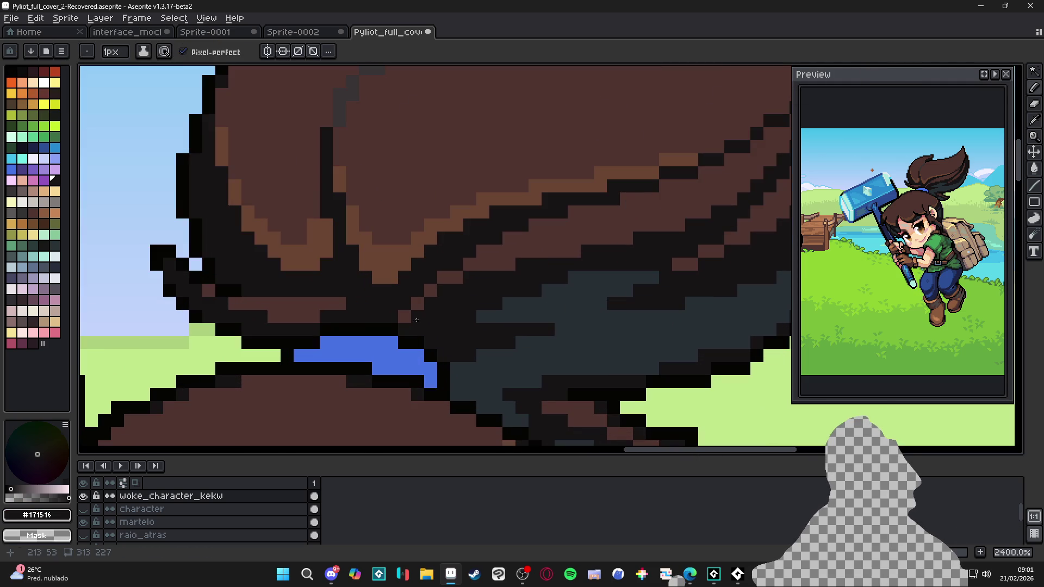
pyautogui.keyDown('alt'); pyautogui.click(446, 299); pyautogui.keyUp('alt')
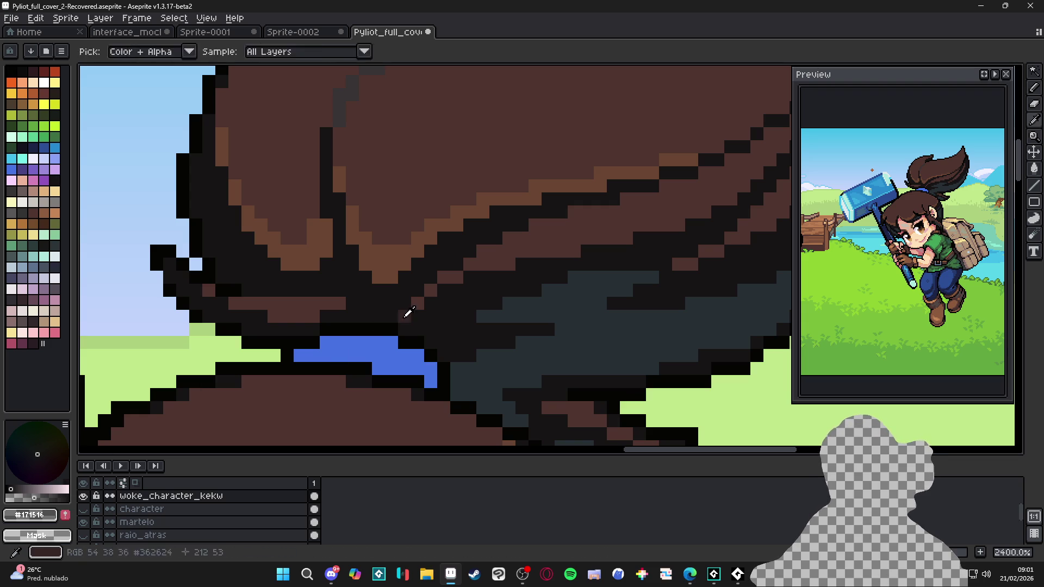
pyautogui.keyDown('alt'); pyautogui.click(409, 312); pyautogui.keyUp('alt')
# Step: Replace the black ponytail outline pixels with #362624 along the upper hair edge
pyautogui.moveTo(449, 278)
pyautogui.mouseDown()
pyautogui.moveTo(470, 264)
pyautogui.moveTo(509, 264)
pyautogui.moveTo(487, 255)
pyautogui.mouseUp()
pyautogui.press('b')
pyautogui.moveTo(526, 251)
pyautogui.mouseDown()
pyautogui.moveTo(568, 225)
pyautogui.moveTo(538, 227)
pyautogui.moveTo(601, 238)
pyautogui.moveTo(669, 222)
pyautogui.moveTo(638, 256)
pyautogui.mouseUp()
pyautogui.click(489, 261)
pyautogui.click(580, 234)
pyautogui.click(619, 222)
pyautogui.click(646, 209)
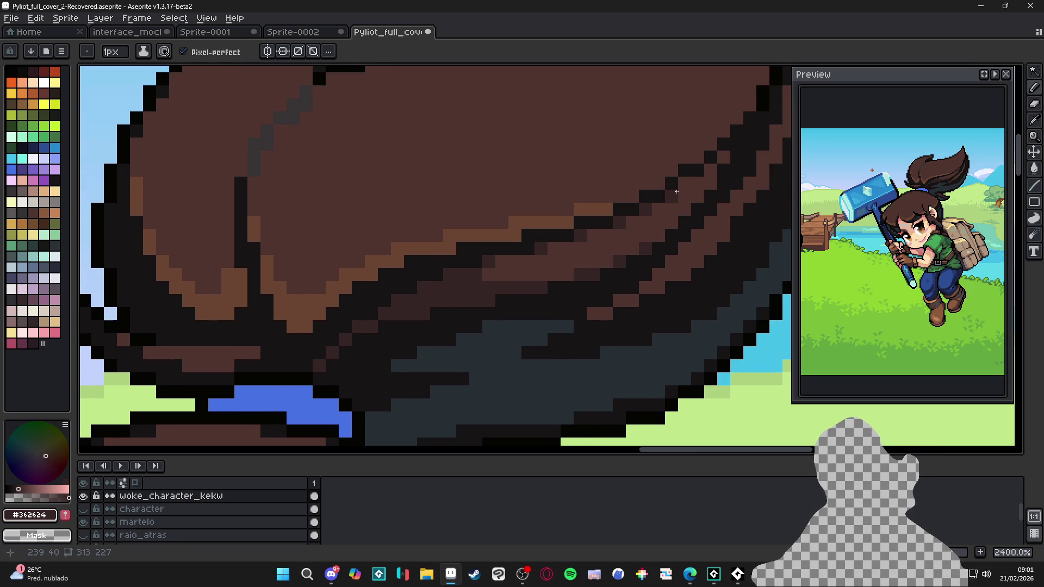
pyautogui.click(685, 170)
pyautogui.click(697, 170)
pyautogui.click(672, 183)
pyautogui.click(658, 195)
pyautogui.click(646, 196)
# Step: Continue the #362624 dark brown pixels along the lower and right hair edge
pyautogui.scroll(-5, 645, 233)
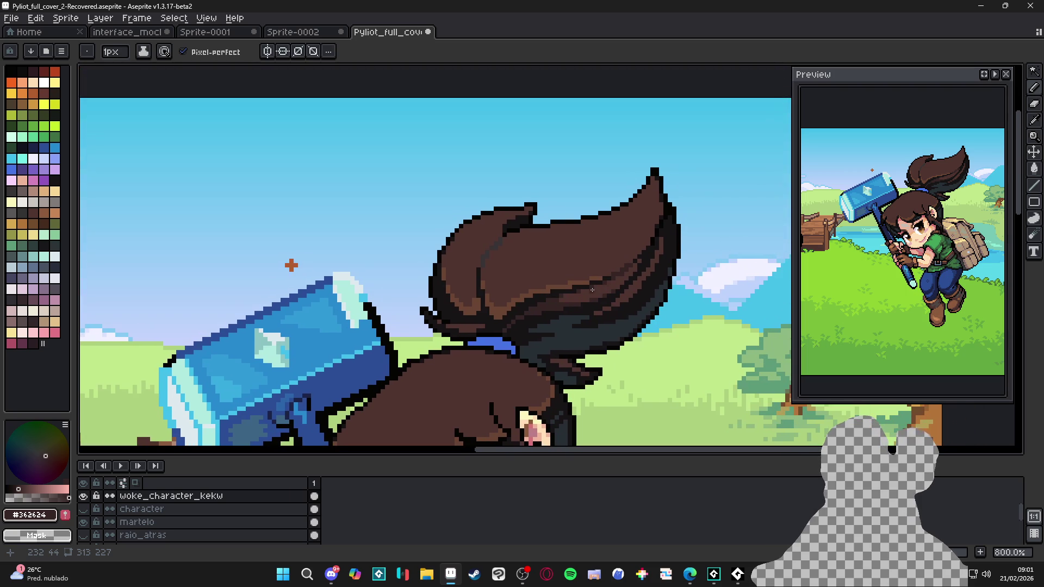
pyautogui.scroll(3, 577, 322)
pyautogui.scroll(2, 577, 321)
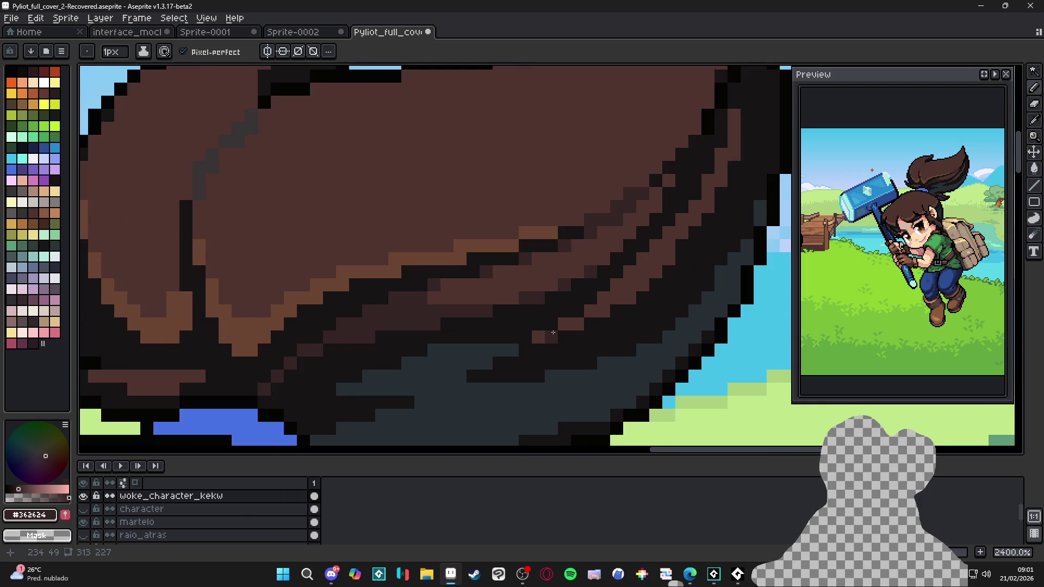
pyautogui.click(590, 312)
pyautogui.click(603, 298)
pyautogui.click(629, 299)
pyautogui.moveTo(695, 220); pyautogui.dragTo(708, 207)
pyautogui.click(720, 181)
pyautogui.click(733, 155)
pyautogui.moveTo(734, 141); pyautogui.dragTo(734, 119)
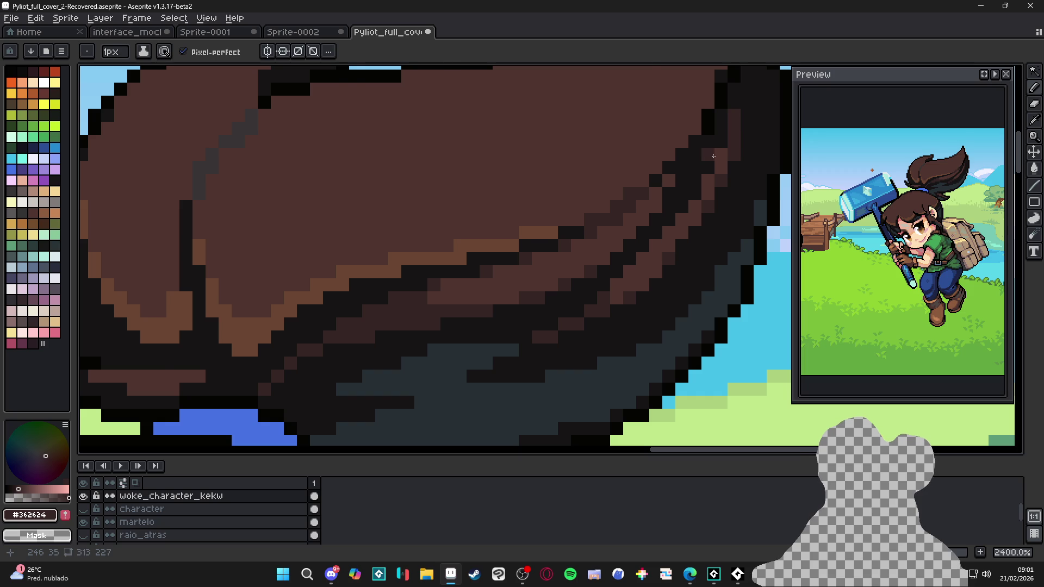
# Step: Repaint four more hair-edge cells in #362624 dark brown
pyautogui.scroll(-2, 709, 155)
pyautogui.scroll(2, 709, 155)
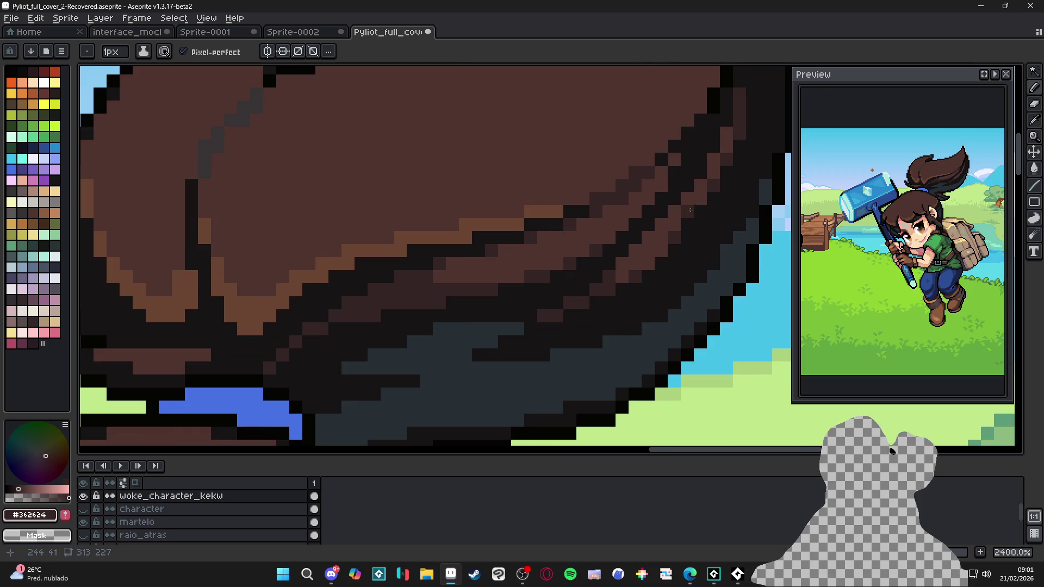
pyautogui.click(634, 264)
pyautogui.click(621, 271)
pyautogui.click(634, 251)
pyautogui.click(647, 238)
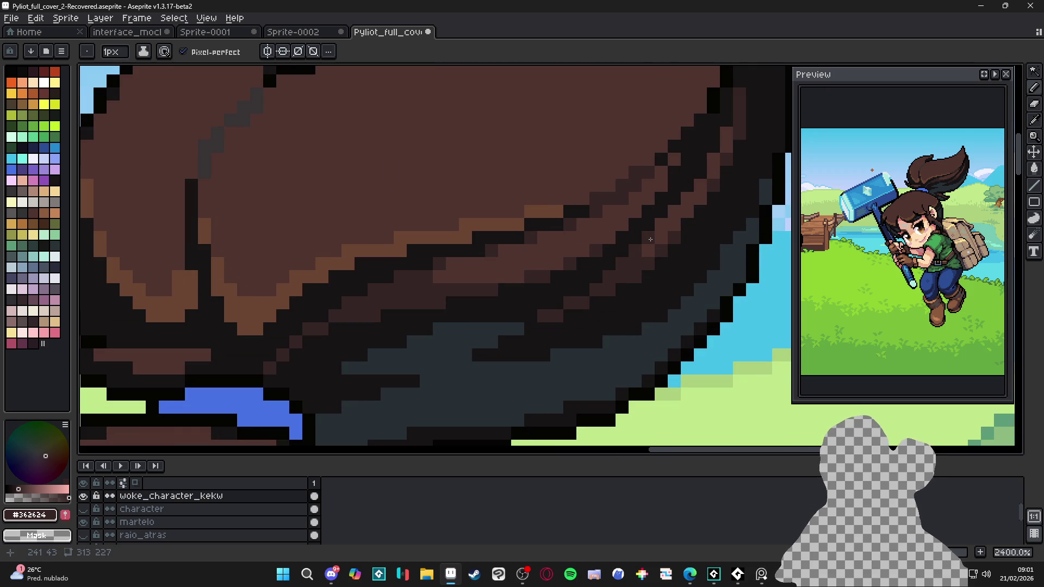
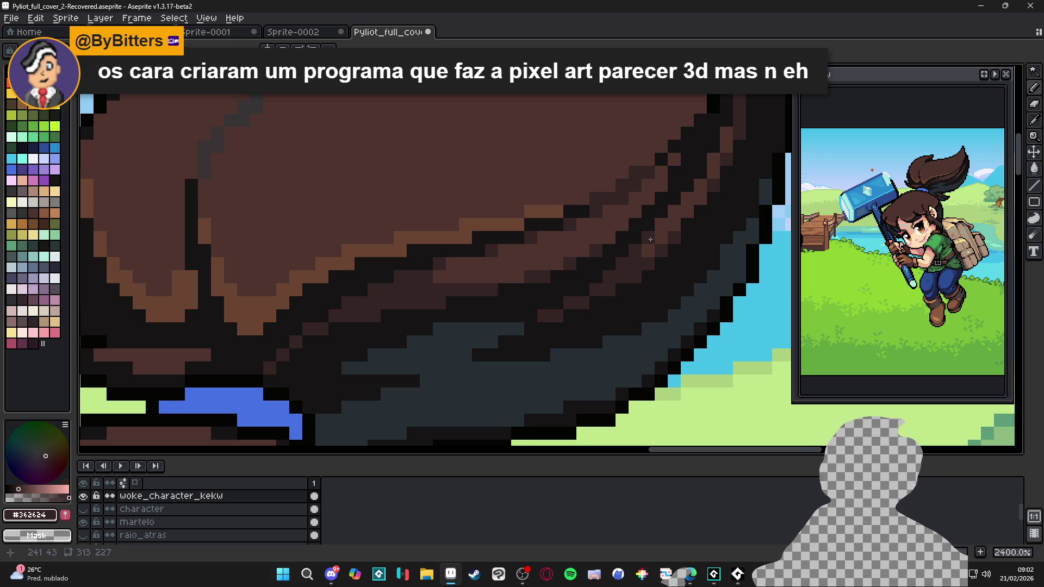
# Step: Pick the near-black outline colour from the artwork and darken one pixel in the girl's hair
pyautogui.scroll(-5, 563, 262)
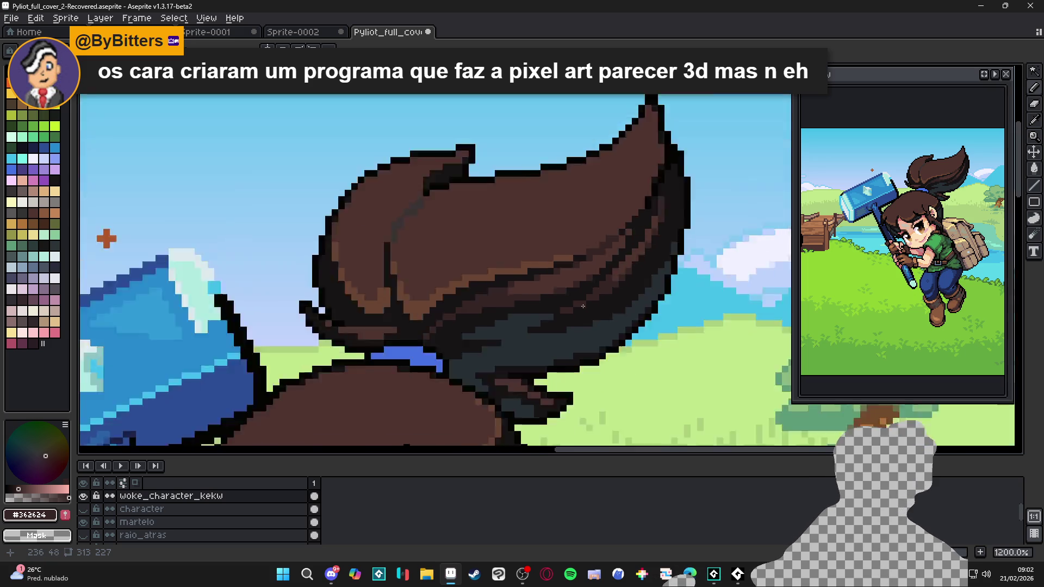
pyautogui.scroll(4, 501, 275)
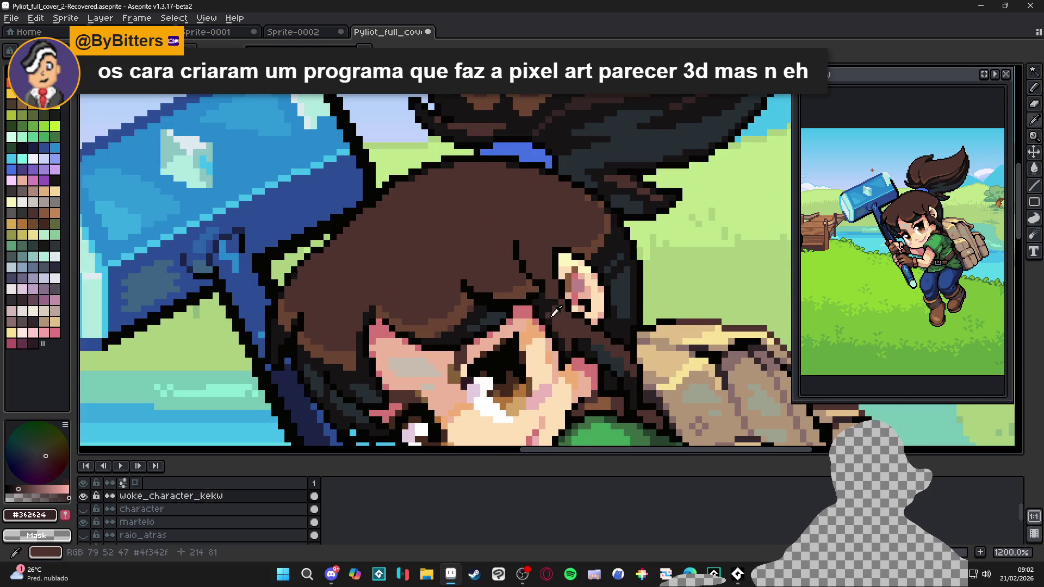
pyautogui.keyDown('alt'); pyautogui.click(544, 309); pyautogui.keyUp('alt')
pyautogui.scroll(3, 544, 309)
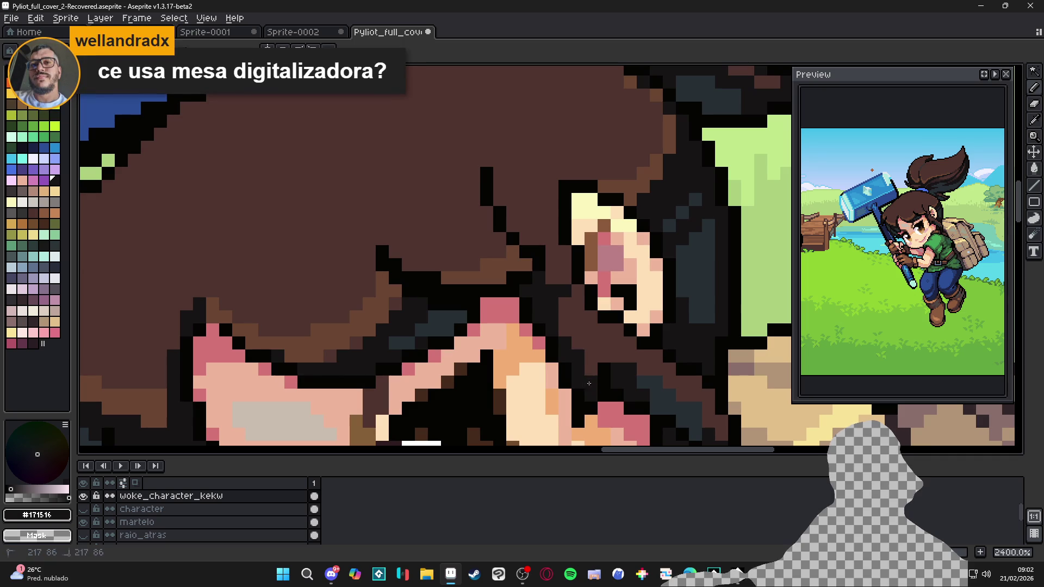
pyautogui.click(563, 334)
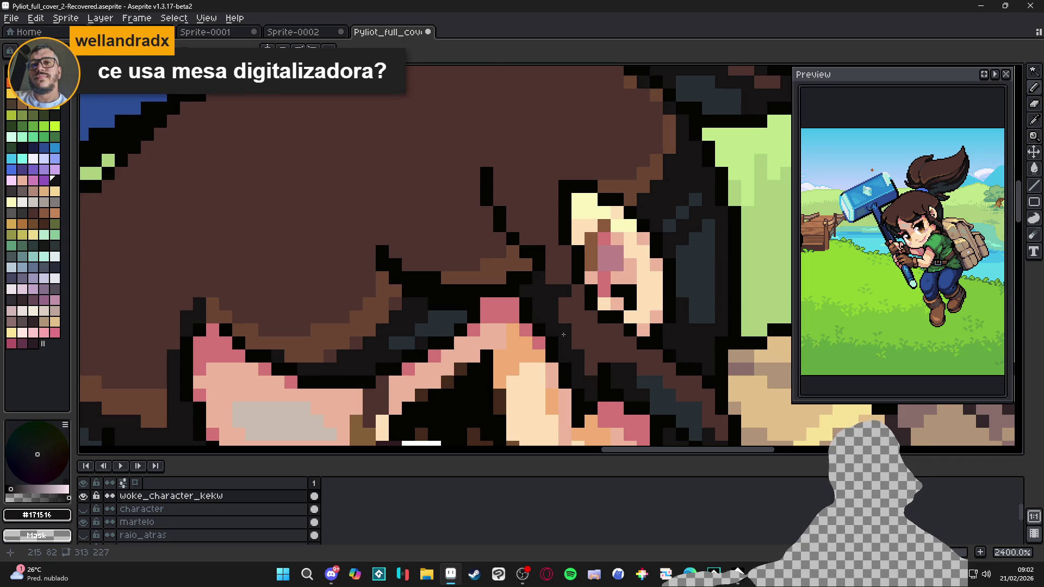
pyautogui.scroll(-3, 563, 334)
# Step: Draw a dark strand across the hair beside the hammer, then undo it
pyautogui.moveTo(521, 319); pyautogui.dragTo(535, 328)
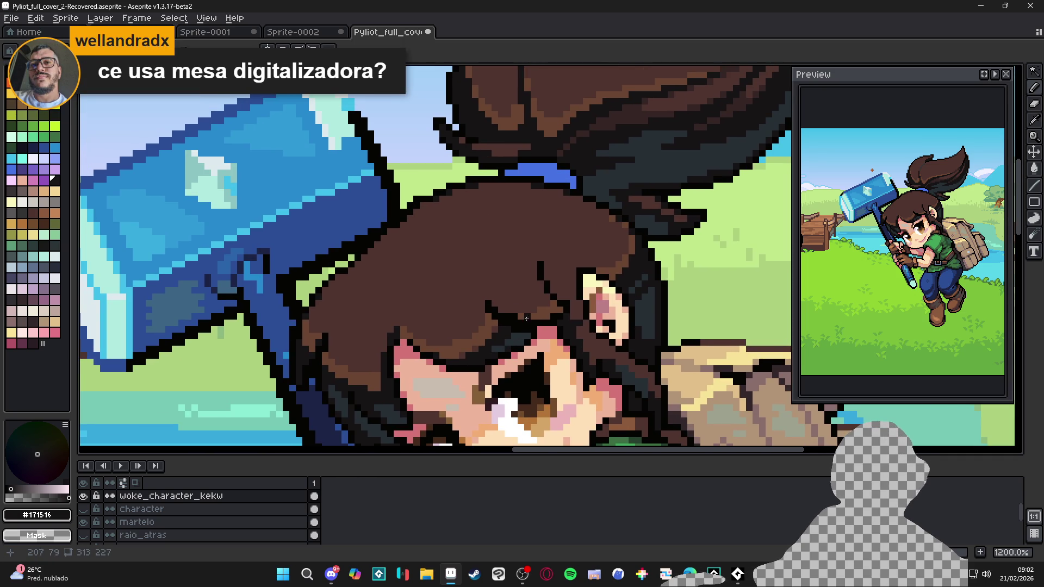
pyautogui.scroll(-3, 489, 274)
pyautogui.scroll(3, 508, 231)
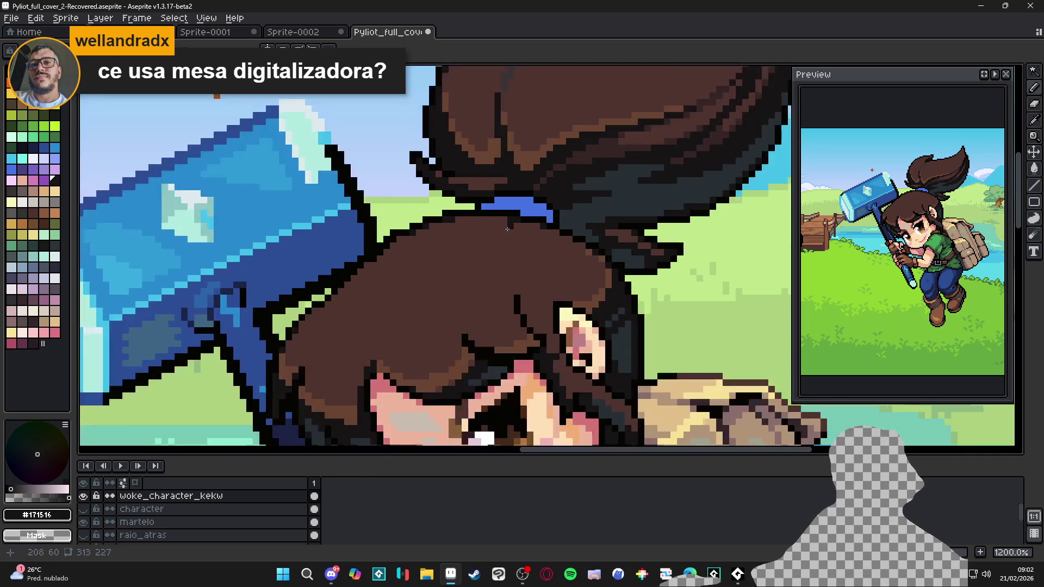
pyautogui.moveTo(504, 218); pyautogui.dragTo(471, 242)
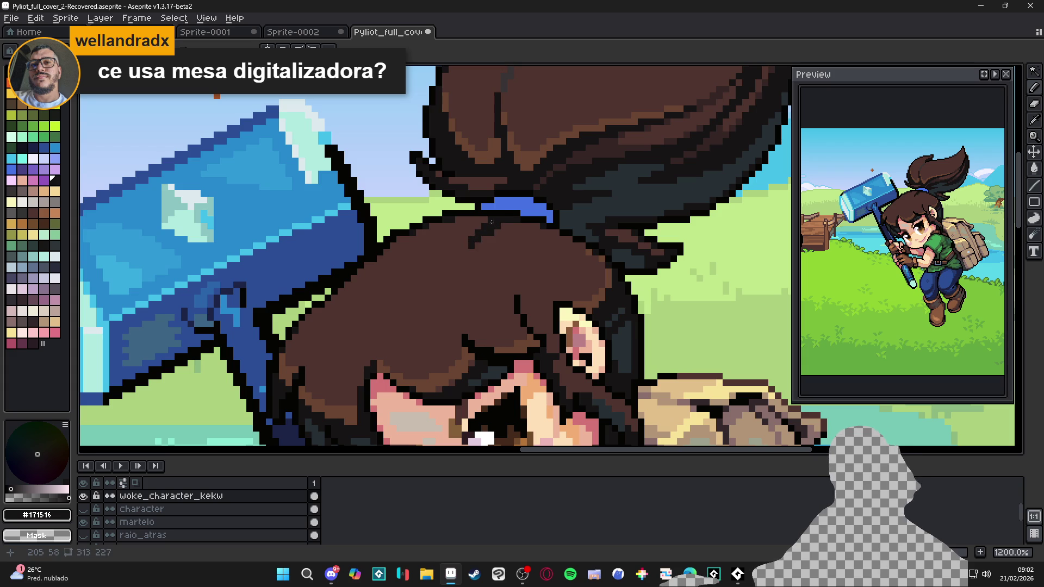
pyautogui.hotkey('ctrl', 'z')
pyautogui.hotkey('ctrl', 'z')
pyautogui.hotkey('ctrl', 'z')
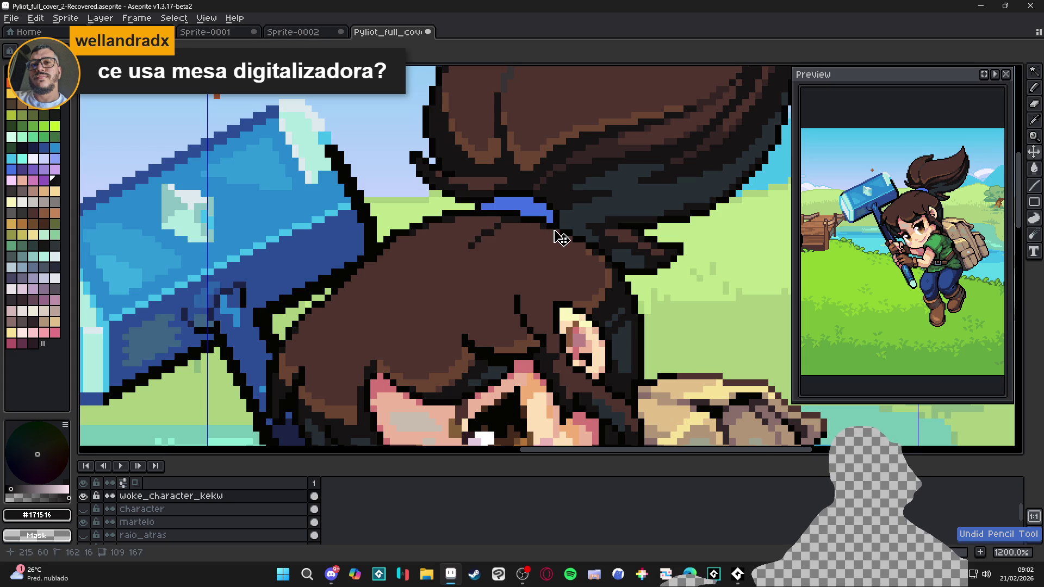
# Step: Paint a short row of dark pixels in the hair, undoing the last one
pyautogui.scroll(-3, 545, 230)
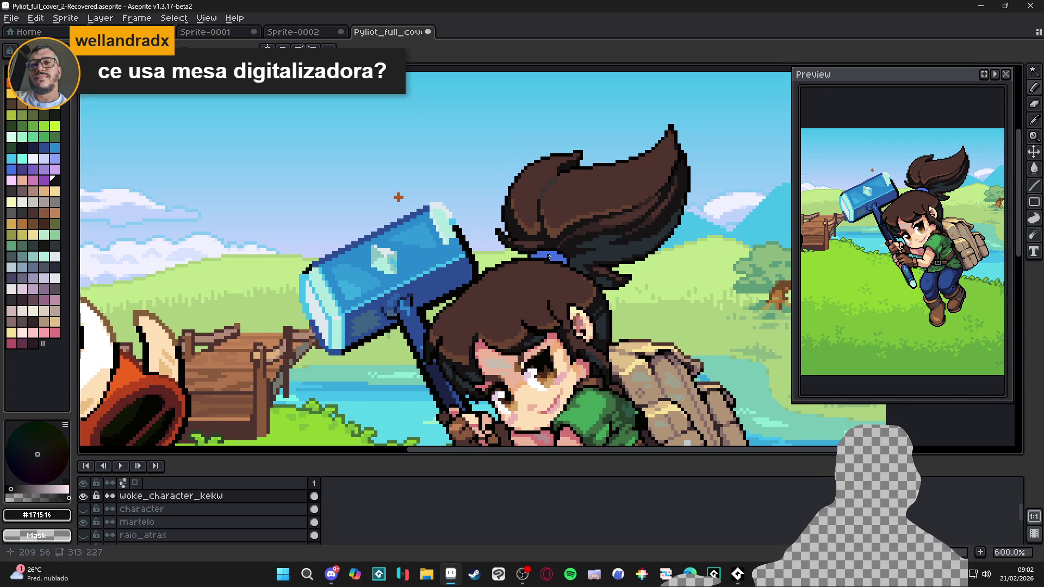
pyautogui.scroll(-1, 548, 257)
pyautogui.scroll(5, 481, 323)
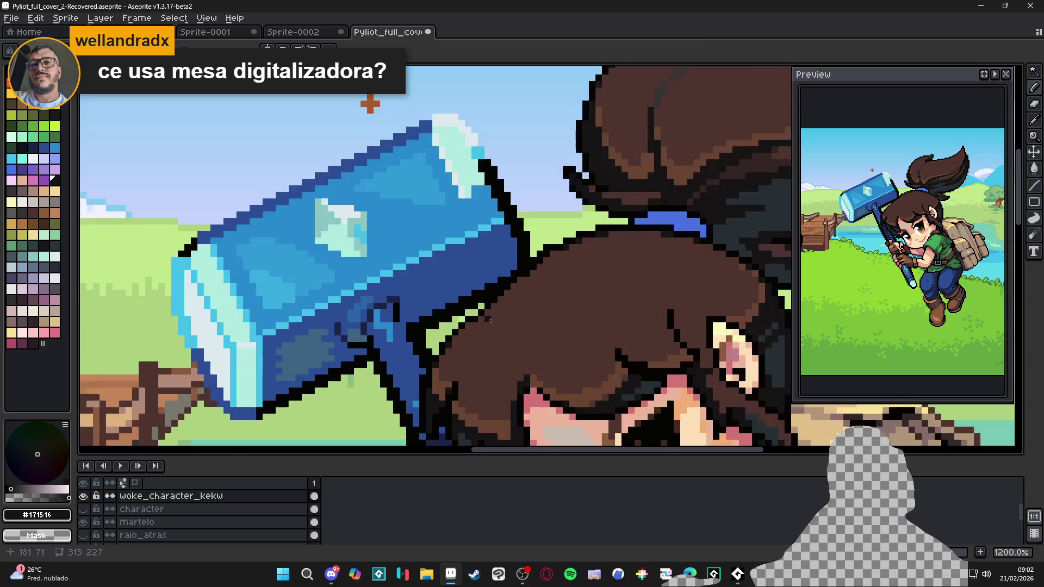
pyautogui.moveTo(483, 319); pyautogui.dragTo(496, 314)
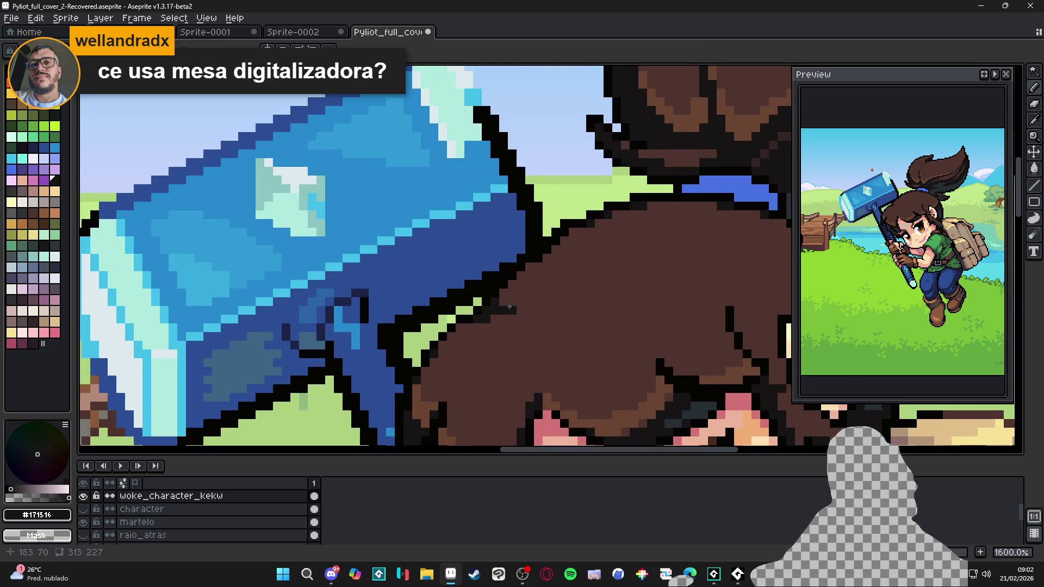
pyautogui.hotkey('ctrl', 'z')
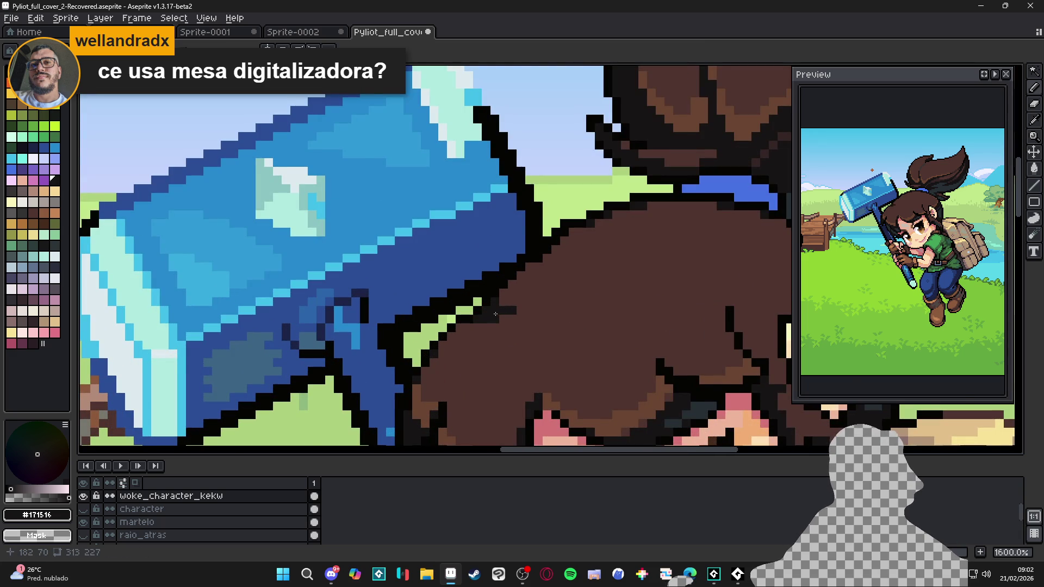
pyautogui.scroll(-1, 503, 303)
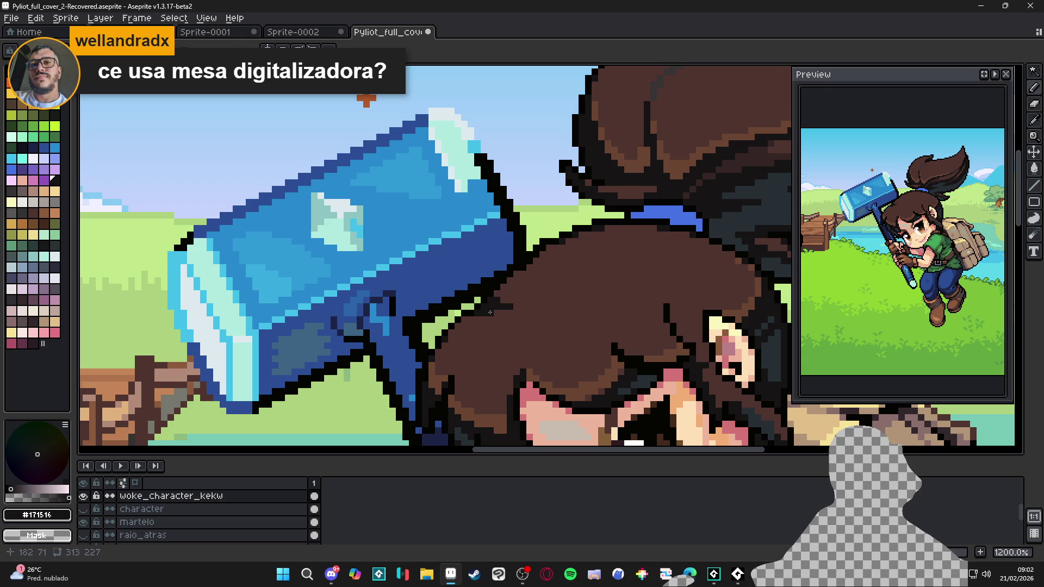
pyautogui.click(465, 318)
# Step: Save Pyliot_full_cover_2-Recovered.aseprite with the whole girl and boar in view
pyautogui.scroll(-4, 469, 318)
pyautogui.scroll(3, 488, 322)
pyautogui.scroll(-4, 488, 321)
pyautogui.hotkey('ctrl', 's')
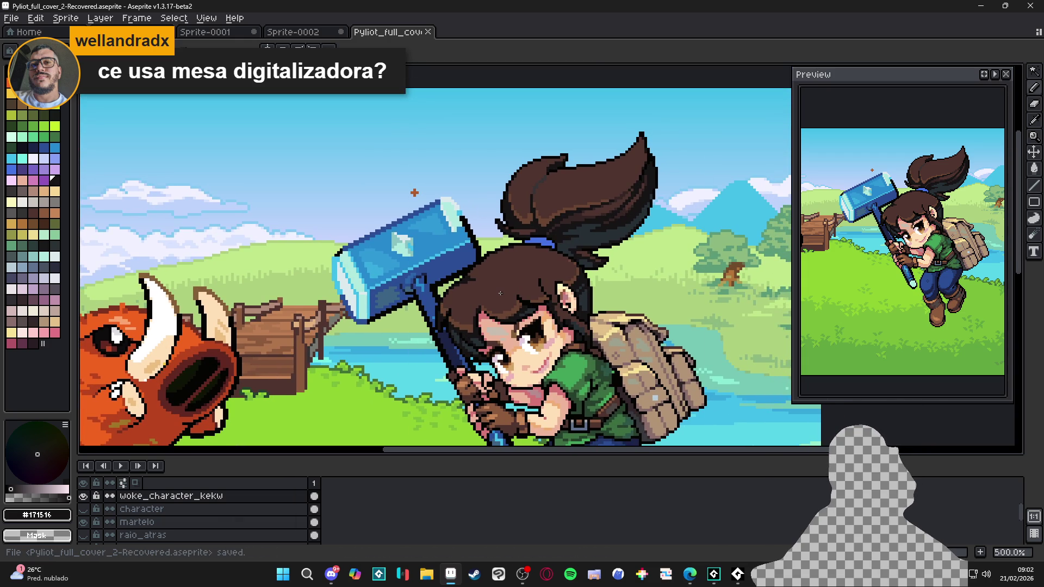
pyautogui.moveTo(500, 293); pyautogui.dragTo(506, 313)
pyautogui.scroll(-1, 505, 314)
pyautogui.hotkey('ctrl', 's')
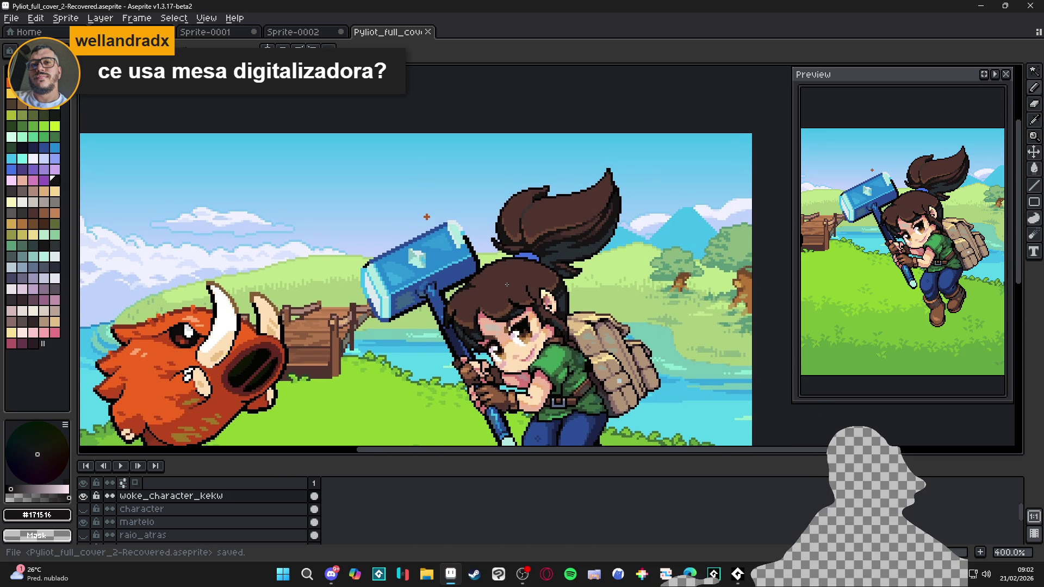
pyautogui.scroll(1, 502, 291)
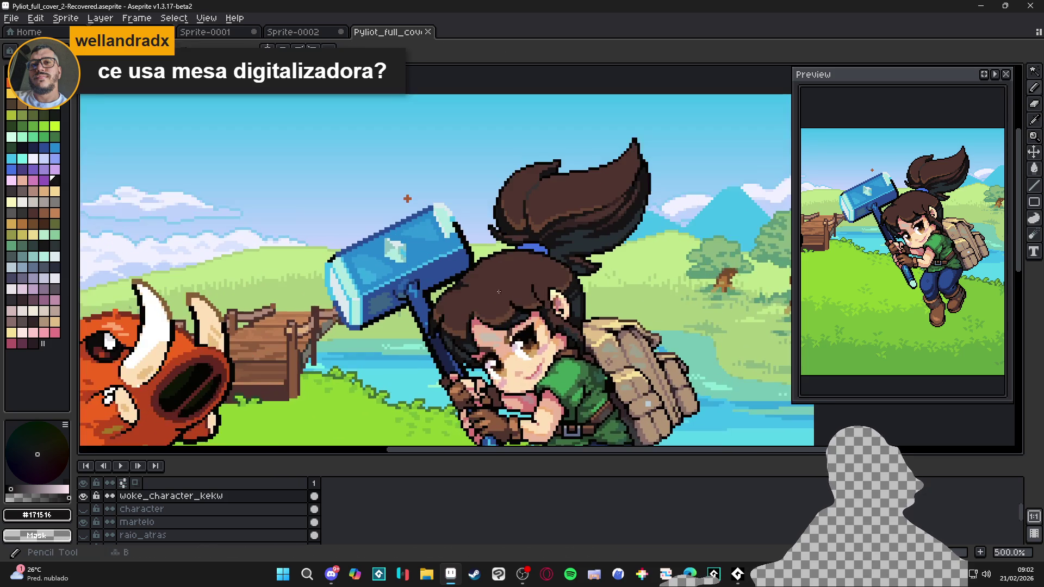
# Step: Pick the orange-brown #b05b2c from the artwork and save the cover
pyautogui.keyDown('alt'); pyautogui.click(407, 198); pyautogui.keyUp('alt')
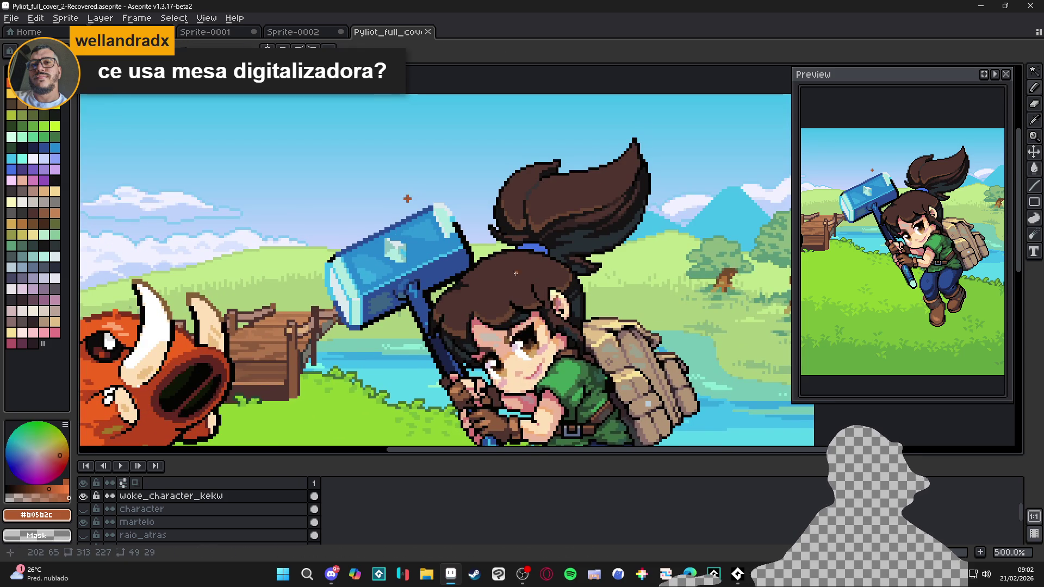
pyautogui.scroll(-1, 511, 267)
pyautogui.hotkey('ctrl', 's')
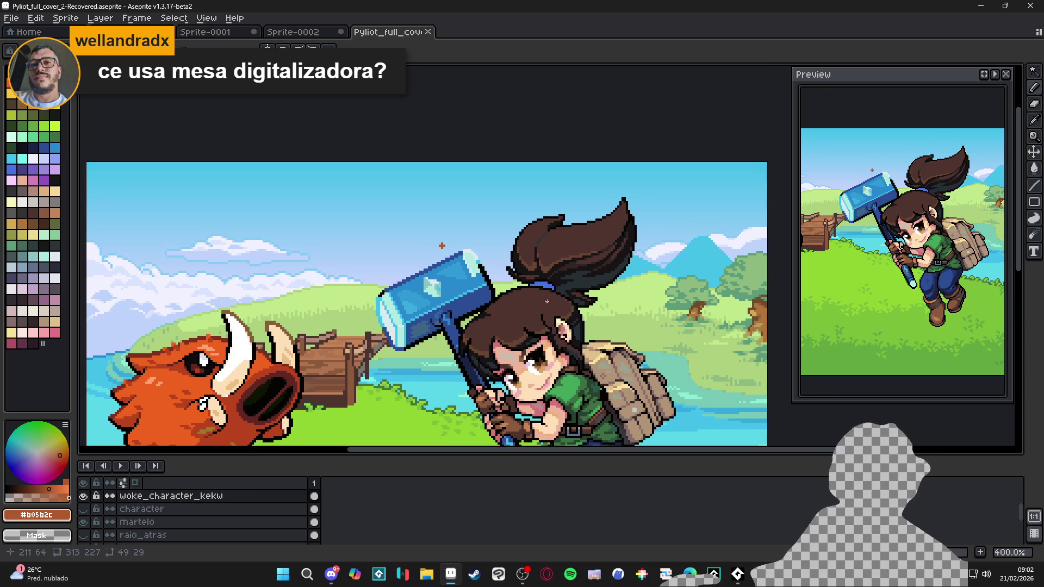
pyautogui.scroll(1, 527, 330)
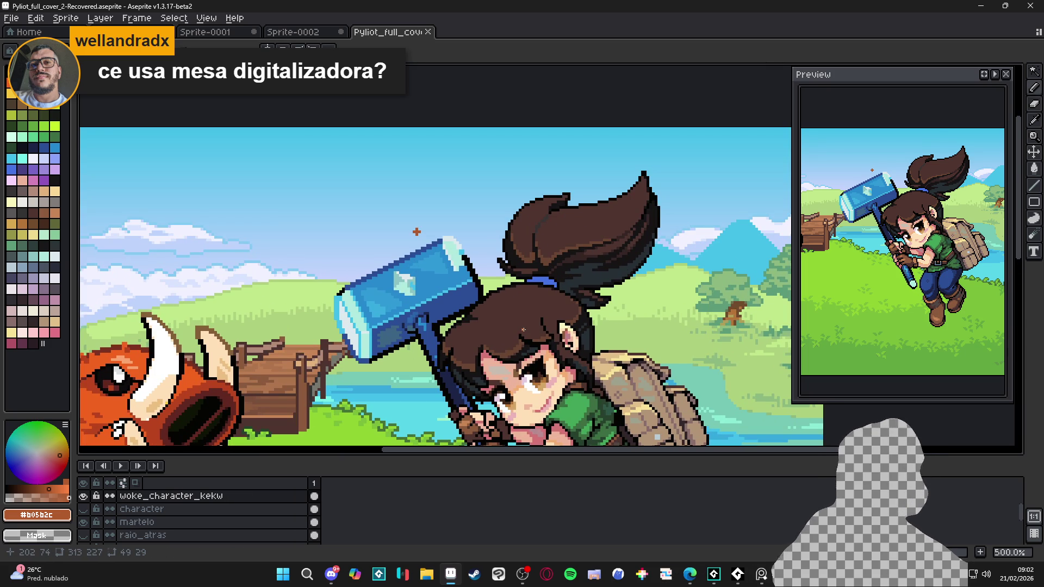
# Step: Paint orange-brown highlight pixels and strands across the hair, undoing a stray dot
pyautogui.click(522, 329)
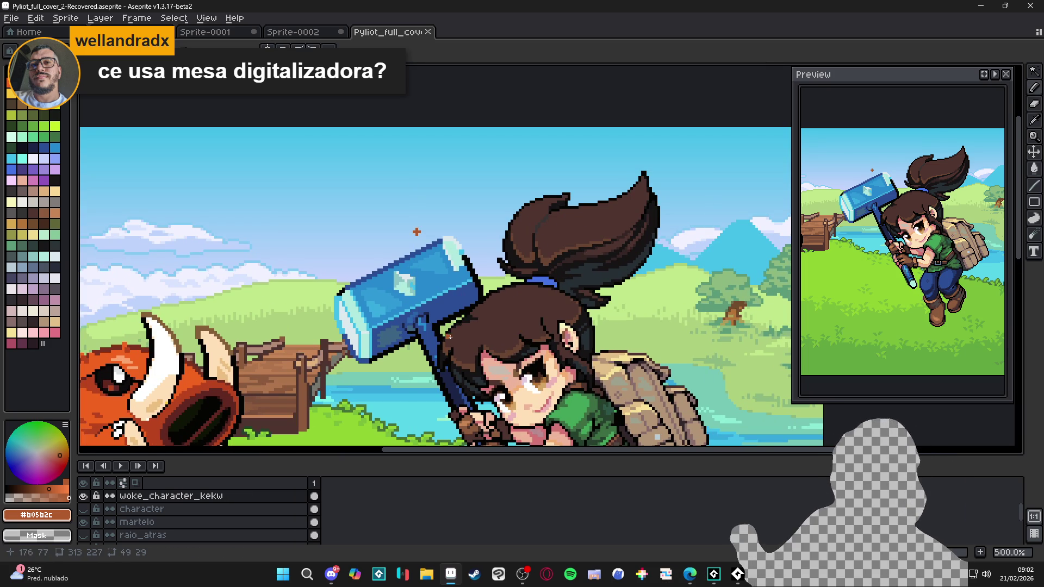
pyautogui.moveTo(453, 338); pyautogui.dragTo(466, 346)
pyautogui.moveTo(559, 293)
pyautogui.mouseDown()
pyautogui.moveTo(536, 327)
pyautogui.moveTo(563, 308)
pyautogui.mouseUp()
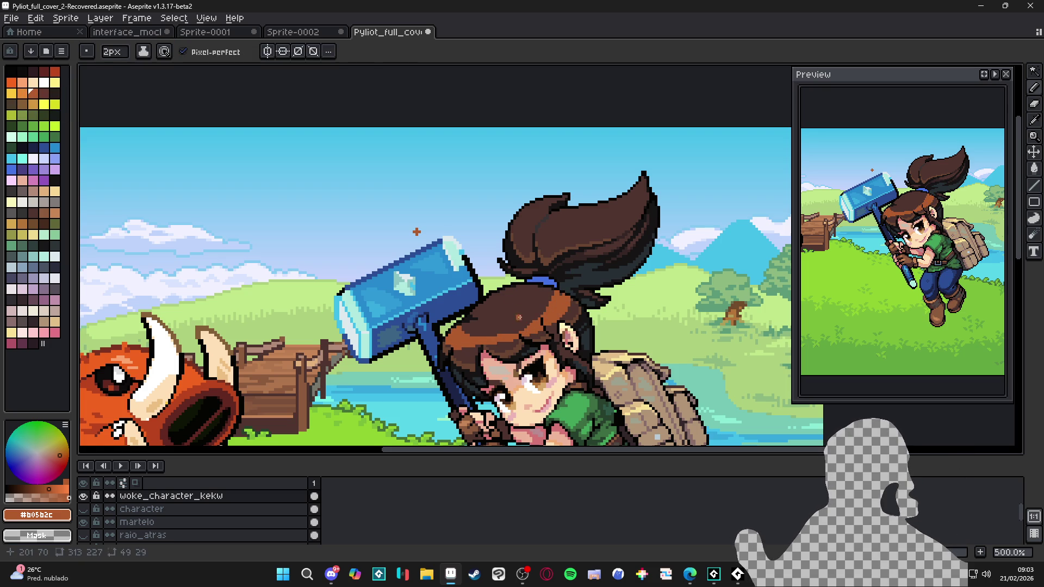
pyautogui.click(522, 296)
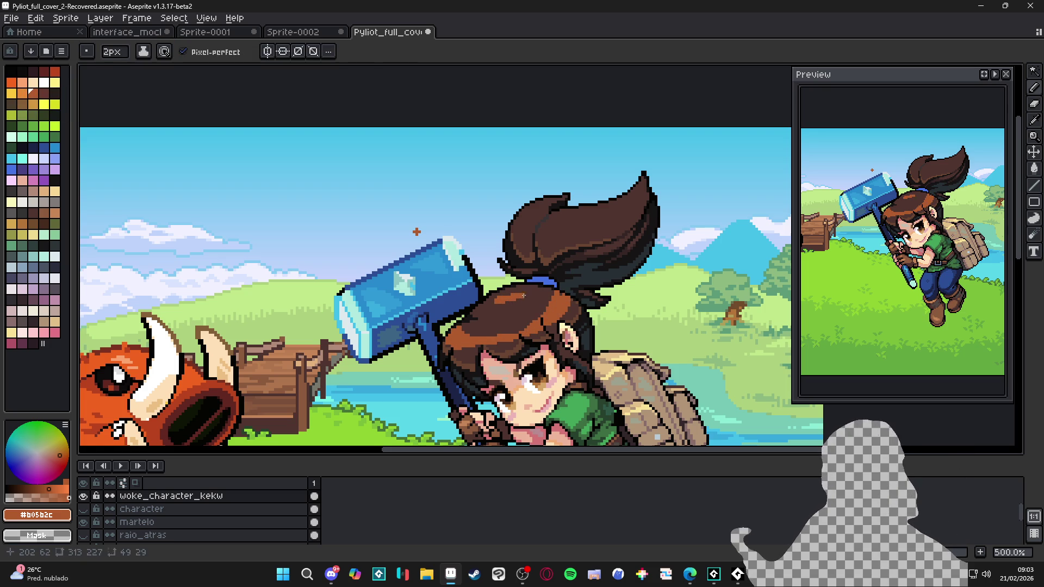
pyautogui.hotkey('ctrl', 'z')
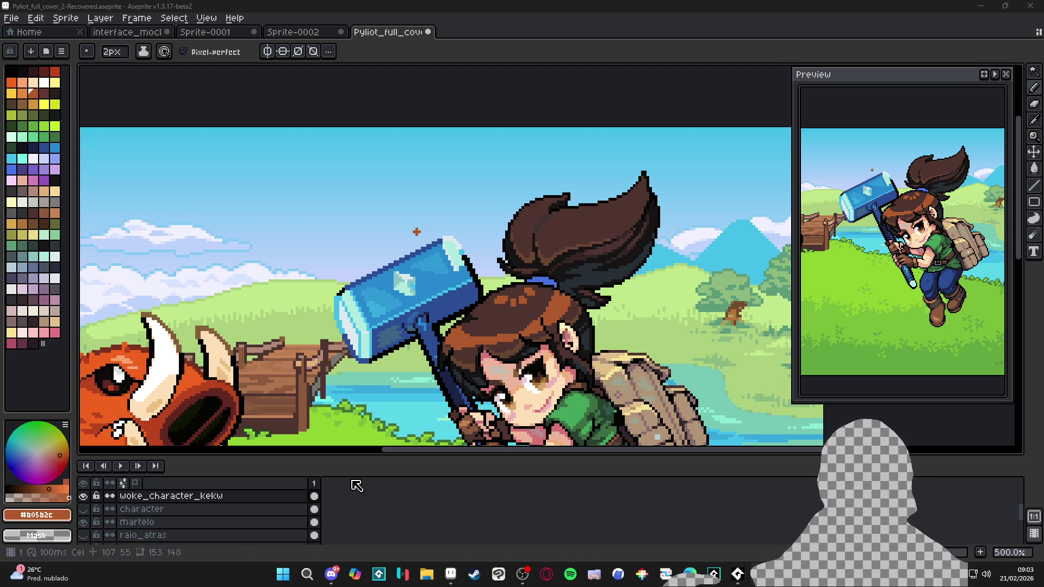
# Step: Sample the dark brown #4F342F from the girl's hair
pyautogui.scroll(1, 416, 372)
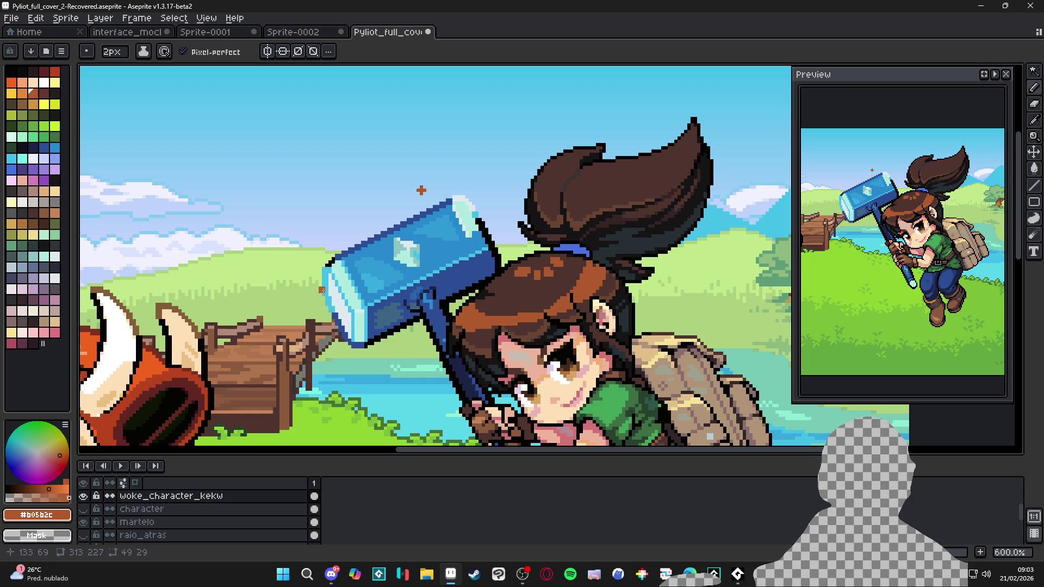
pyautogui.scroll(4, 531, 321)
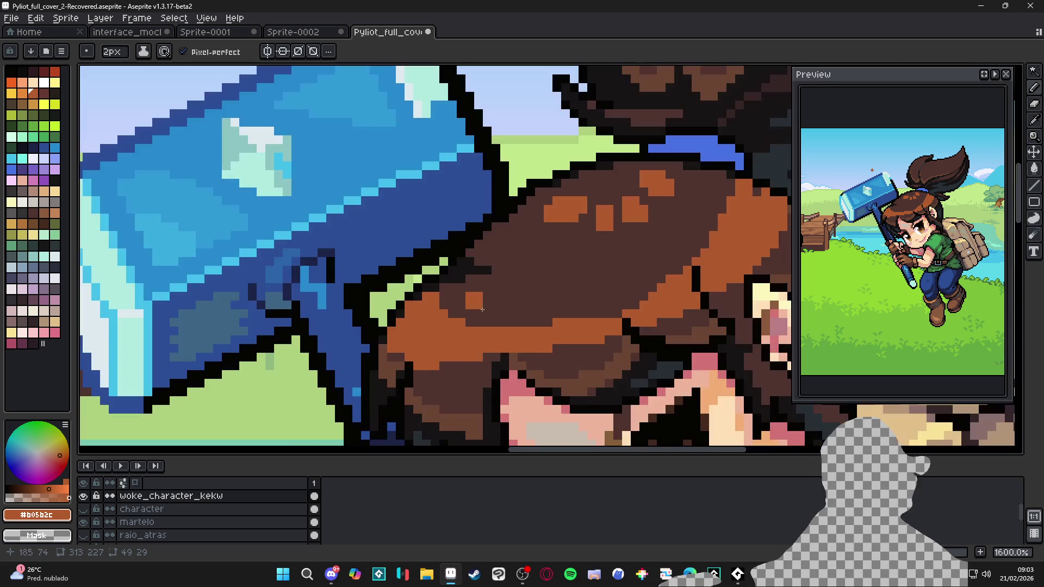
pyautogui.press('alt')
pyautogui.keyDown('alt'); pyautogui.click(392, 355); pyautogui.keyUp('alt')
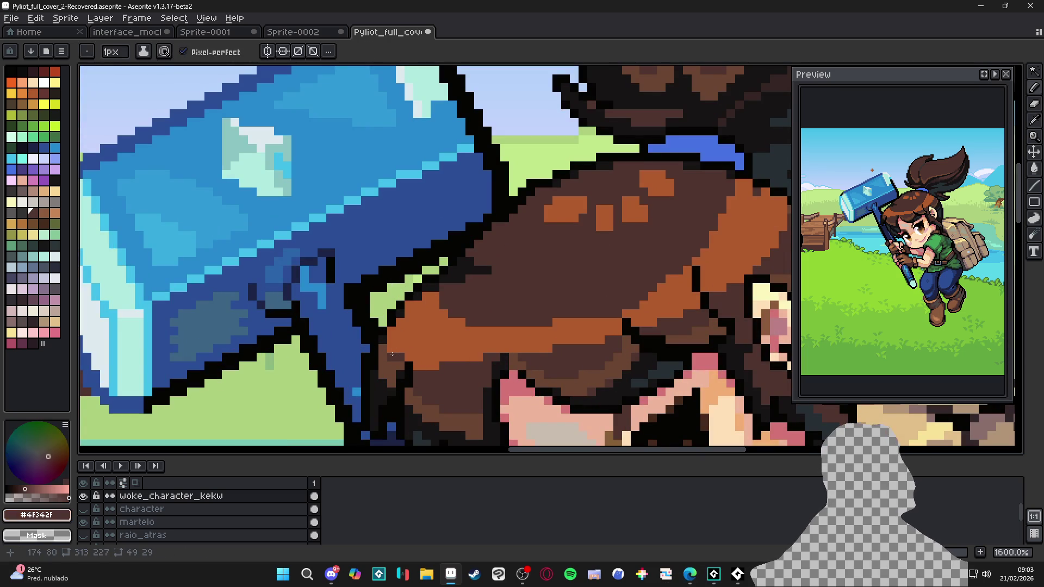
# Step: Outline and split the orange hair band with dark brown strokes
pyautogui.click(391, 337)
pyautogui.moveTo(415, 363)
pyautogui.mouseDown()
pyautogui.moveTo(452, 356)
pyautogui.moveTo(462, 323)
pyautogui.moveTo(458, 333)
pyautogui.moveTo(462, 323)
pyautogui.moveTo(501, 350)
pyautogui.moveTo(513, 330)
pyautogui.mouseUp()
pyautogui.moveTo(574, 347); pyautogui.dragTo(574, 321)
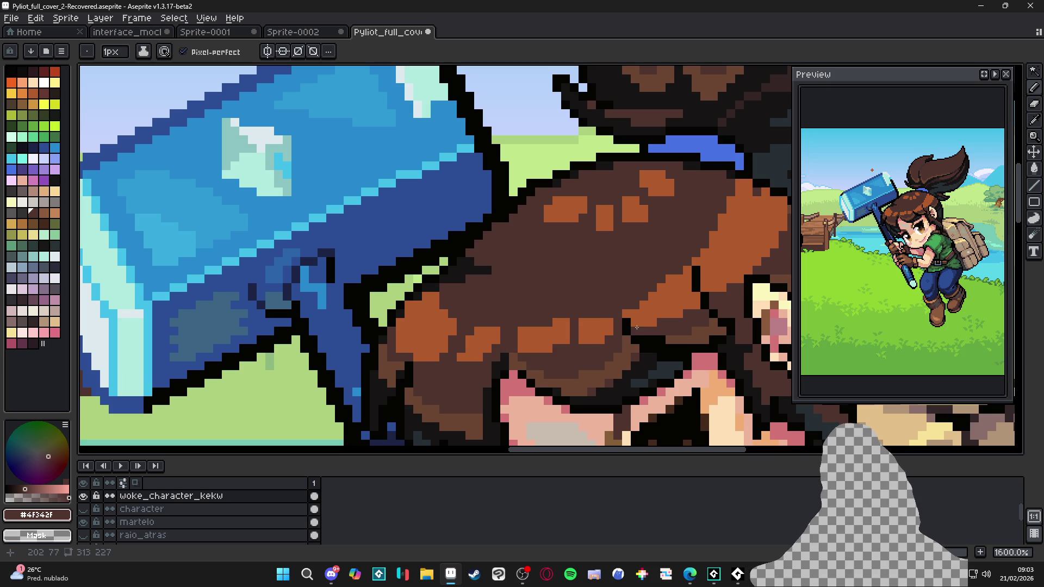
pyautogui.moveTo(686, 305)
pyautogui.mouseDown()
pyautogui.moveTo(687, 267)
pyautogui.moveTo(696, 304)
pyautogui.moveTo(669, 315)
pyautogui.mouseUp()
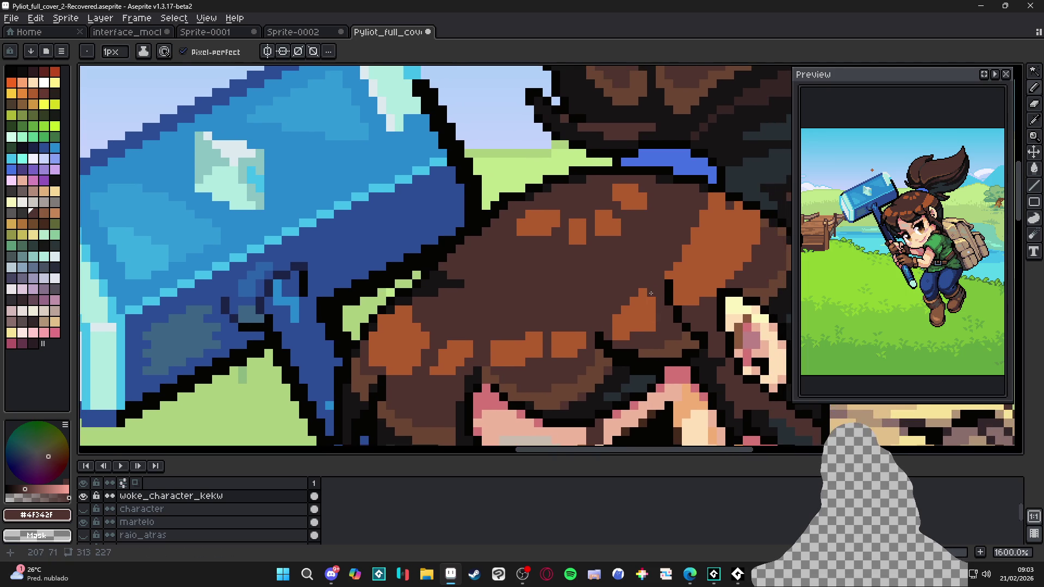
# Step: Add more dark brown pixels into the hair beside the orange band
pyautogui.keyDown('alt'); pyautogui.click(625, 309); pyautogui.keyUp('alt')
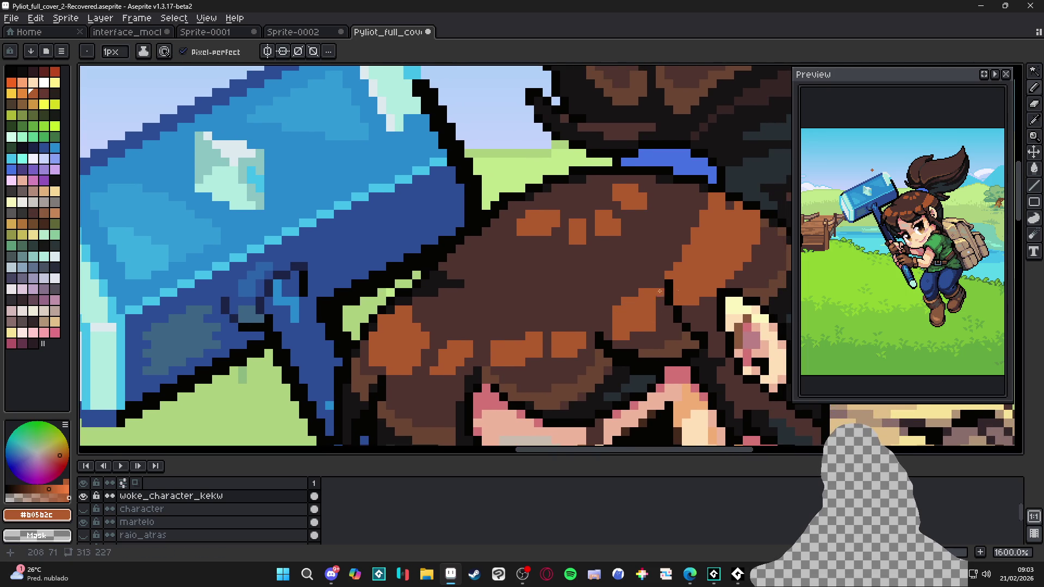
pyautogui.moveTo(672, 310); pyautogui.dragTo(627, 345)
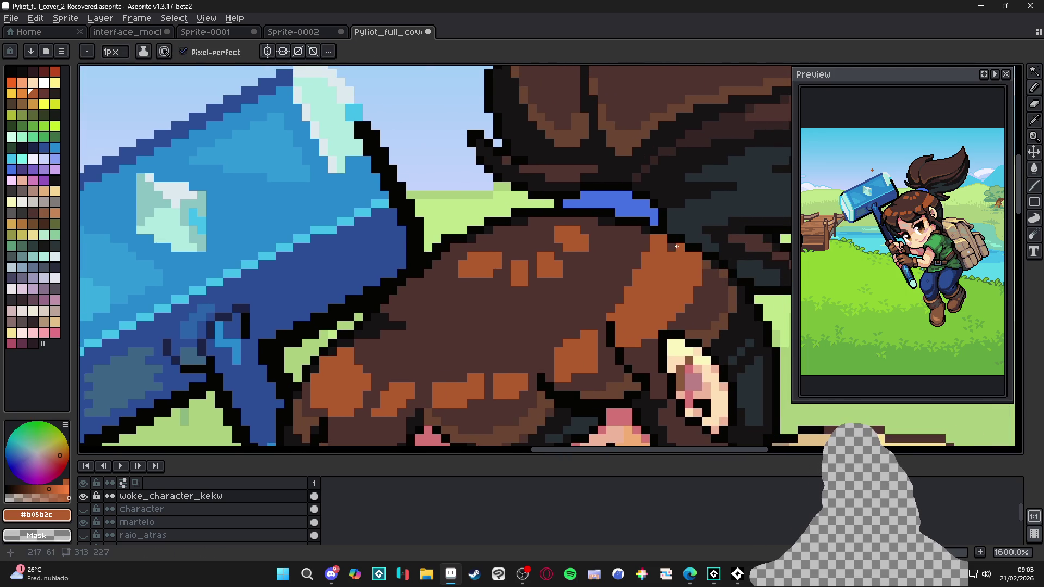
pyautogui.keyDown('alt'); pyautogui.click(619, 307); pyautogui.keyUp('alt')
pyautogui.moveTo(619, 304)
pyautogui.mouseDown()
pyautogui.moveTo(611, 337)
pyautogui.moveTo(621, 290)
pyautogui.mouseUp()
pyautogui.click(611, 316)
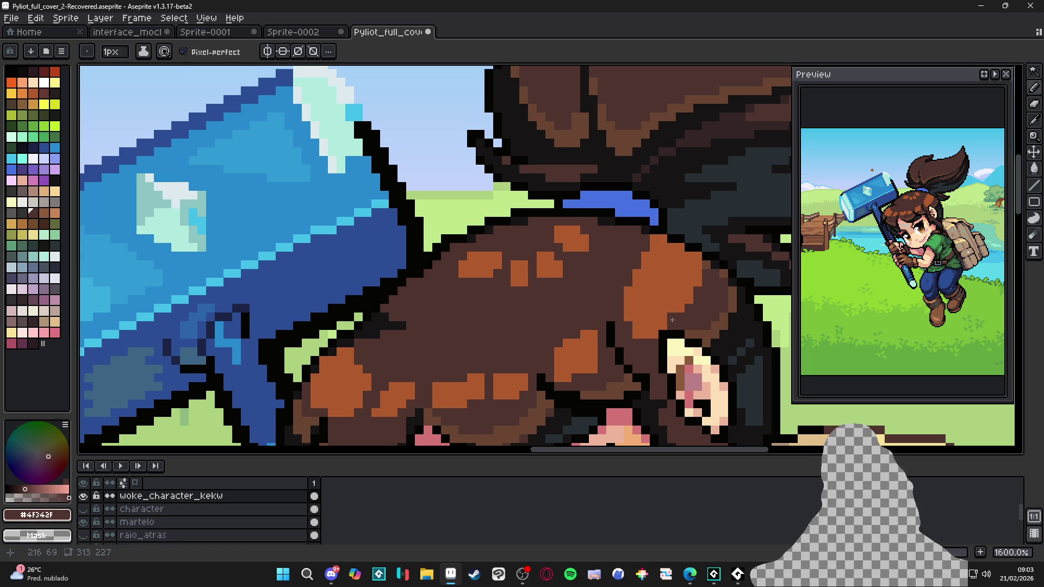
# Step: Paint a short orange highlight stroke in the hair
pyautogui.keyDown('alt'); pyautogui.click(687, 269); pyautogui.keyUp('alt')
pyautogui.scroll(-1, 679, 266)
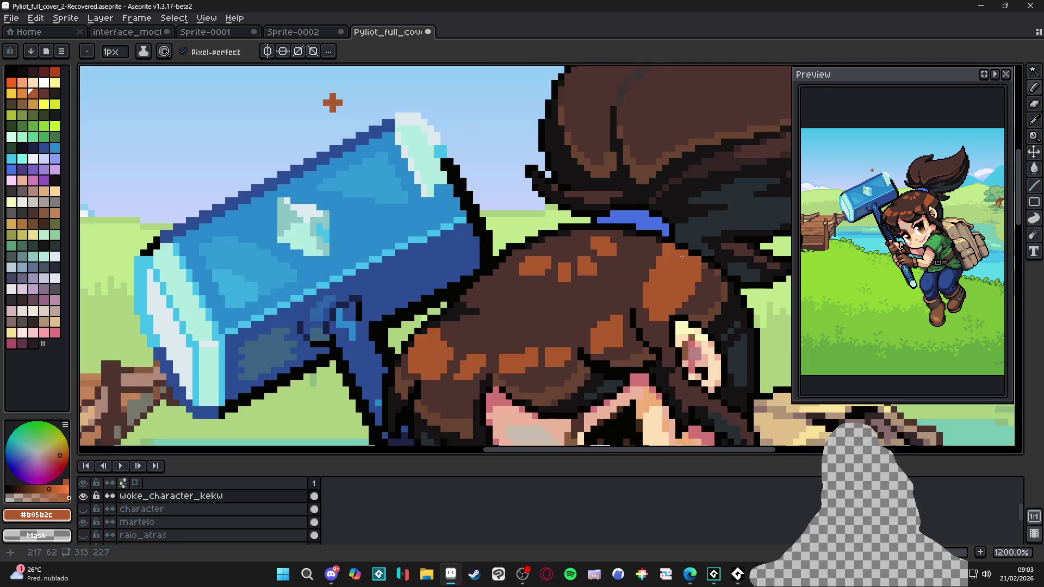
pyautogui.scroll(1, 441, 336)
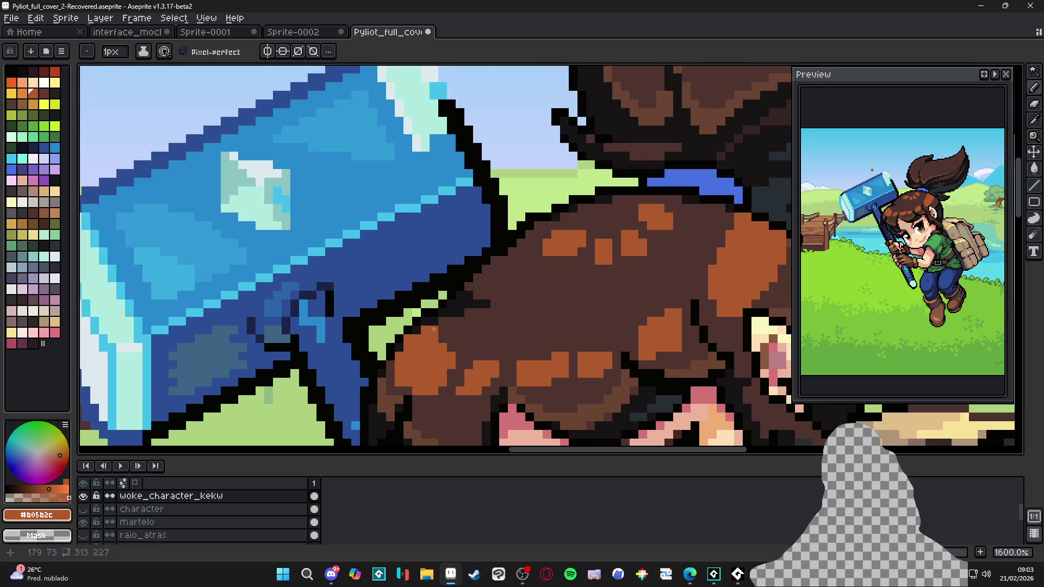
pyautogui.moveTo(443, 324); pyautogui.dragTo(488, 314)
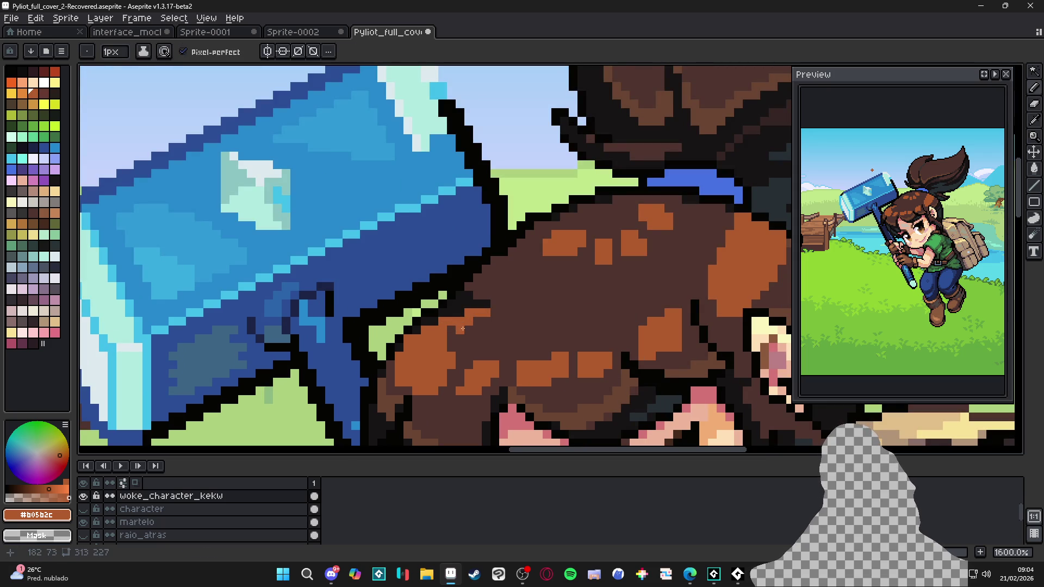
pyautogui.scroll(-3, 463, 331)
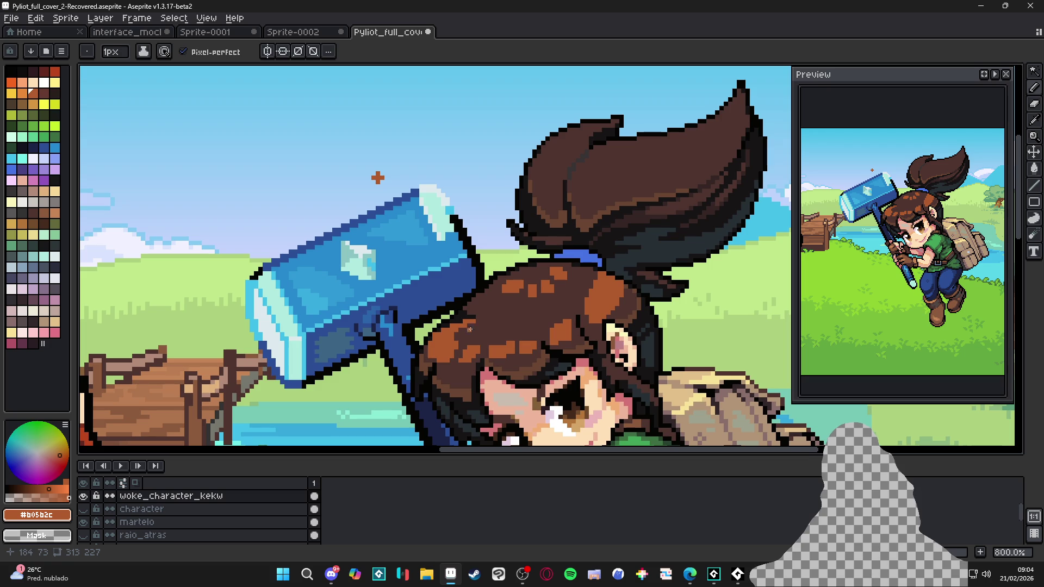
pyautogui.moveTo(530, 316); pyautogui.dragTo(533, 316)
# Step: Paint over orange hair highlights in dark brown, then return the brush to 1 px
pyautogui.scroll(2, 498, 341)
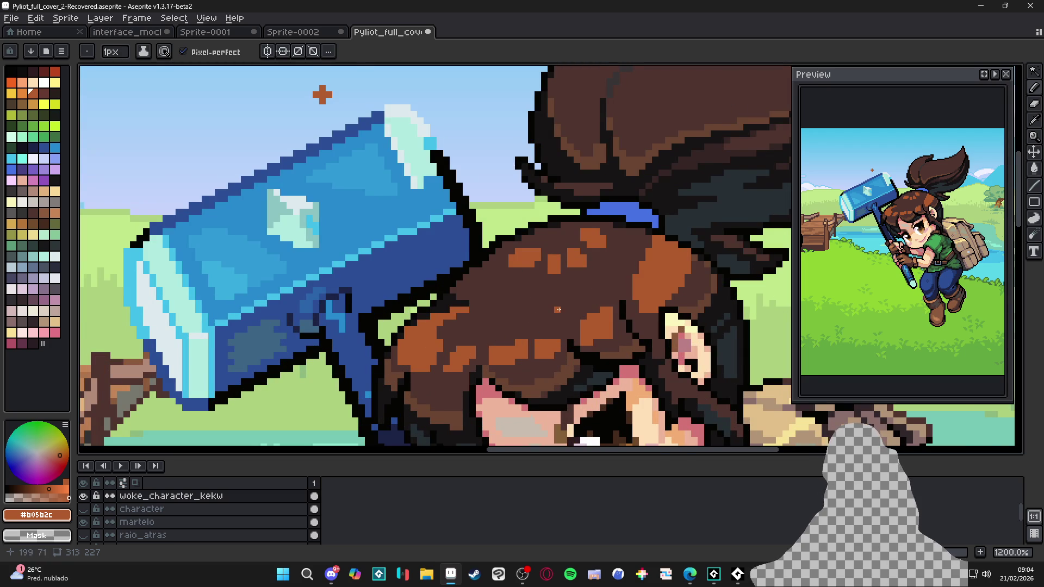
pyautogui.scroll(1, 590, 281)
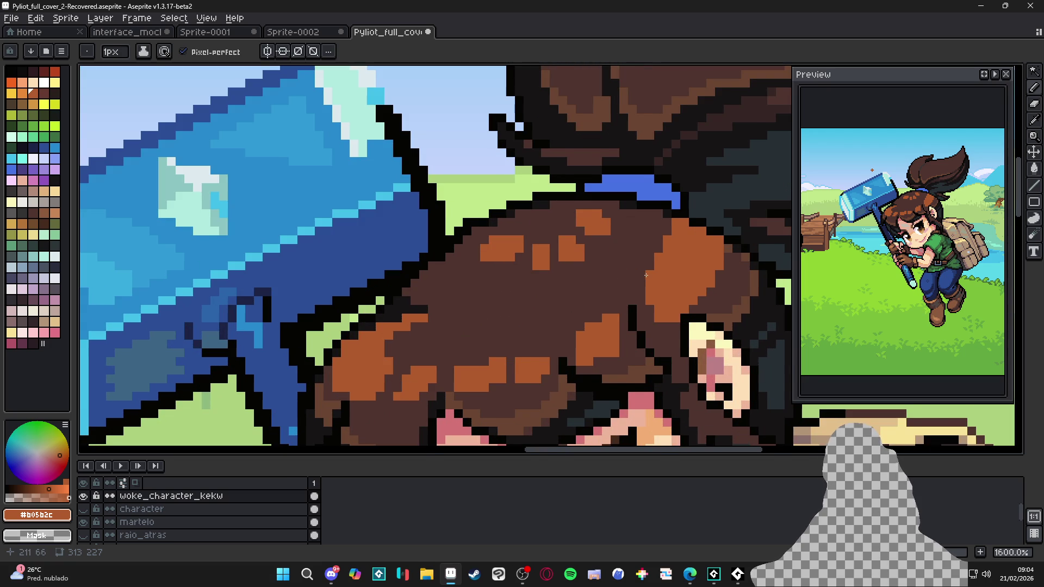
pyautogui.scroll(-3, 645, 275)
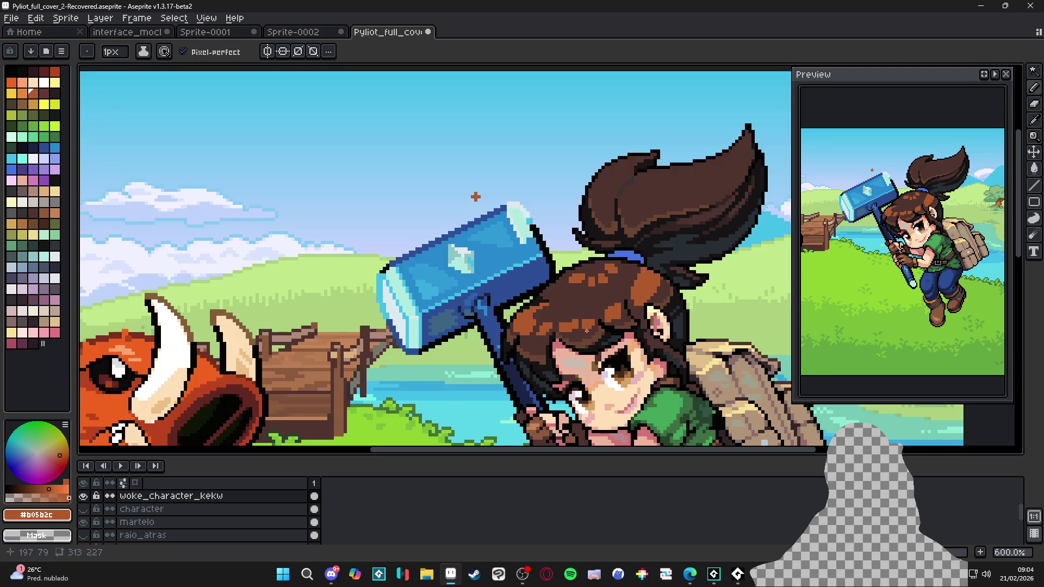
pyautogui.scroll(2, 585, 330)
pyautogui.scroll(-2, 568, 318)
pyautogui.moveTo(564, 313); pyautogui.dragTo(570, 304)
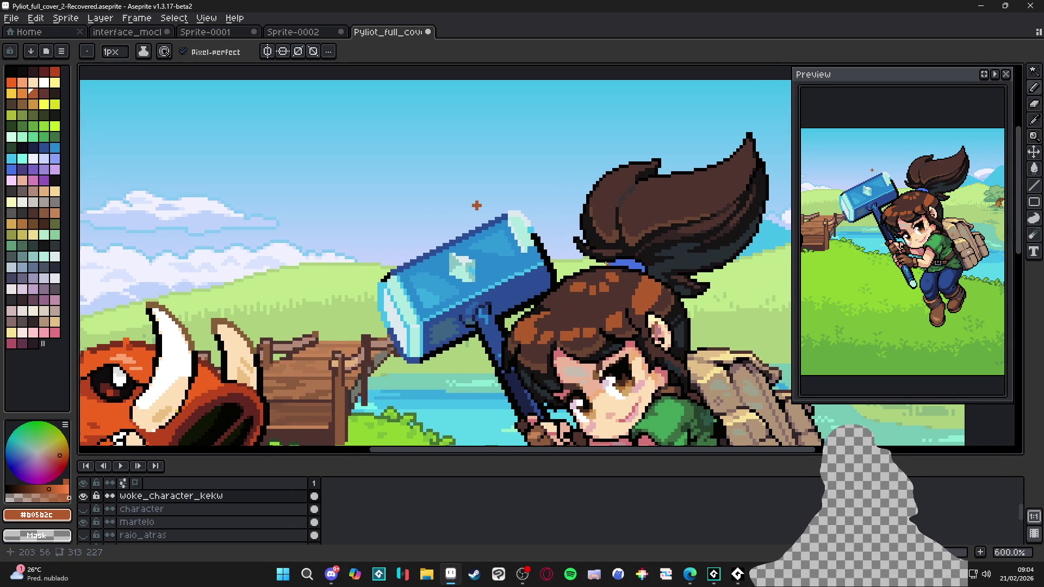
pyautogui.scroll(3, 601, 286)
pyautogui.keyDown('alt'); pyautogui.click(571, 299); pyautogui.keyUp('alt')
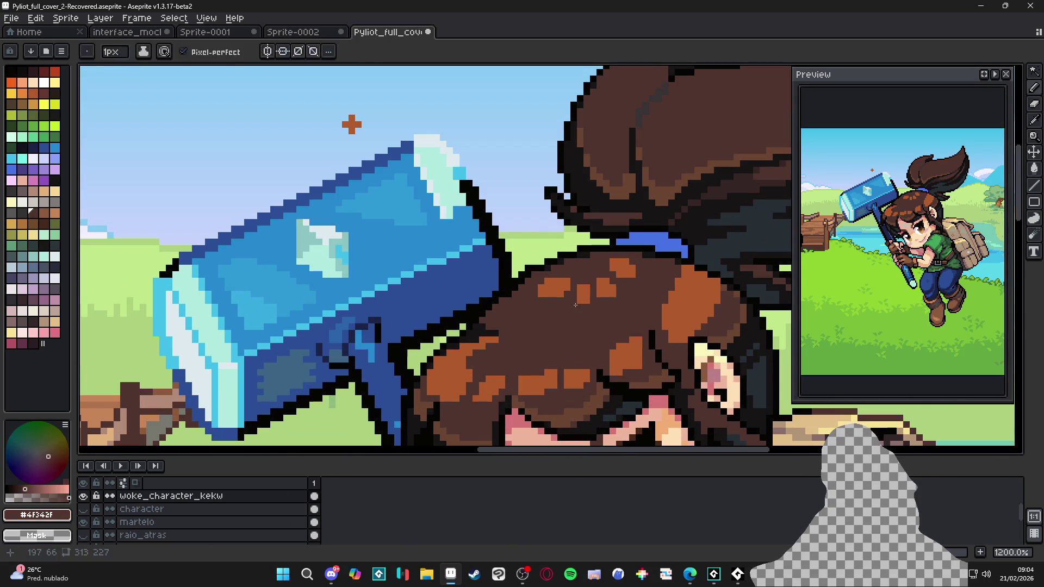
pyautogui.moveTo(587, 294); pyautogui.dragTo(622, 267)
pyautogui.scroll(-2, 572, 253)
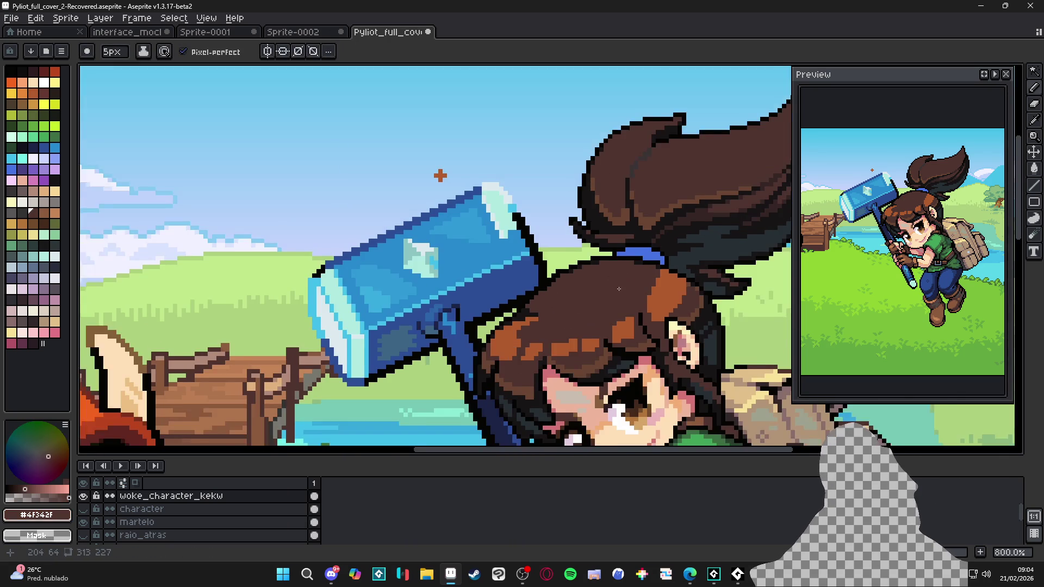
pyautogui.press('-')
pyautogui.press('-')
pyautogui.press('-')
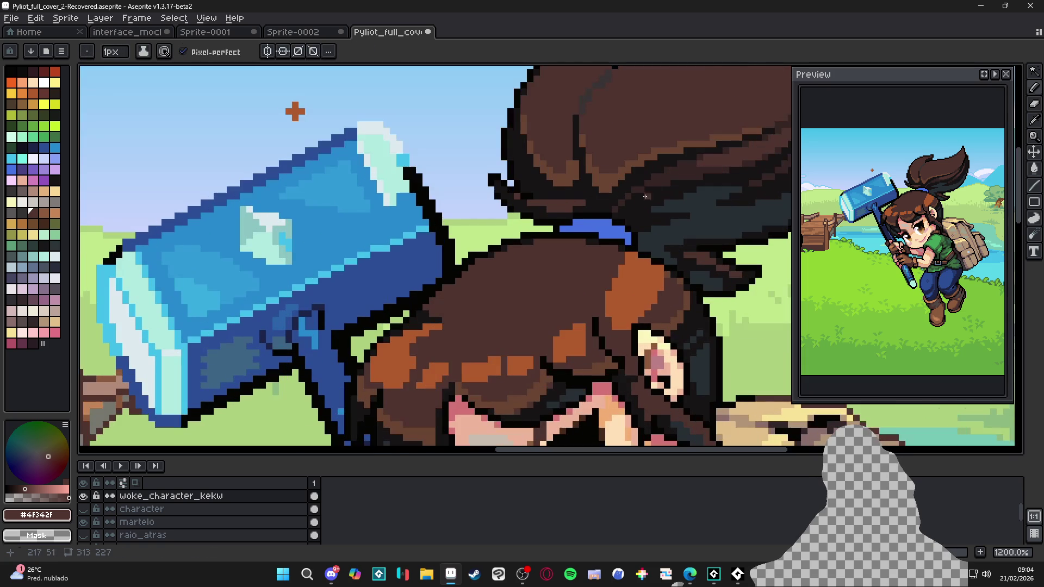
# Step: Add two darkest-brown pixels to the hair, undoing a stray one
pyautogui.keyDown('alt'); pyautogui.click(584, 259); pyautogui.keyUp('alt')
pyautogui.scroll(3, 559, 253)
pyautogui.moveTo(555, 251); pyautogui.dragTo(548, 260)
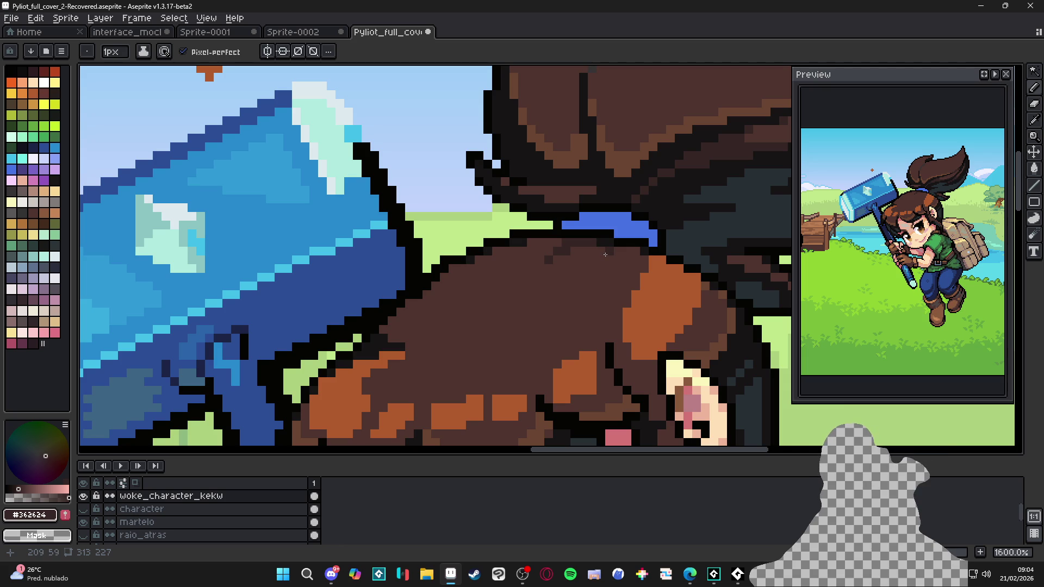
pyautogui.moveTo(533, 283); pyautogui.dragTo(541, 285)
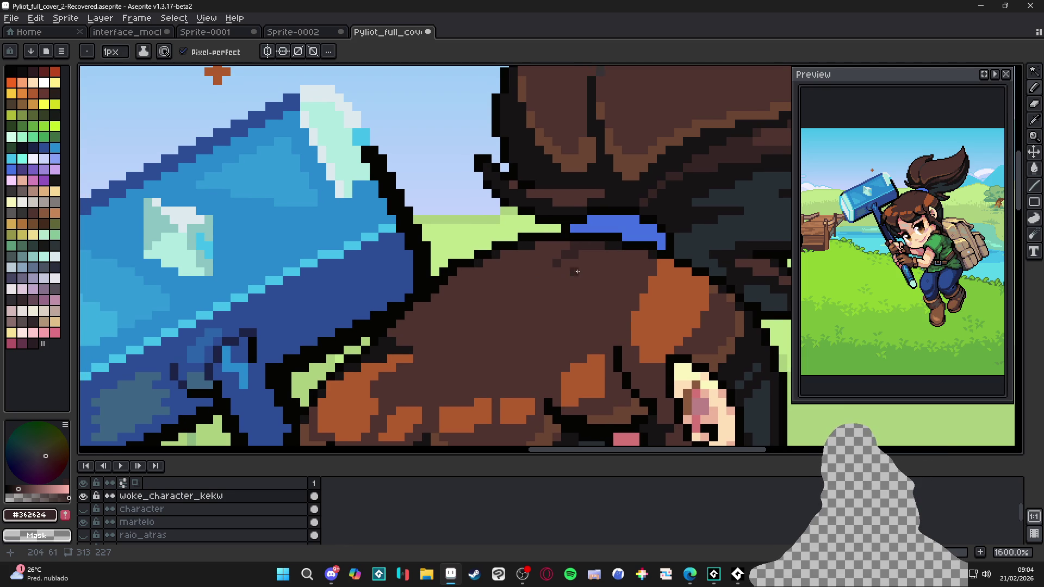
pyautogui.press('v')
pyautogui.hotkey('ctrl', 'z')
pyautogui.press('b')
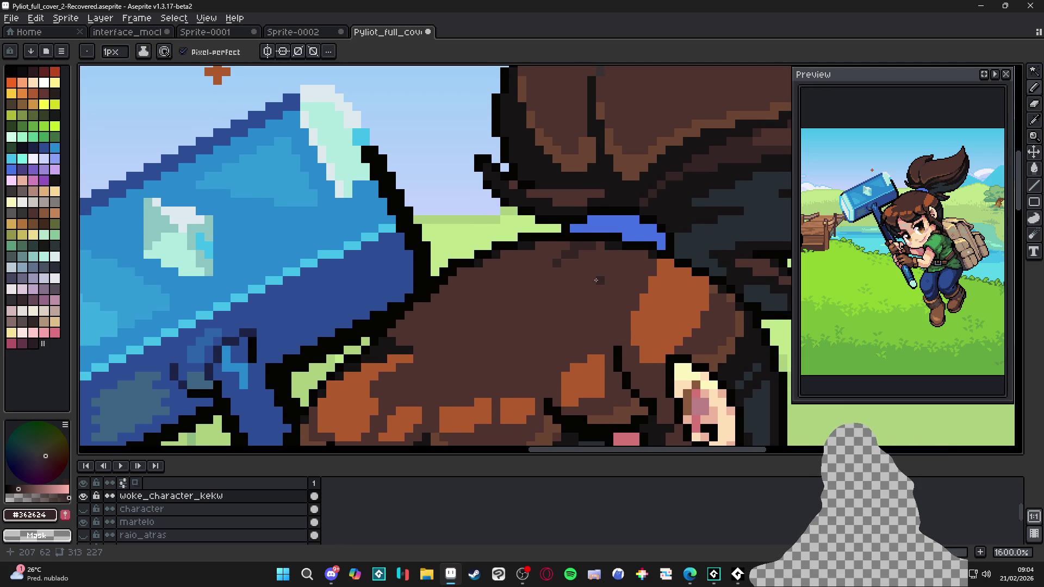
# Step: Add mid-brown #77442c strands into the hair highlights
pyautogui.moveTo(589, 273); pyautogui.dragTo(581, 282)
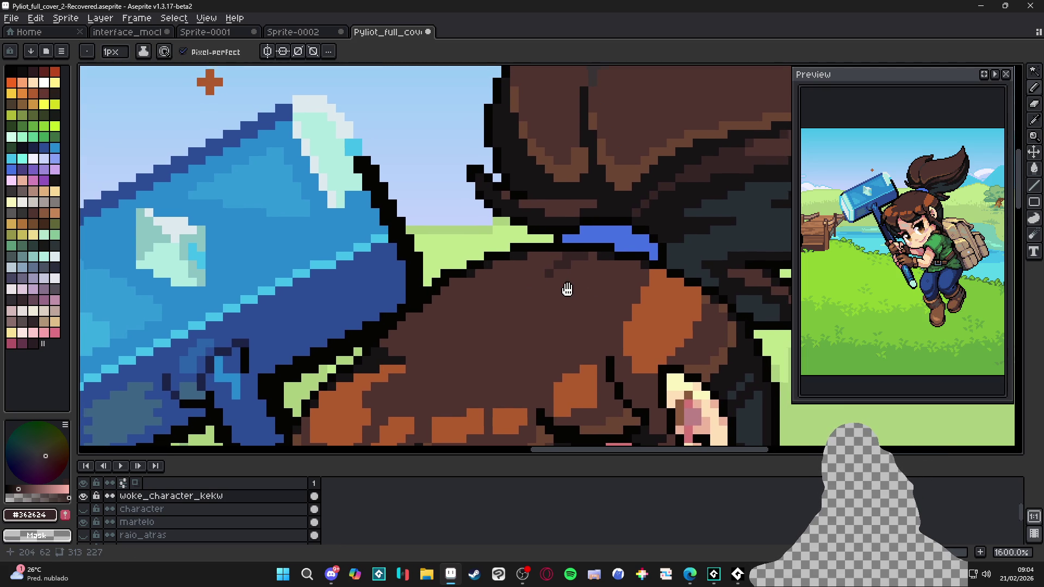
pyautogui.scroll(-3, 457, 283)
pyautogui.scroll(3, 397, 351)
pyautogui.keyDown('alt'); pyautogui.click(397, 351); pyautogui.keyUp('alt')
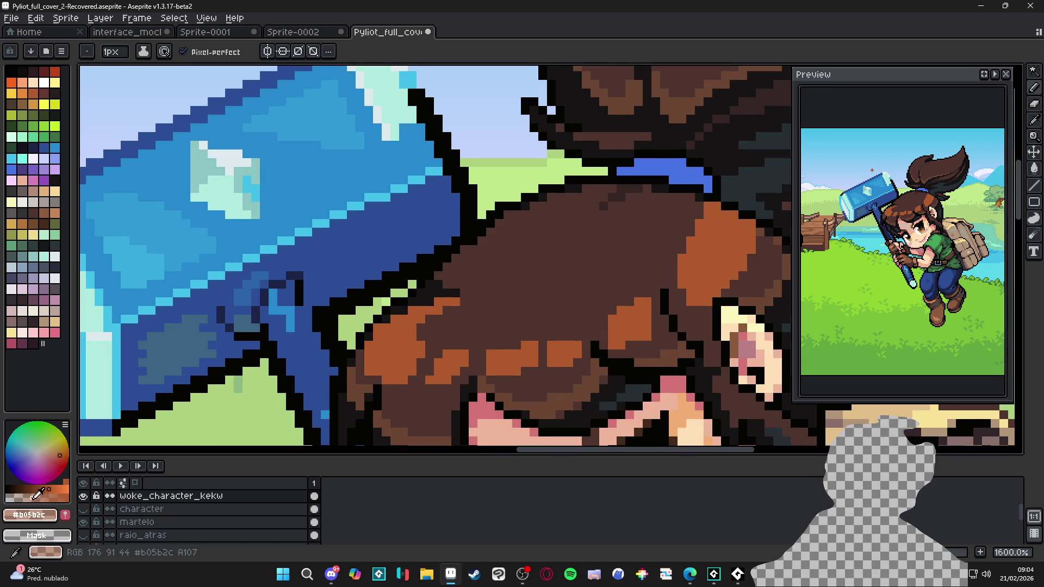
pyautogui.keyDown('alt'); pyautogui.click(429, 329); pyautogui.keyUp('alt')
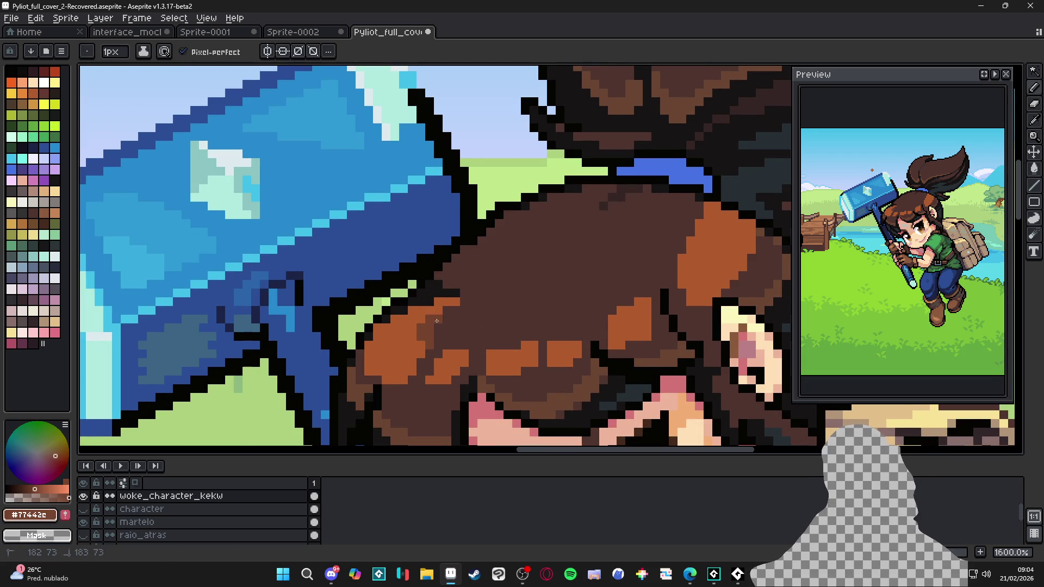
pyautogui.moveTo(447, 310); pyautogui.dragTo(453, 310)
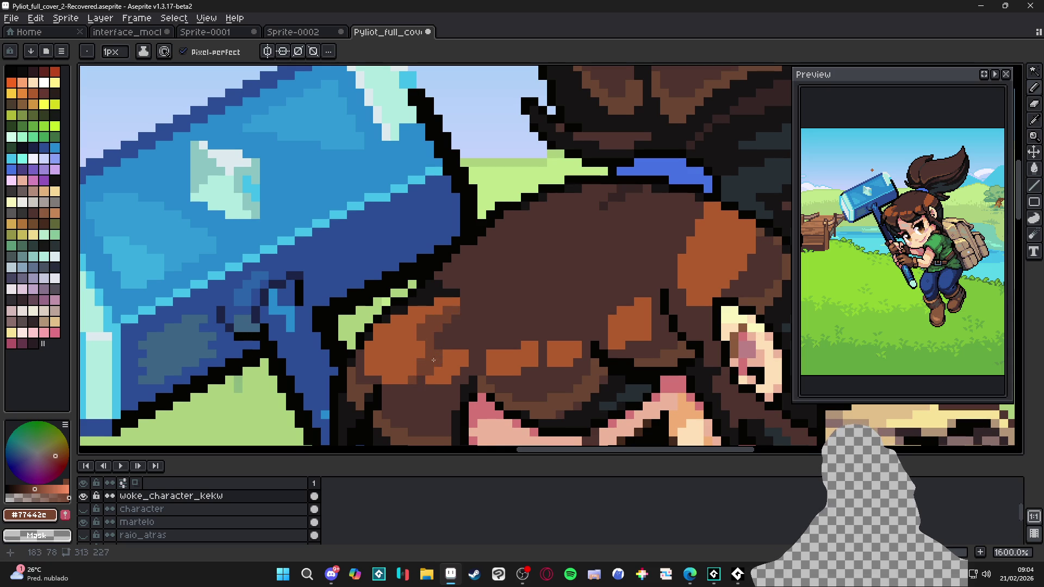
pyautogui.moveTo(439, 345)
pyautogui.mouseDown()
pyautogui.moveTo(465, 345)
pyautogui.moveTo(462, 336)
pyautogui.moveTo(470, 350)
pyautogui.moveTo(478, 329)
pyautogui.moveTo(475, 364)
pyautogui.mouseUp()
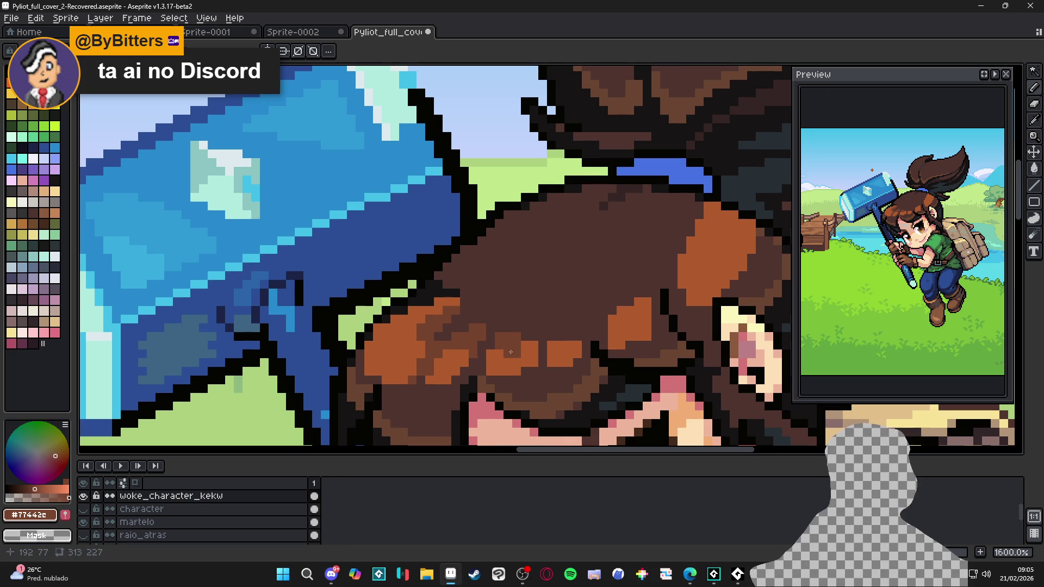
pyautogui.scroll(-1, 492, 345)
pyautogui.scroll(1, 492, 345)
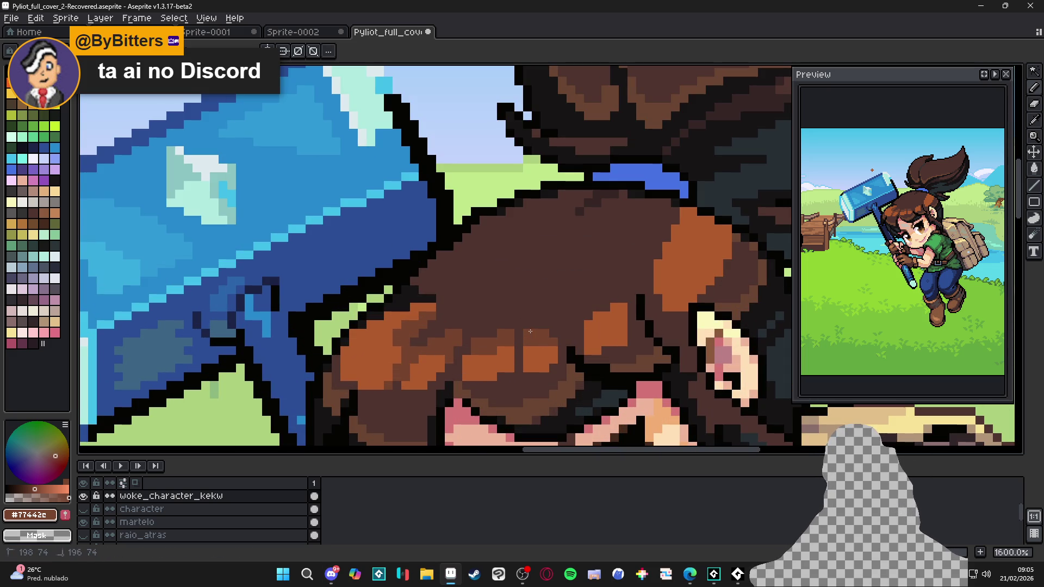
pyautogui.scroll(-1, 536, 329)
pyautogui.scroll(1, 541, 327)
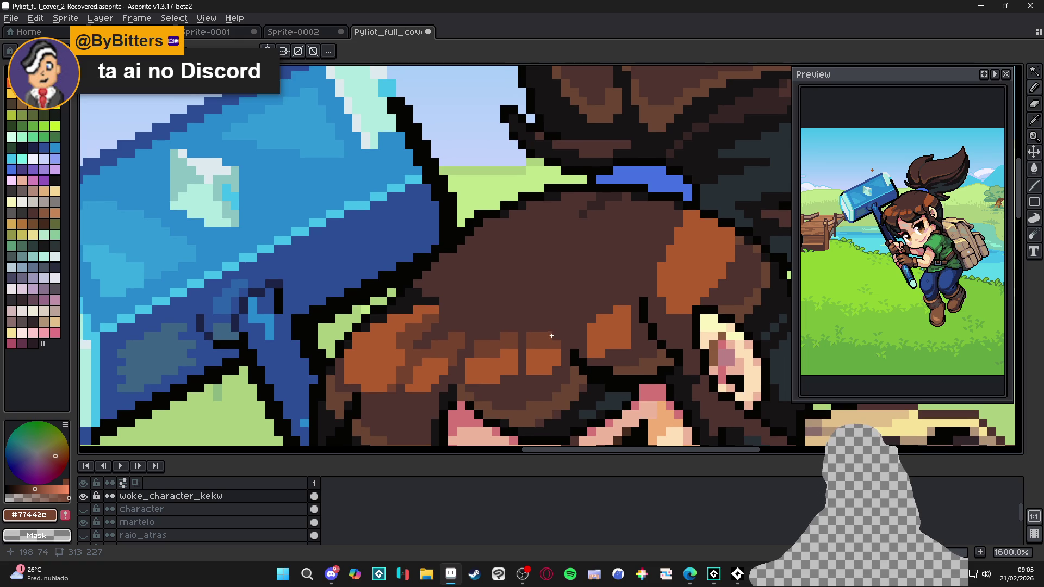
pyautogui.scroll(-1, 554, 333)
pyautogui.scroll(1, 554, 333)
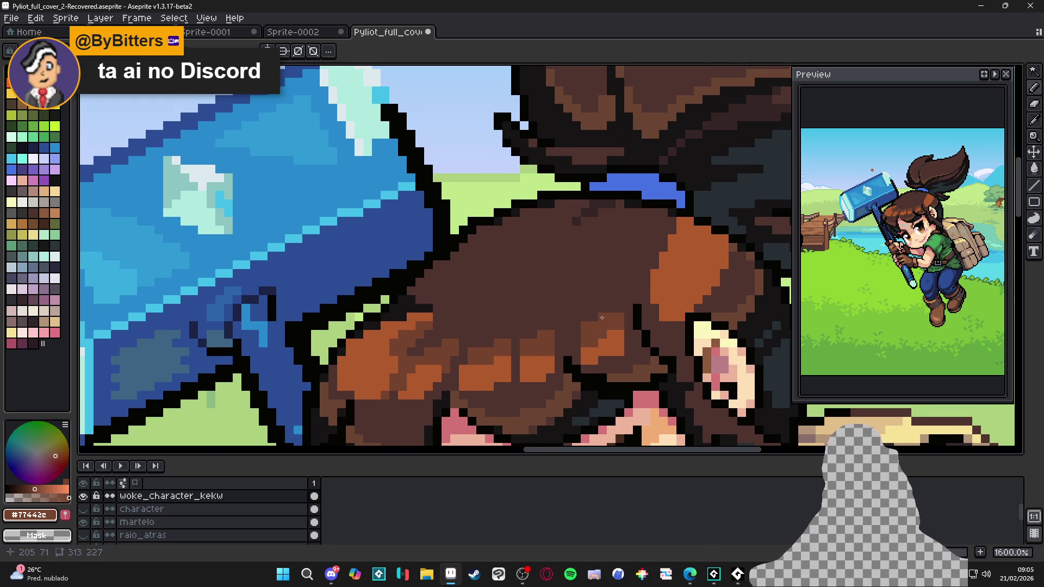
pyautogui.scroll(1, 647, 305)
pyautogui.moveTo(672, 279)
pyautogui.mouseDown()
pyautogui.moveTo(677, 255)
pyautogui.moveTo(674, 265)
pyautogui.mouseUp()
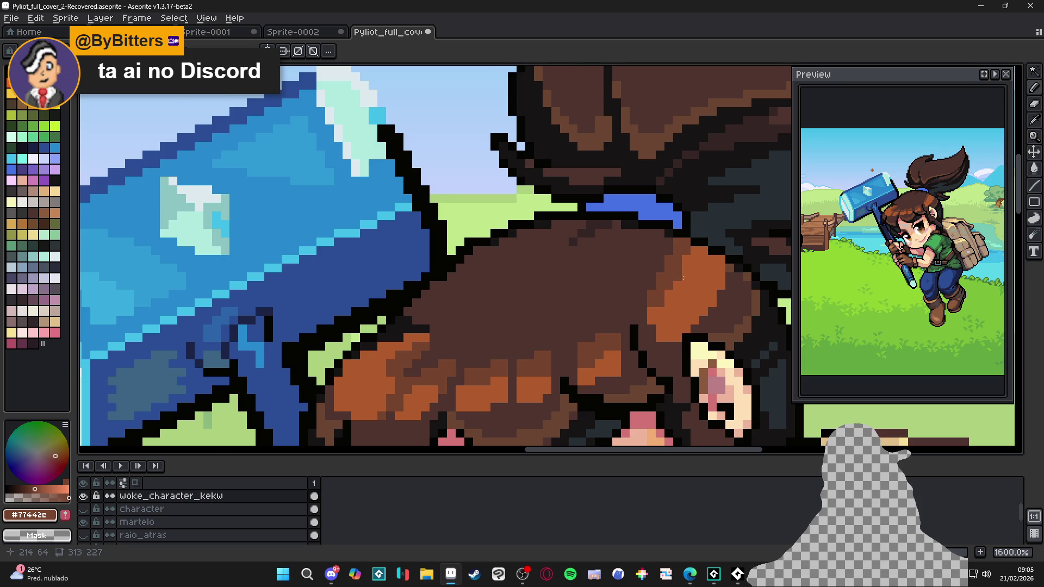
pyautogui.scroll(1, 681, 276)
pyautogui.hscroll(1, 639, 321)
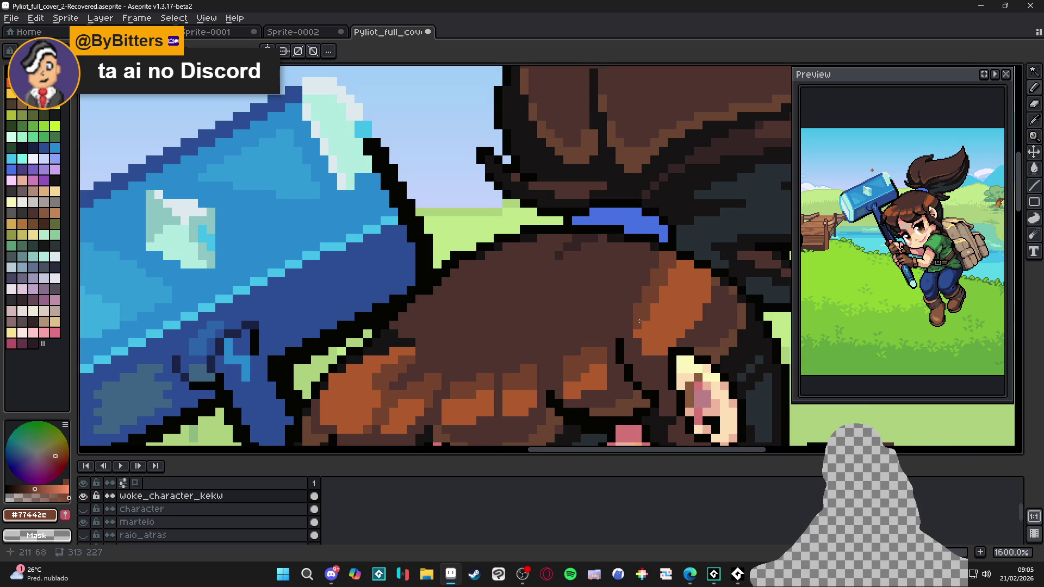
pyautogui.click(645, 259)
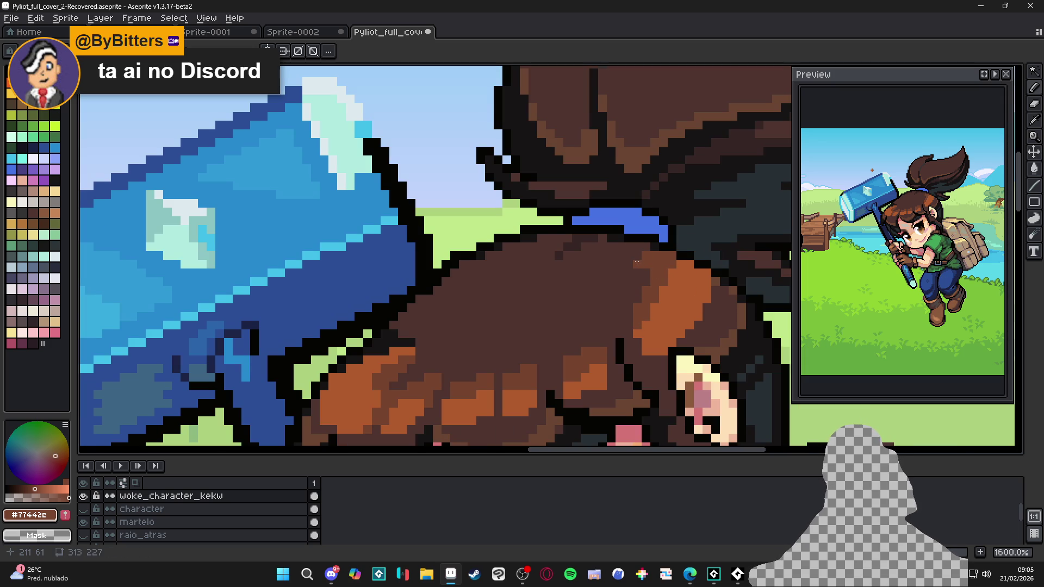
pyautogui.scroll(-3, 641, 293)
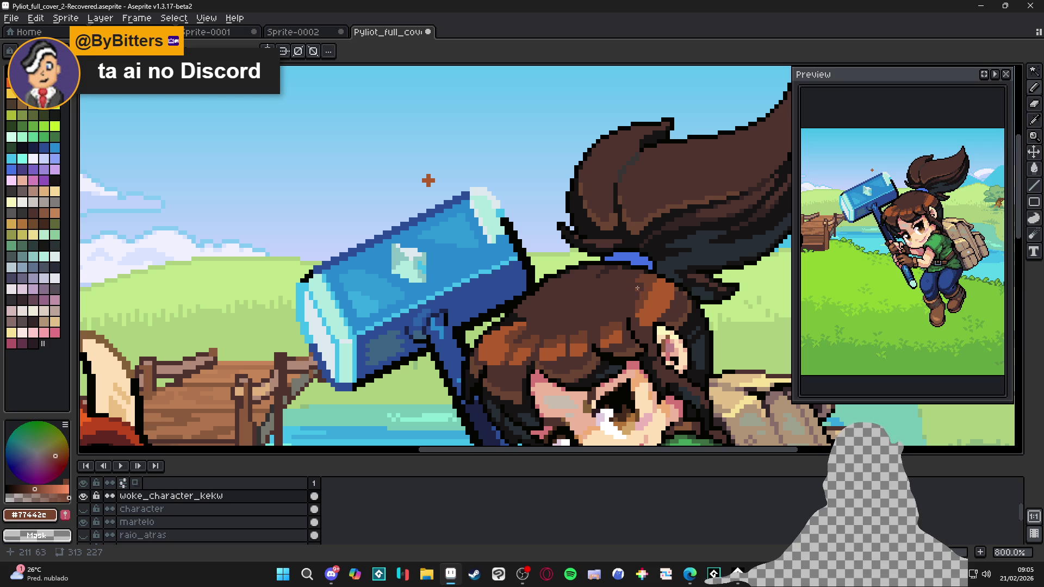
pyautogui.scroll(5, 472, 341)
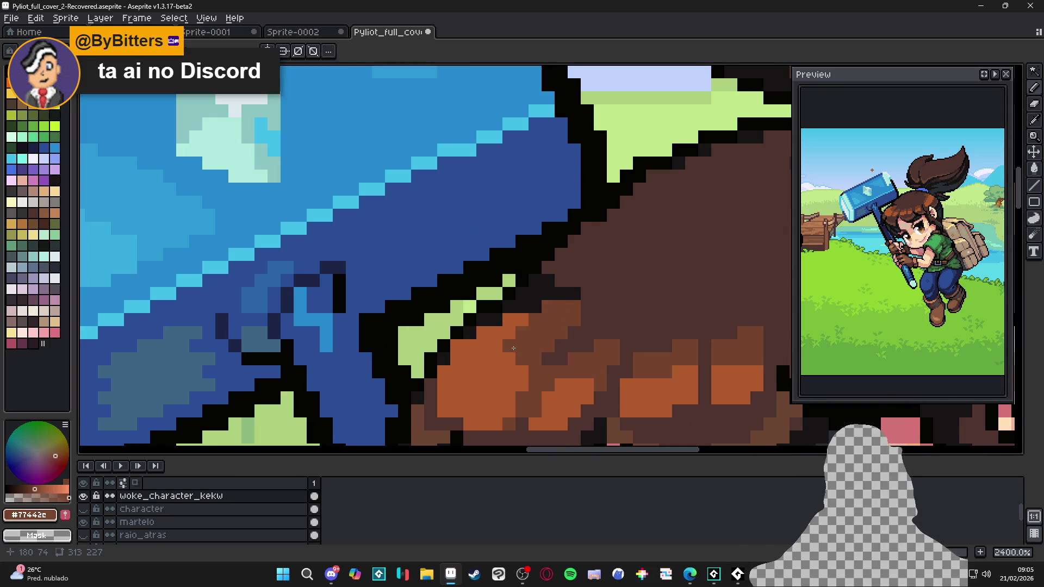
pyautogui.scroll(-2, 509, 350)
pyautogui.scroll(-2, 514, 358)
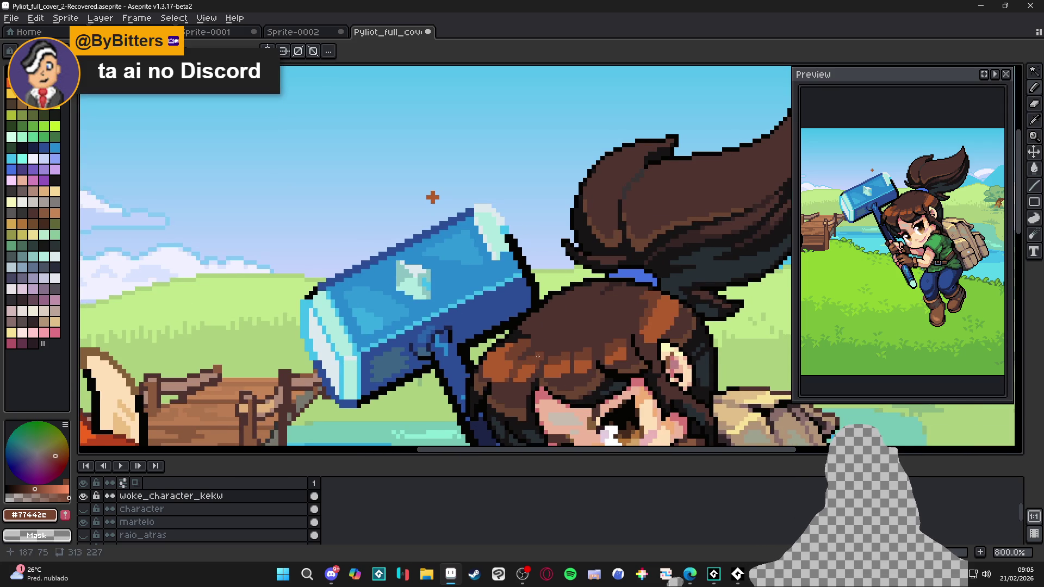
pyautogui.scroll(2, 581, 349)
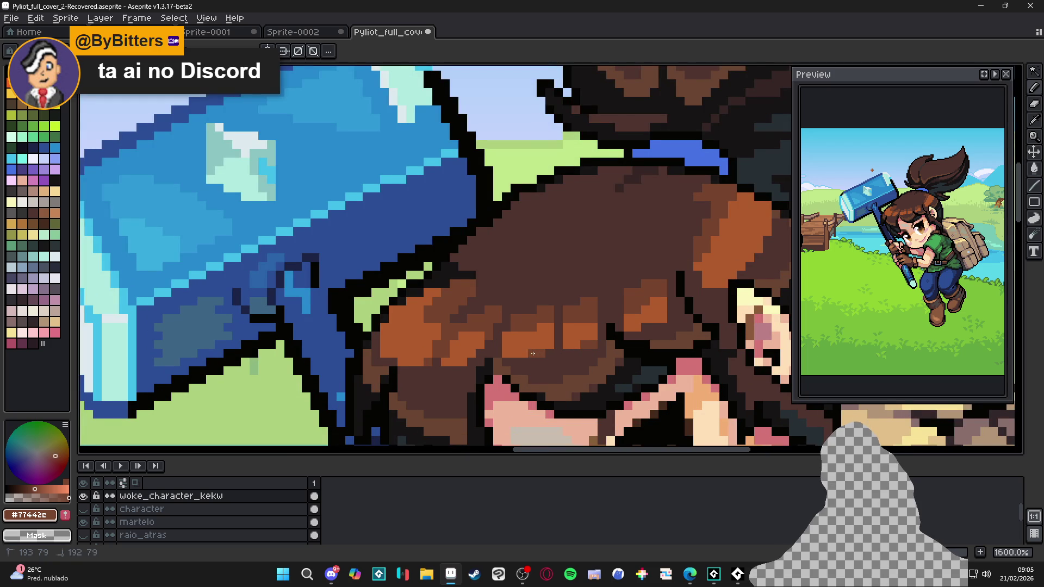
pyautogui.scroll(2, 508, 359)
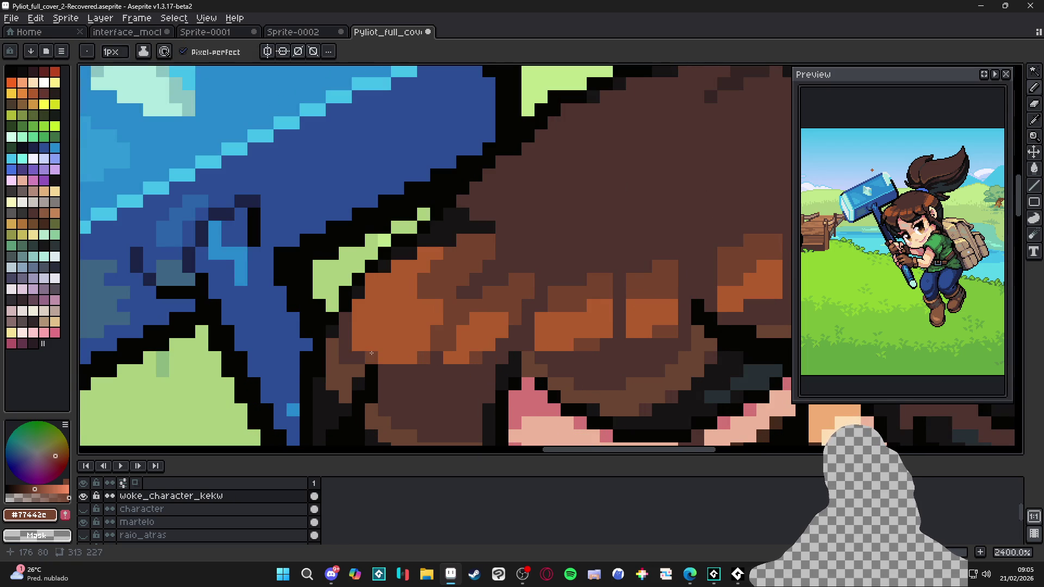
pyautogui.scroll(-7, 326, 163)
pyautogui.scroll(5, 217, 89)
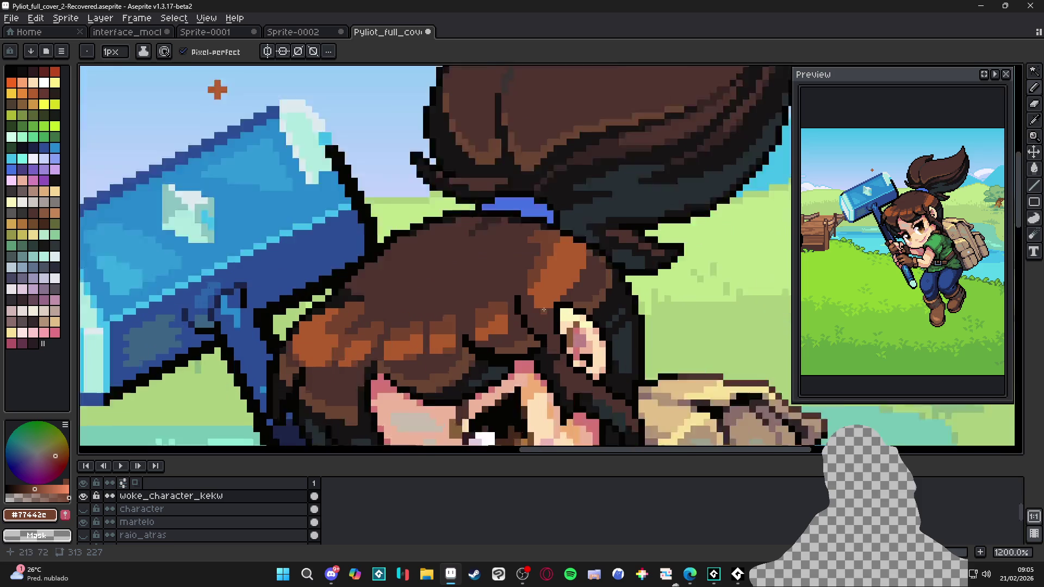
pyautogui.scroll(-3, 527, 291)
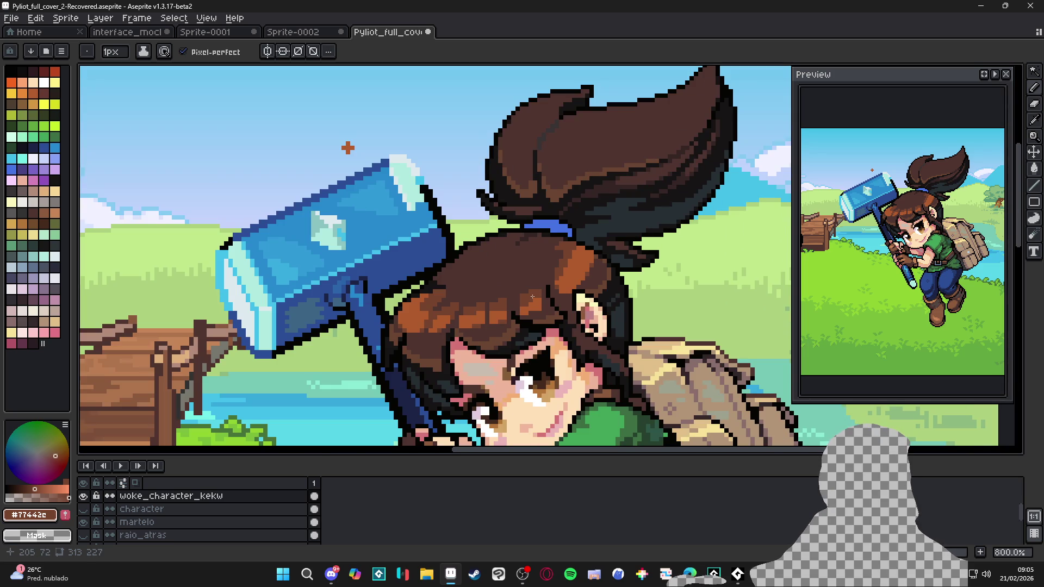
pyautogui.scroll(-2, 533, 297)
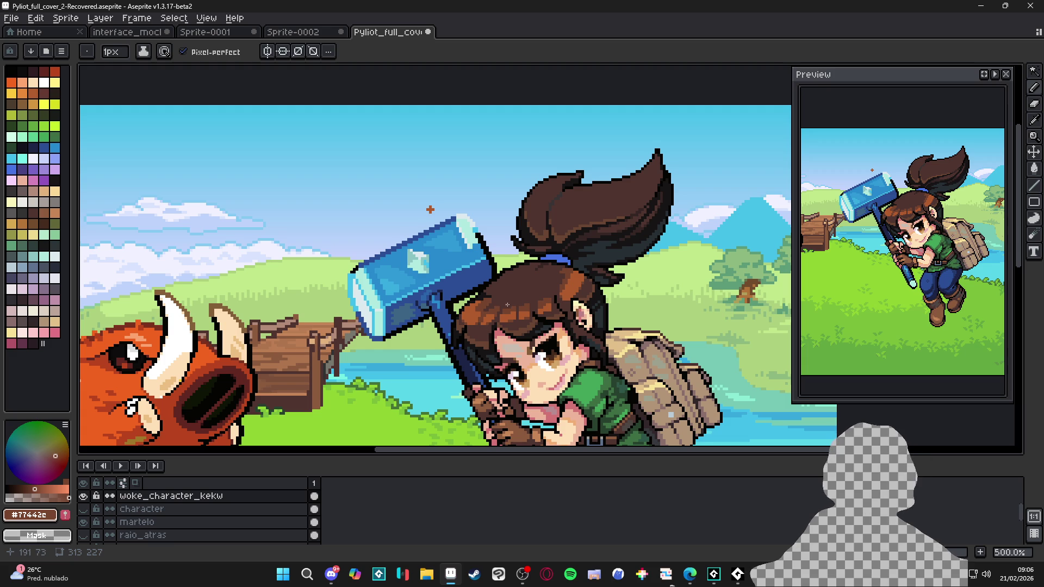
pyautogui.scroll(4, 507, 305)
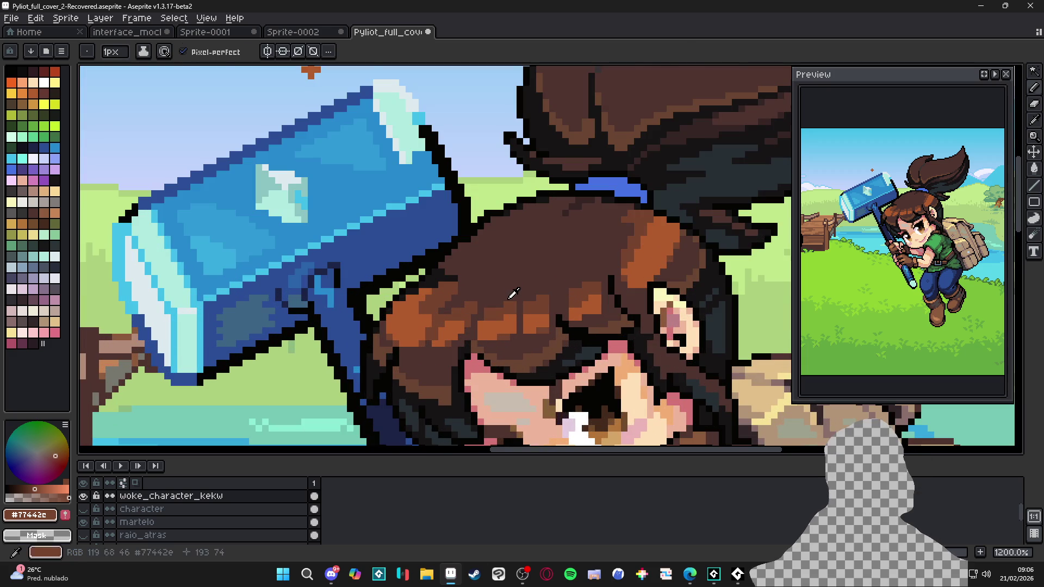
pyautogui.keyDown('alt'); pyautogui.click(497, 307); pyautogui.keyUp('alt')
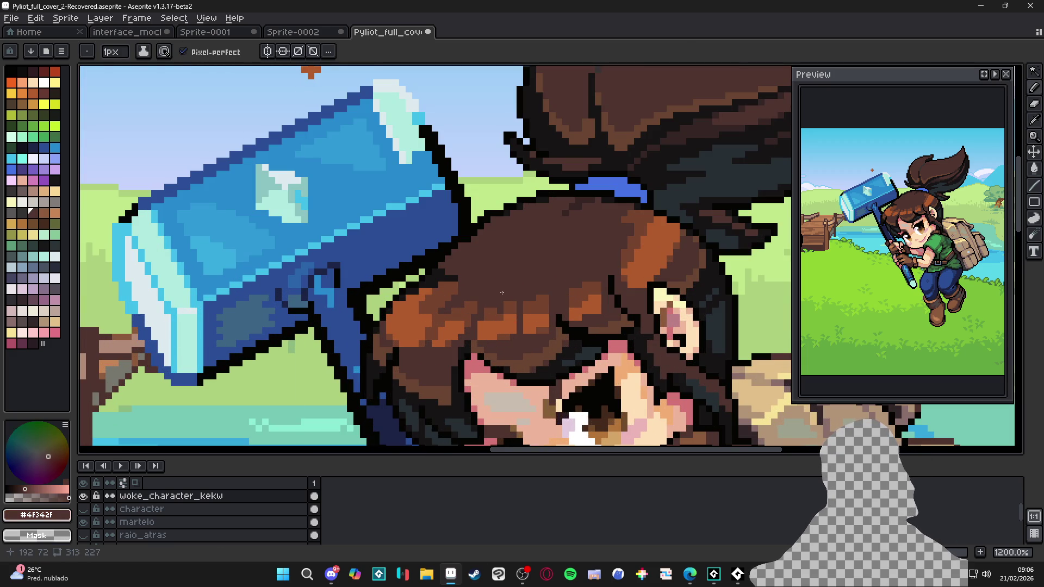
# Step: Save the cover, then repaint a short row of fringe pixels in lighter brown
pyautogui.hotkey('ctrl', 's')
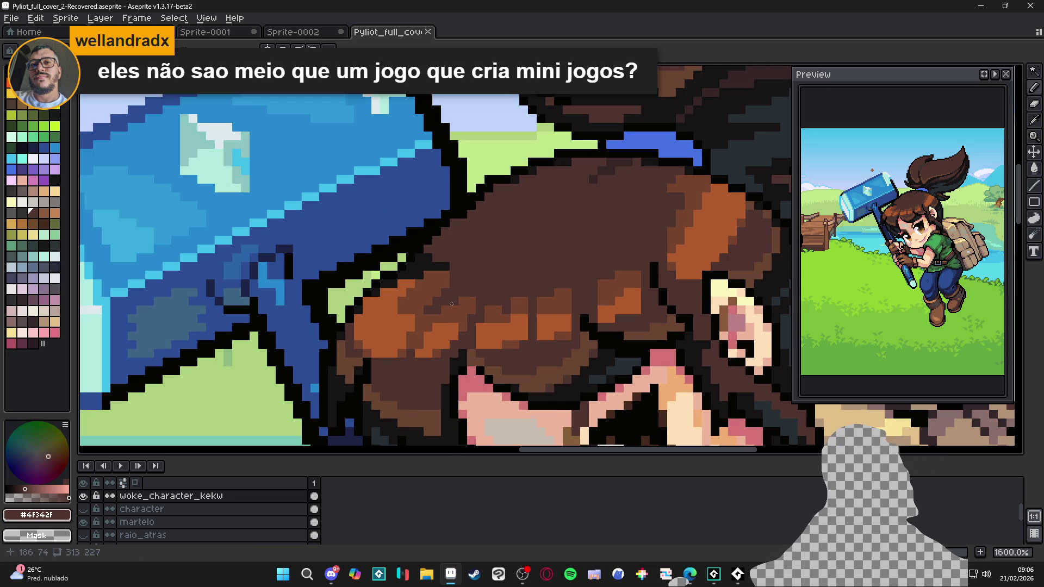
pyautogui.scroll(1, 500, 322)
pyautogui.click(418, 298)
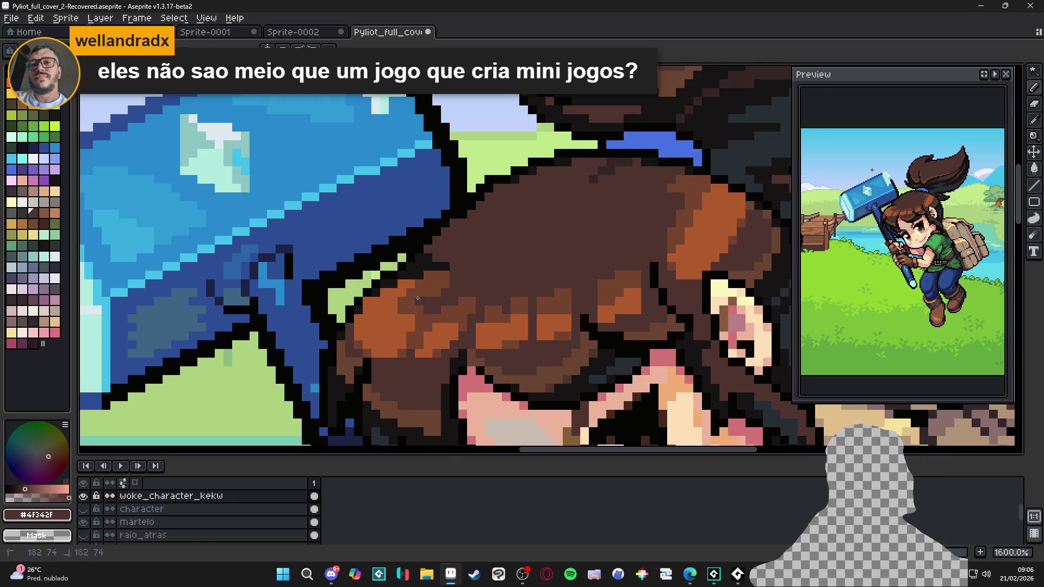
pyautogui.keyDown('alt'); pyautogui.click(419, 307); pyautogui.keyUp('alt')
pyautogui.moveTo(419, 302)
pyautogui.mouseDown()
pyautogui.moveTo(448, 300)
pyautogui.moveTo(435, 302)
pyautogui.mouseUp()
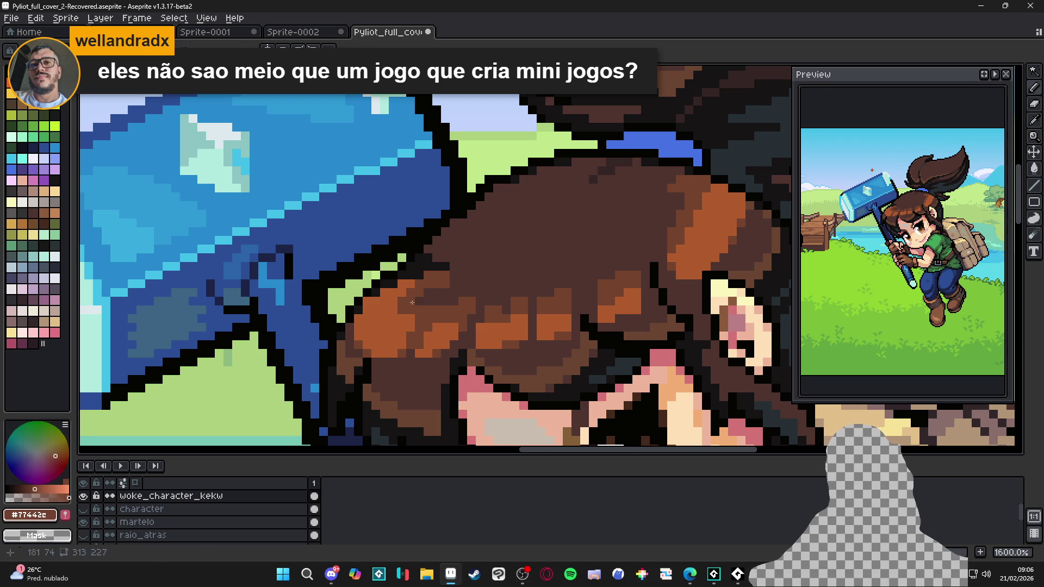
# Step: Darken a patch along the fringe in dark brown, finishing on mid brown
pyautogui.keyDown('alt'); pyautogui.click(442, 283); pyautogui.keyUp('alt')
pyautogui.moveTo(441, 283); pyautogui.dragTo(433, 282)
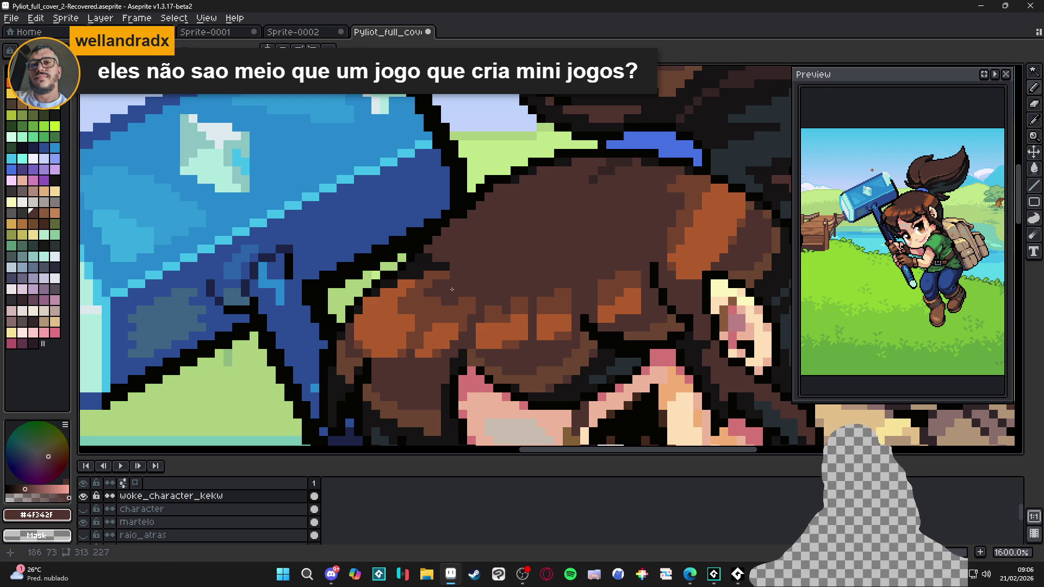
pyautogui.moveTo(443, 273); pyautogui.dragTo(429, 275)
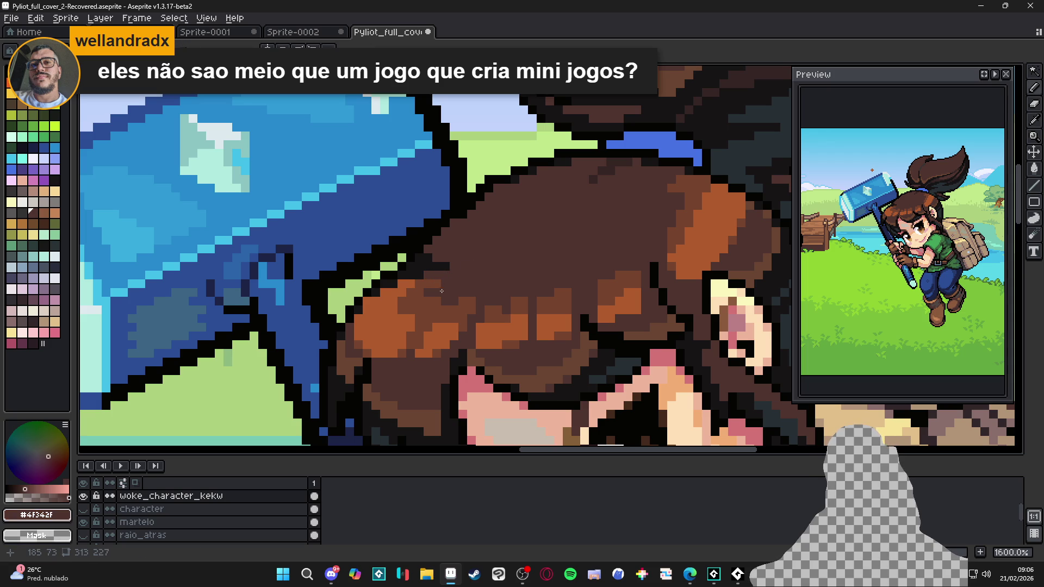
pyautogui.keyDown('alt'); pyautogui.click(460, 295); pyautogui.keyUp('alt')
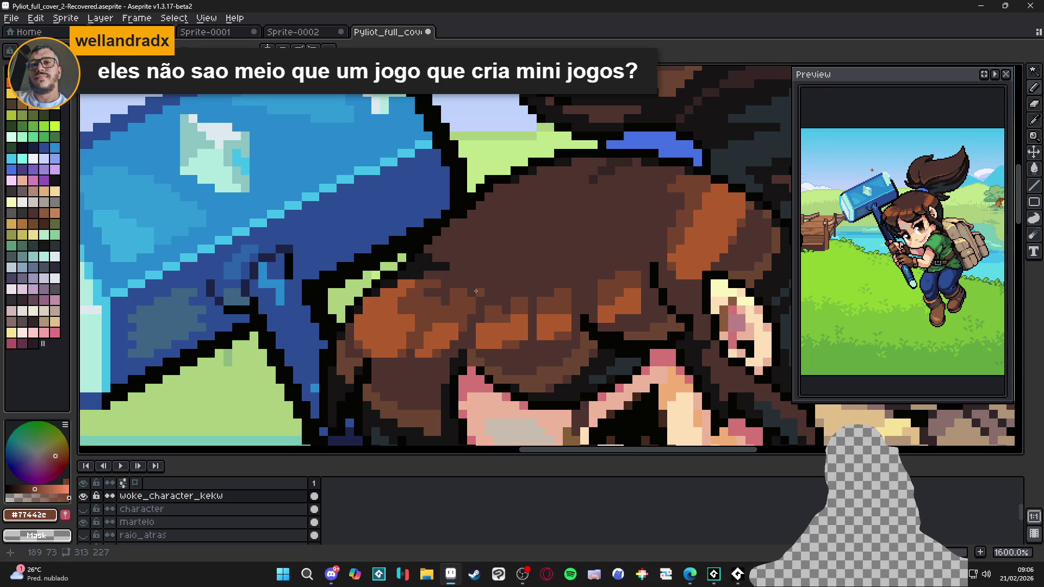
pyautogui.keyDown('alt'); pyautogui.click(450, 287); pyautogui.keyUp('alt')
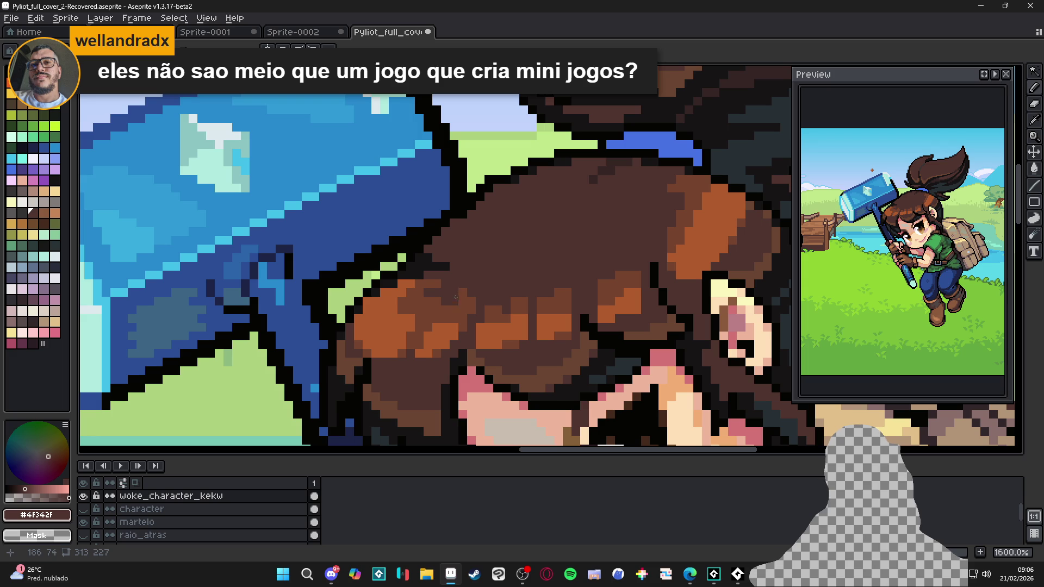
pyautogui.keyDown('alt'); pyautogui.click(456, 295); pyautogui.keyUp('alt')
pyautogui.scroll(-2, 462, 298)
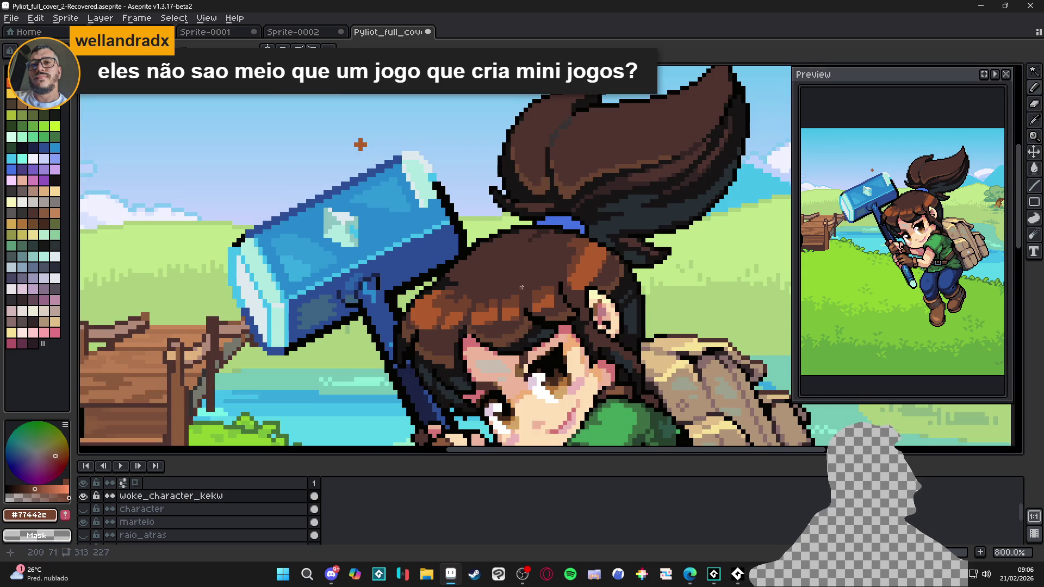
pyautogui.scroll(2, 518, 287)
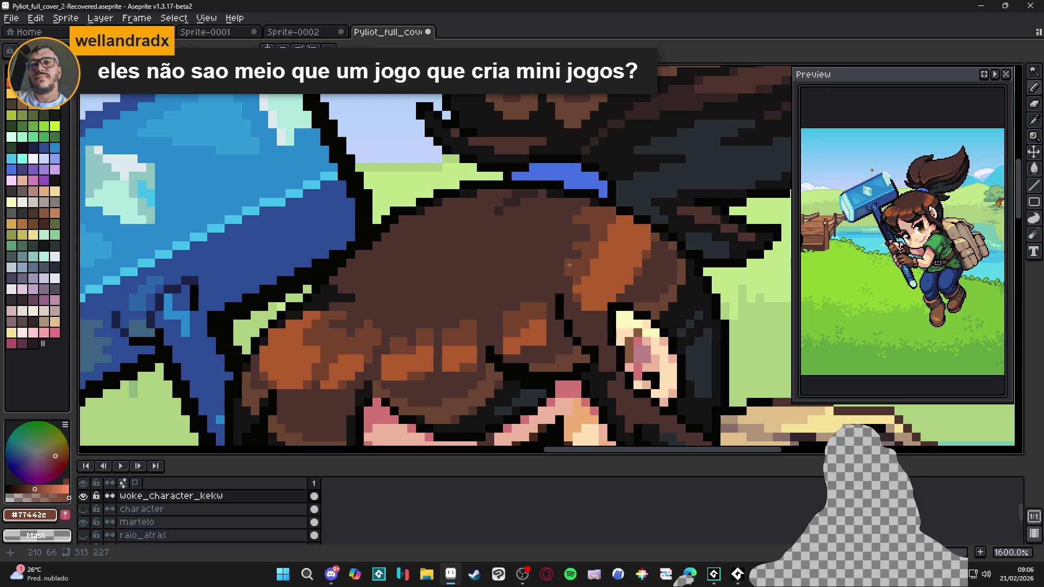
pyautogui.scroll(-3, 571, 272)
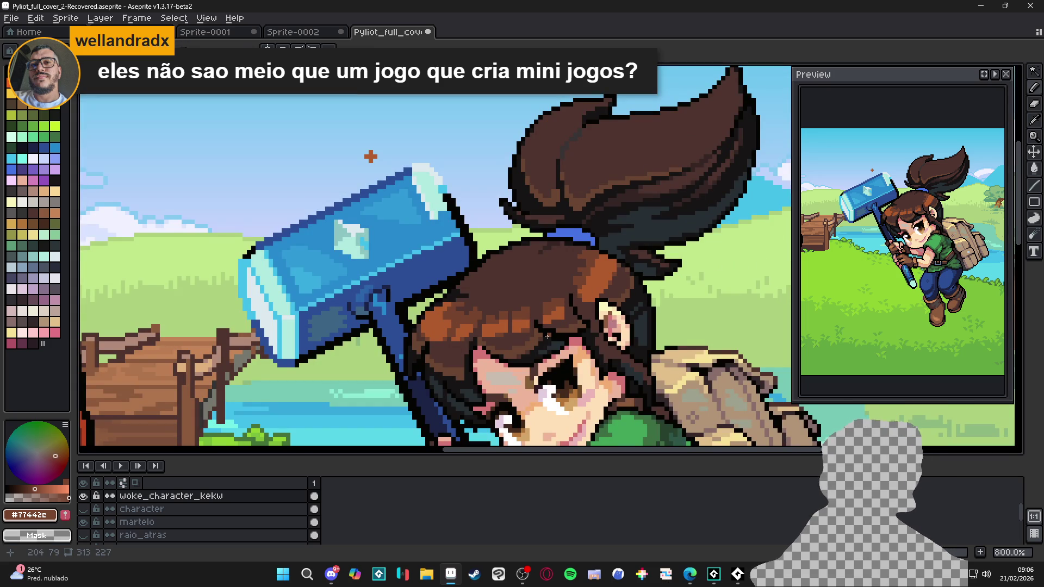
# Step: Add five lighter brown #77442c pixels to the fringe
pyautogui.scroll(-2, 546, 336)
pyautogui.scroll(5, 455, 276)
pyautogui.click(457, 289)
pyautogui.click(470, 275)
pyautogui.click(469, 289)
pyautogui.click(431, 276)
pyautogui.click(444, 289)
pyautogui.scroll(-4, 477, 321)
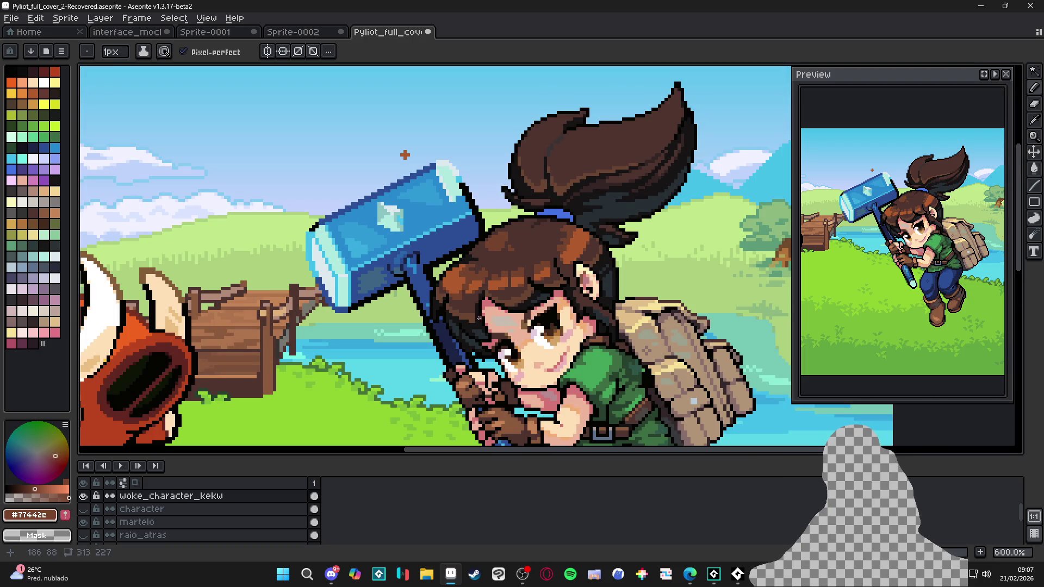
pyautogui.scroll(2, 473, 304)
# Step: Pick the orange highlight colour from the hair and save the cover
pyautogui.keyDown('alt'); pyautogui.click(462, 297); pyautogui.keyUp('alt')
pyautogui.scroll(2, 462, 296)
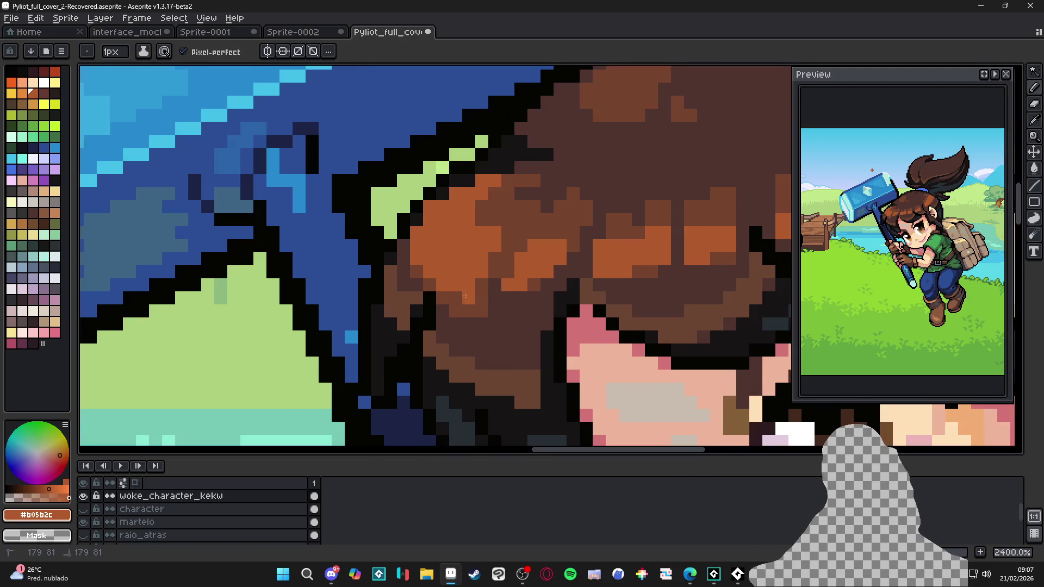
pyautogui.scroll(-3, 461, 296)
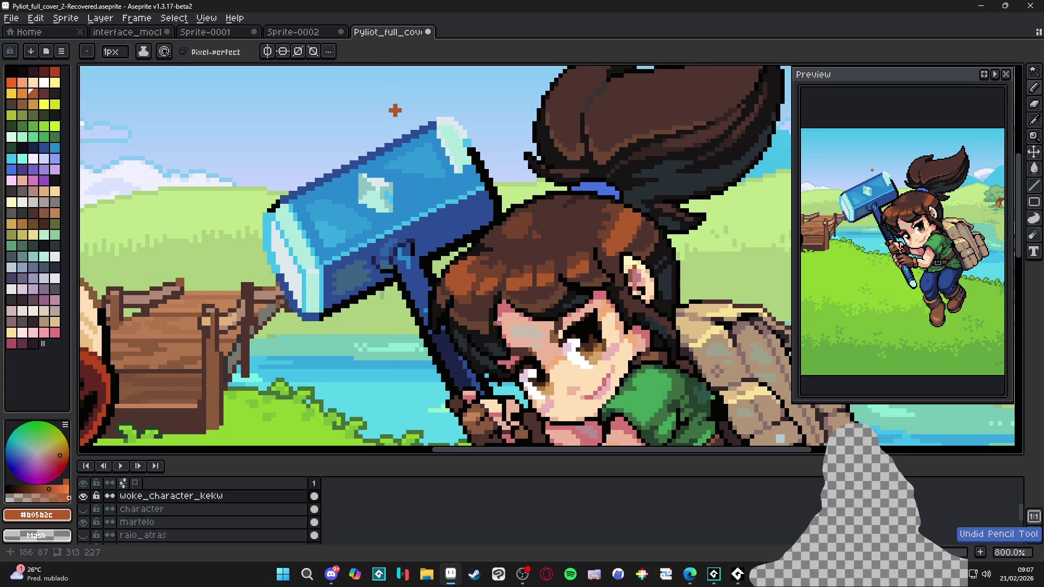
pyautogui.hotkey('ctrl', 's')
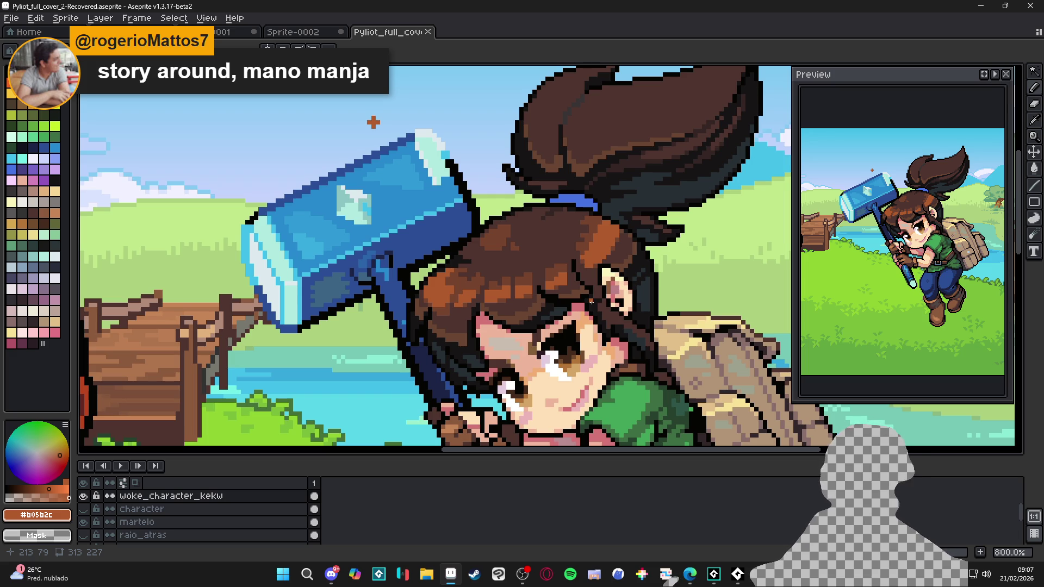
# Step: Repaint seven hair pixels brown near the ear and higher on the head
pyautogui.scroll(5, 629, 250)
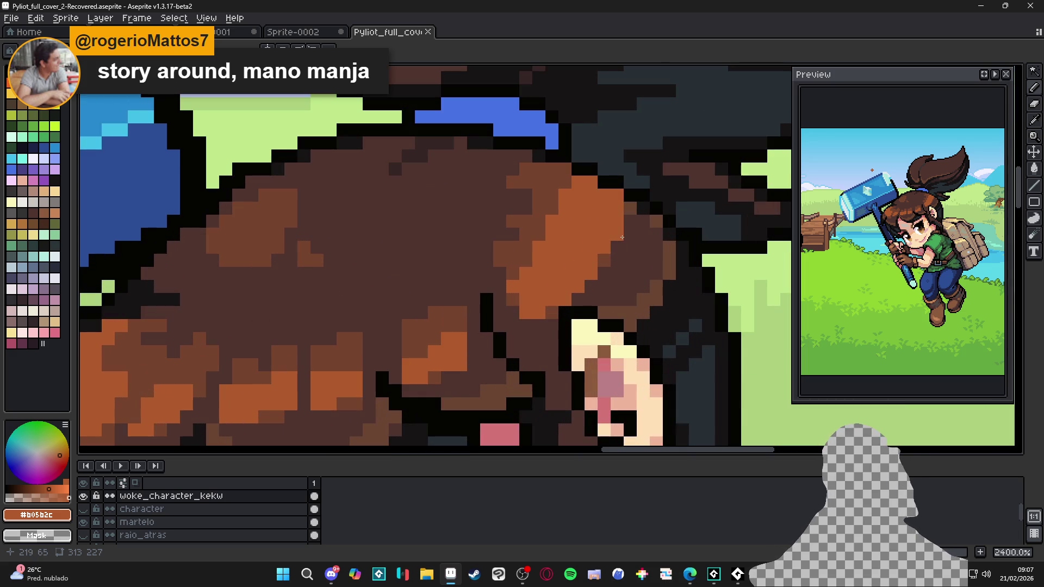
pyautogui.click(629, 235)
pyautogui.click(629, 247)
pyautogui.click(617, 260)
pyautogui.click(603, 274)
pyautogui.click(616, 274)
pyautogui.click(629, 222)
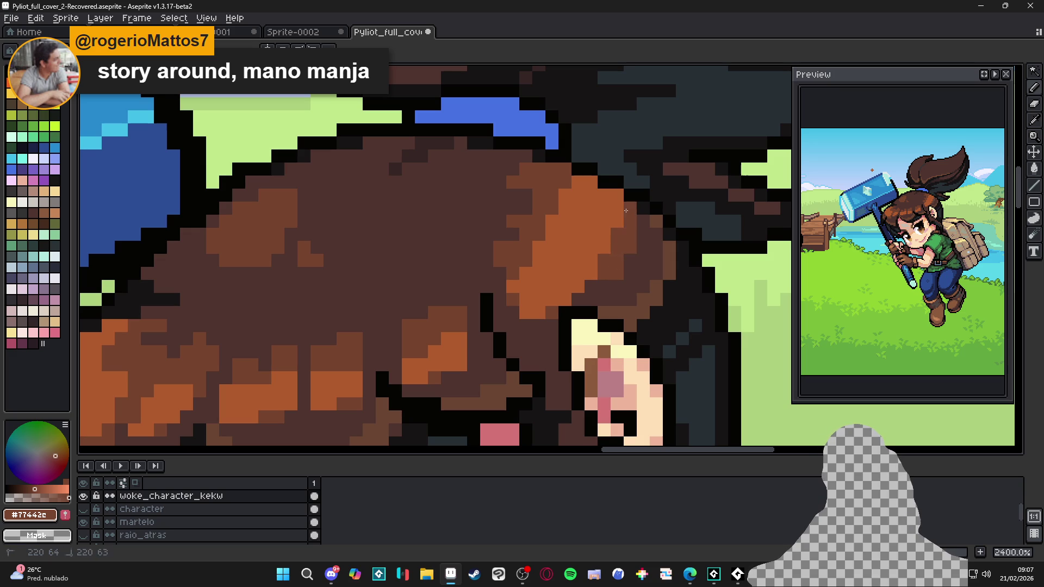
pyautogui.click(590, 287)
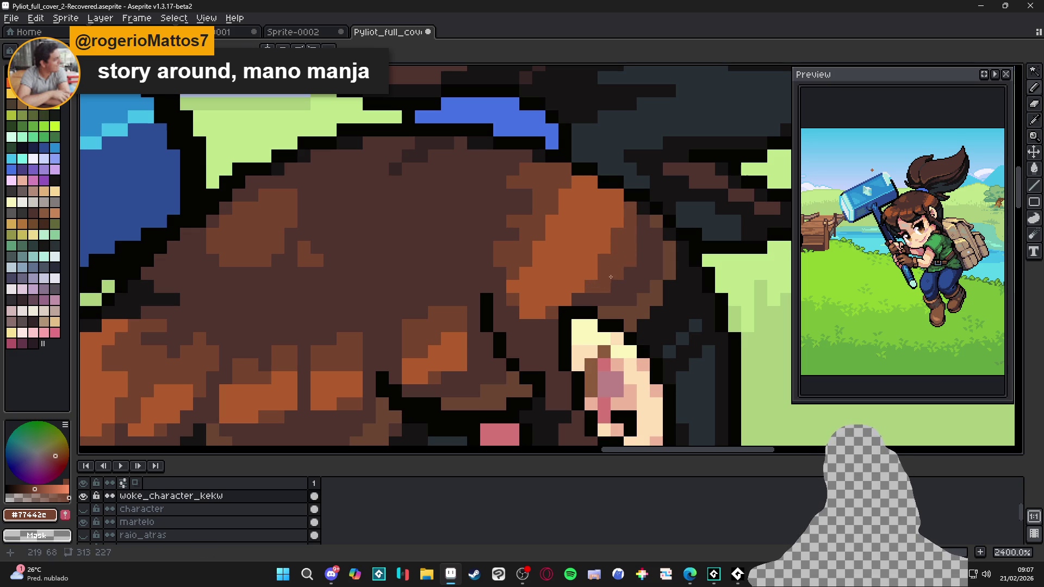
pyautogui.scroll(-2, 620, 264)
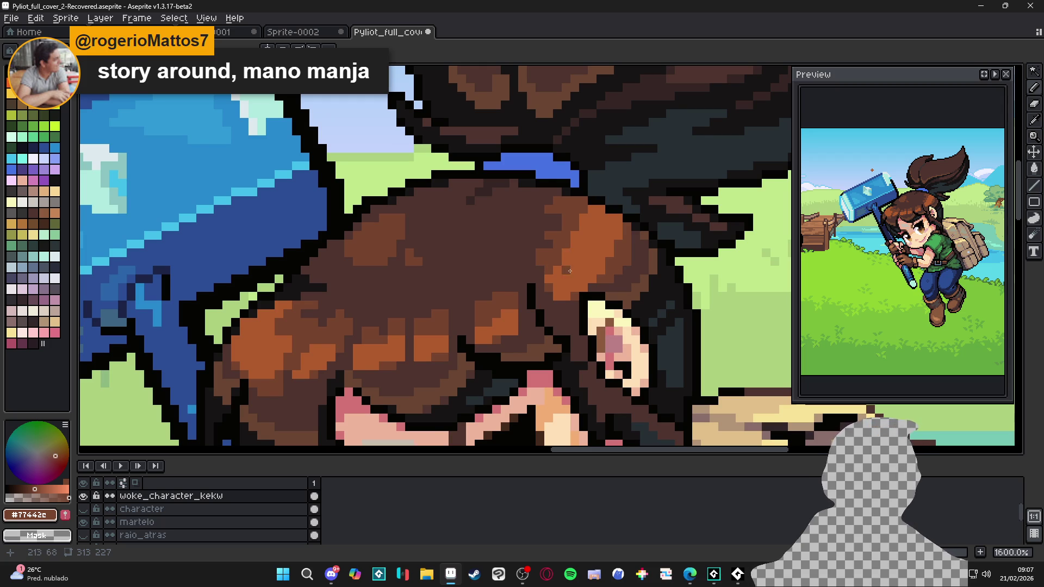
pyautogui.scroll(-4, 569, 270)
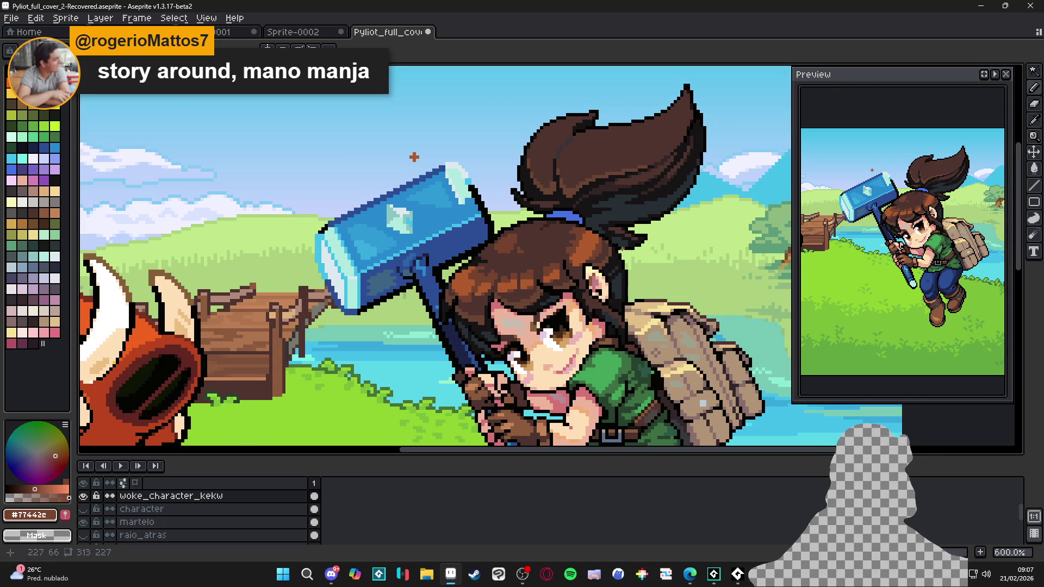
pyautogui.scroll(3, 622, 249)
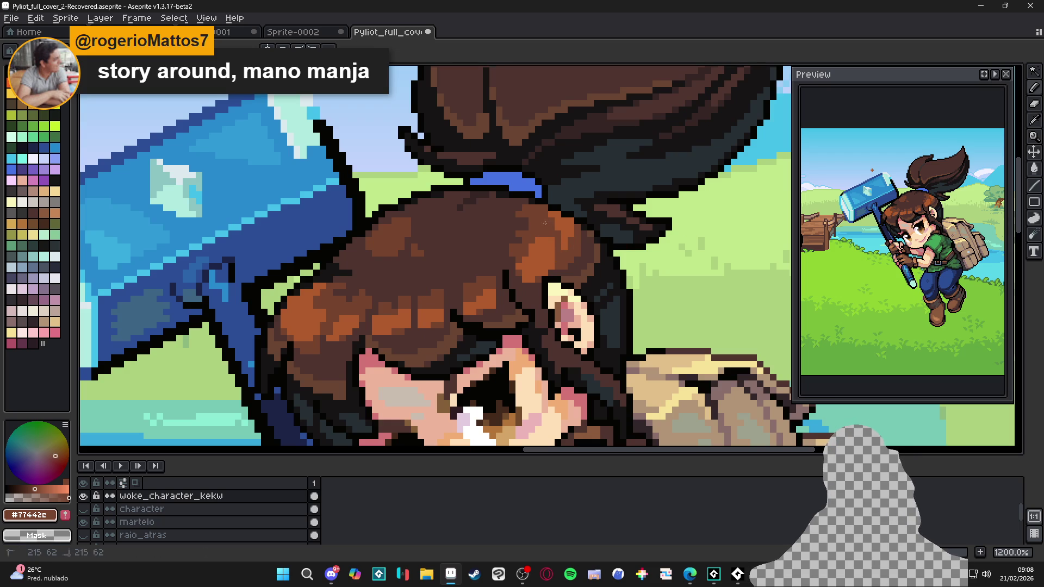
# Step: Paint over the orange hair highlights with the mid brown picked from the hair
pyautogui.click(567, 230)
pyautogui.keyDown('alt'); pyautogui.click(576, 242); pyautogui.keyUp('alt')
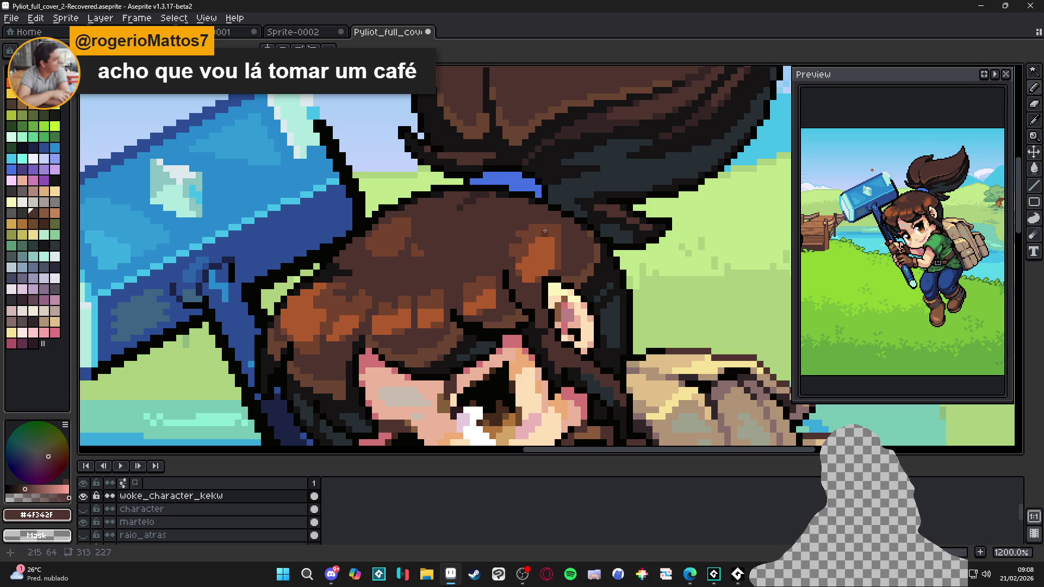
pyautogui.keyDown('alt'); pyautogui.click(547, 266); pyautogui.keyUp('alt')
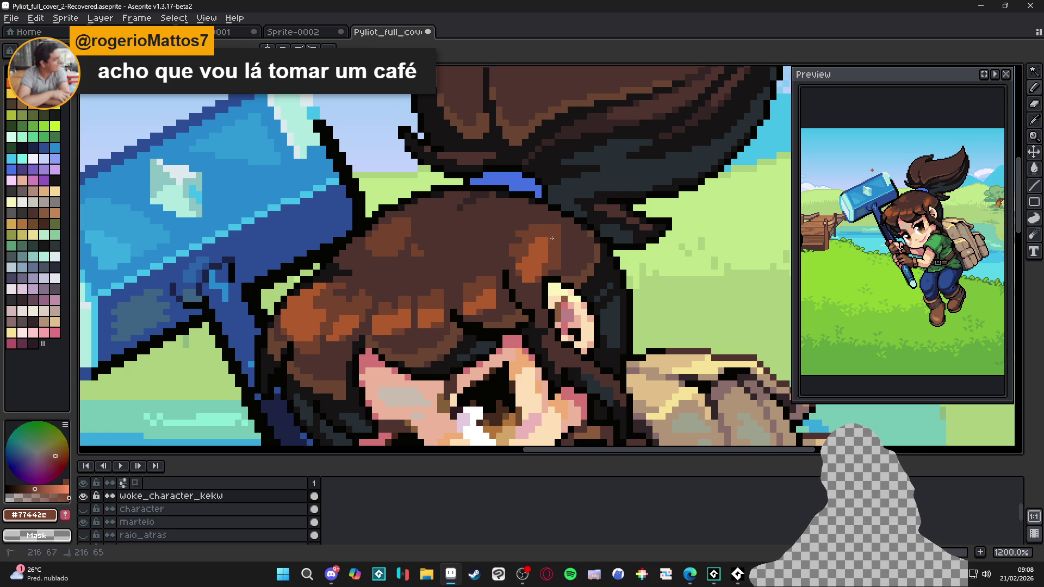
pyautogui.keyDown('alt'); pyautogui.click(554, 259); pyautogui.keyUp('alt')
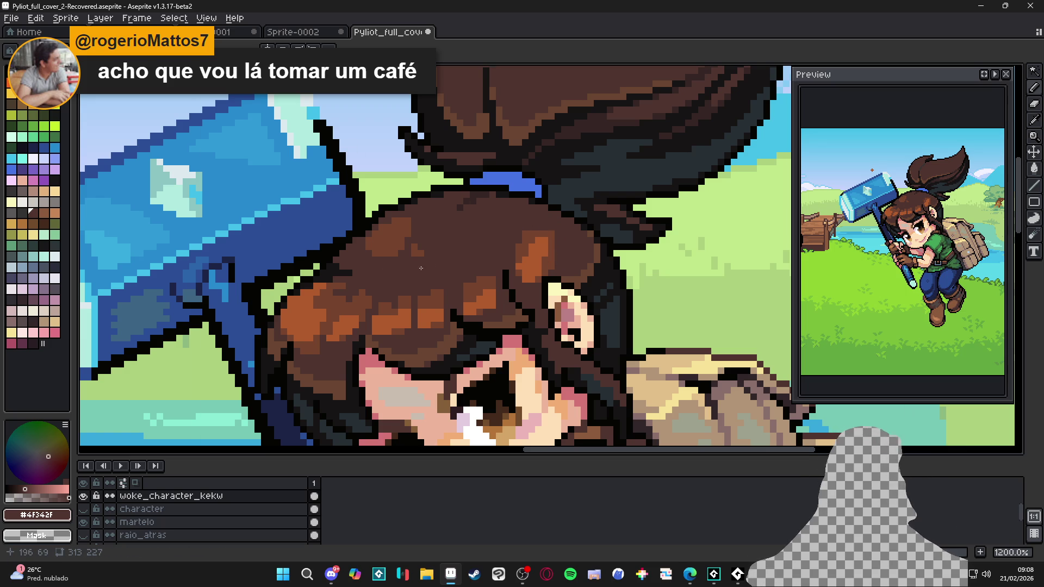
pyautogui.scroll(1, 305, 352)
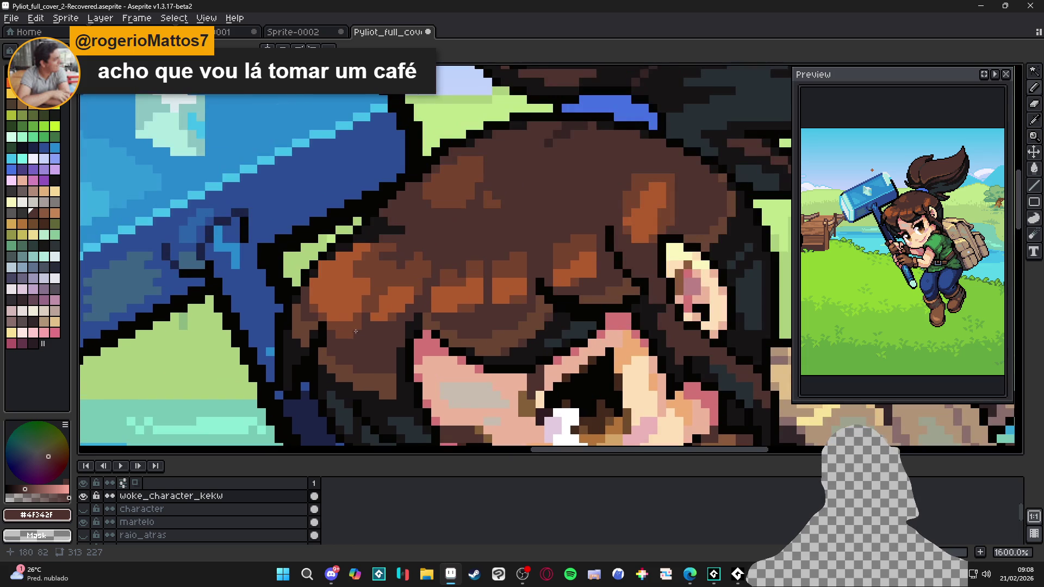
pyautogui.keyDown('alt'); pyautogui.click(359, 333); pyautogui.keyUp('alt')
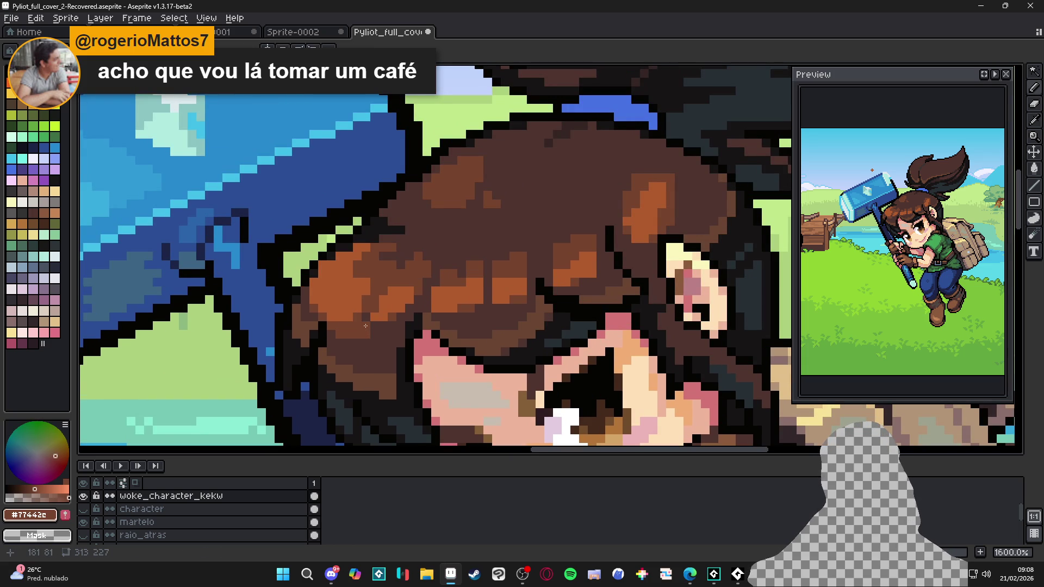
pyautogui.scroll(-2, 384, 296)
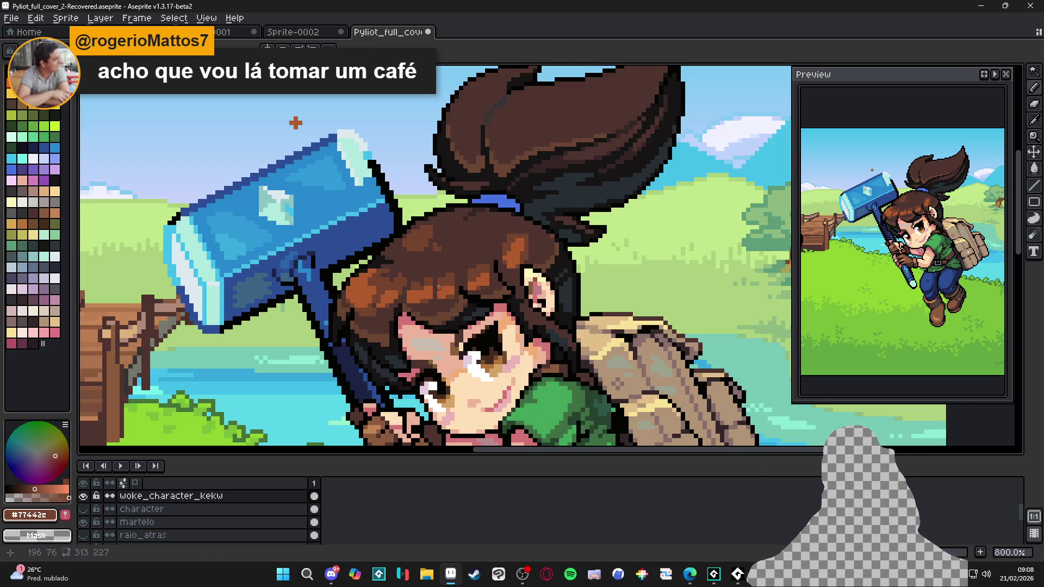
pyautogui.scroll(2, 481, 266)
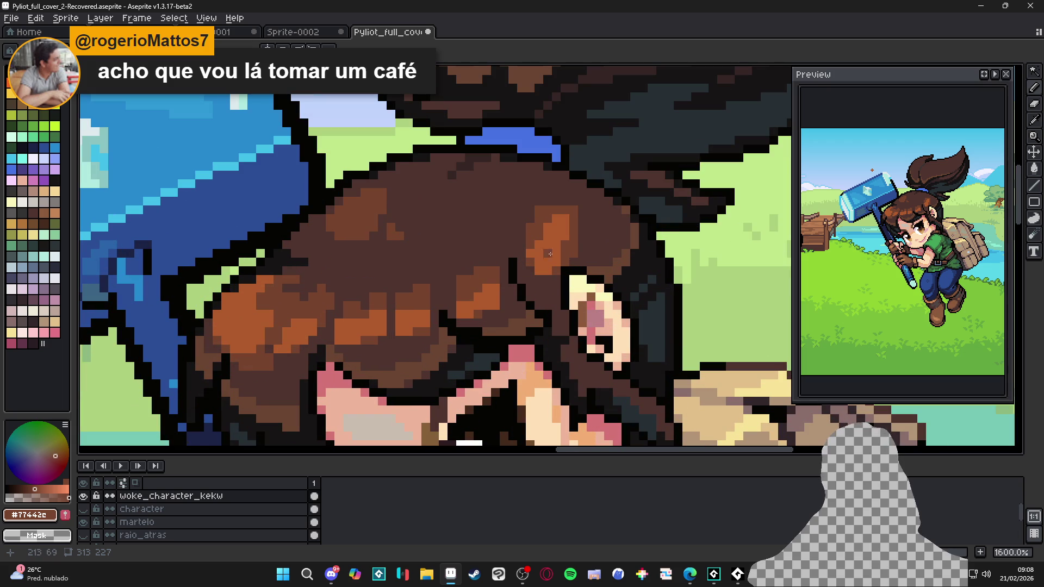
pyautogui.moveTo(584, 244)
pyautogui.mouseDown()
pyautogui.moveTo(582, 228)
pyautogui.moveTo(546, 253)
pyautogui.moveTo(543, 269)
pyautogui.mouseUp()
# Step: Repaint part of the hair and a few light-brown pixels in darker brown
pyautogui.keyDown('alt'); pyautogui.click(630, 228); pyautogui.keyUp('alt')
pyautogui.moveTo(620, 239)
pyautogui.mouseDown()
pyautogui.moveTo(543, 210)
pyautogui.moveTo(573, 238)
pyautogui.moveTo(540, 236)
pyautogui.moveTo(577, 257)
pyautogui.moveTo(528, 237)
pyautogui.mouseUp()
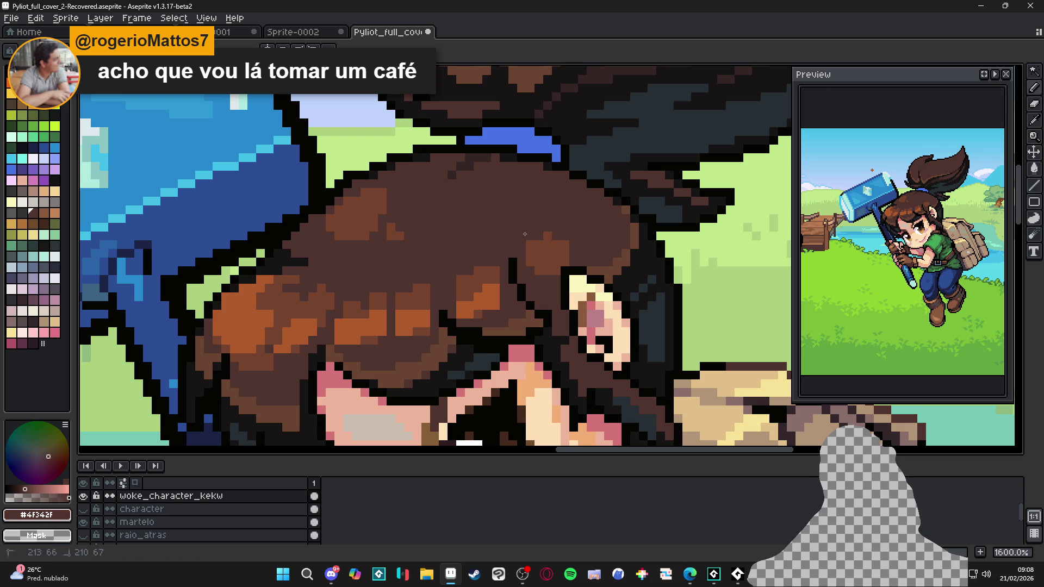
pyautogui.click(530, 243)
pyautogui.click(530, 254)
pyautogui.click(539, 245)
# Step: Sample the lighter and darker hair browns from the canvas
pyautogui.keyDown('alt'); pyautogui.click(543, 246); pyautogui.keyUp('alt')
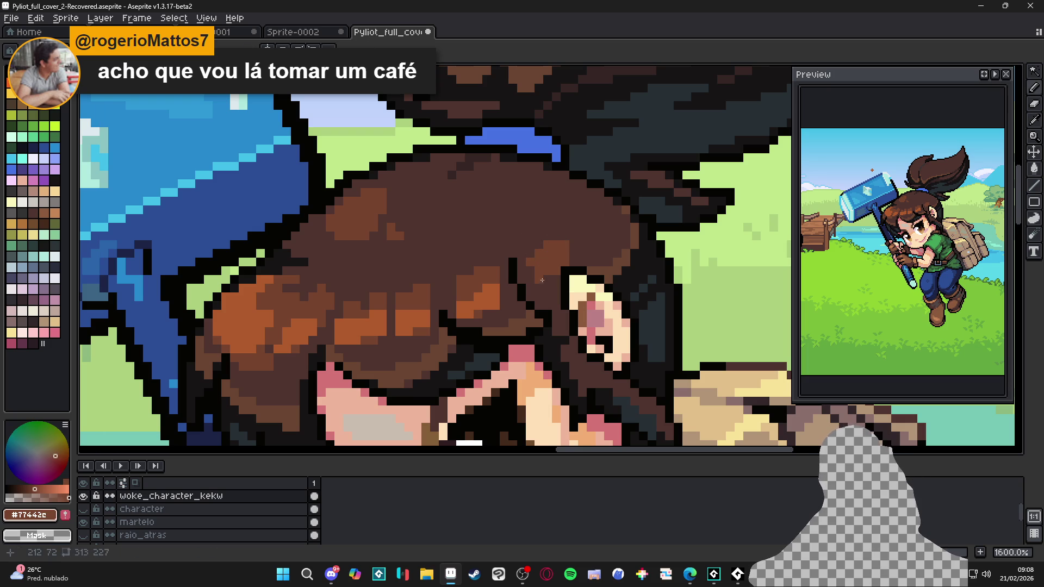
pyautogui.keyDown('alt'); pyautogui.click(550, 284); pyautogui.keyUp('alt')
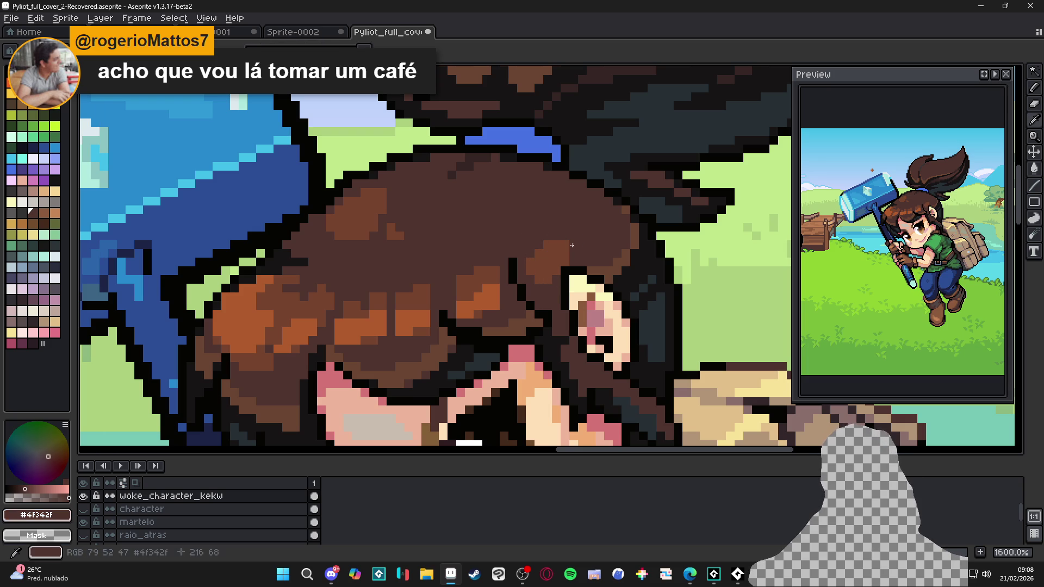
pyautogui.scroll(-4, 565, 245)
pyautogui.scroll(2, 570, 259)
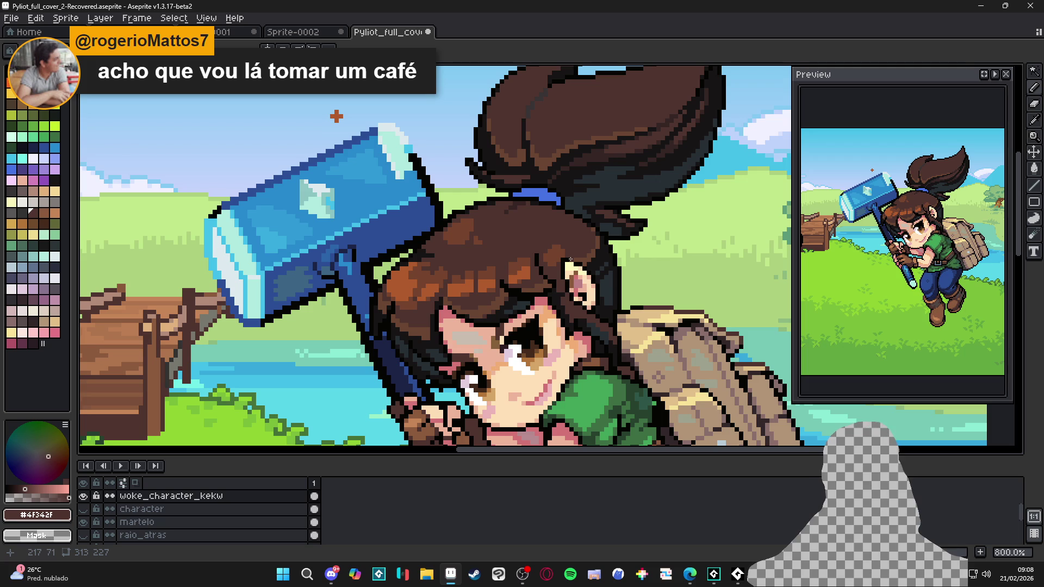
pyautogui.scroll(1, 542, 255)
# Step: Sample the hair browns #77442C and #4F342F, then save the cover artwork
pyautogui.keyDown('alt'); pyautogui.click(555, 250); pyautogui.keyUp('alt')
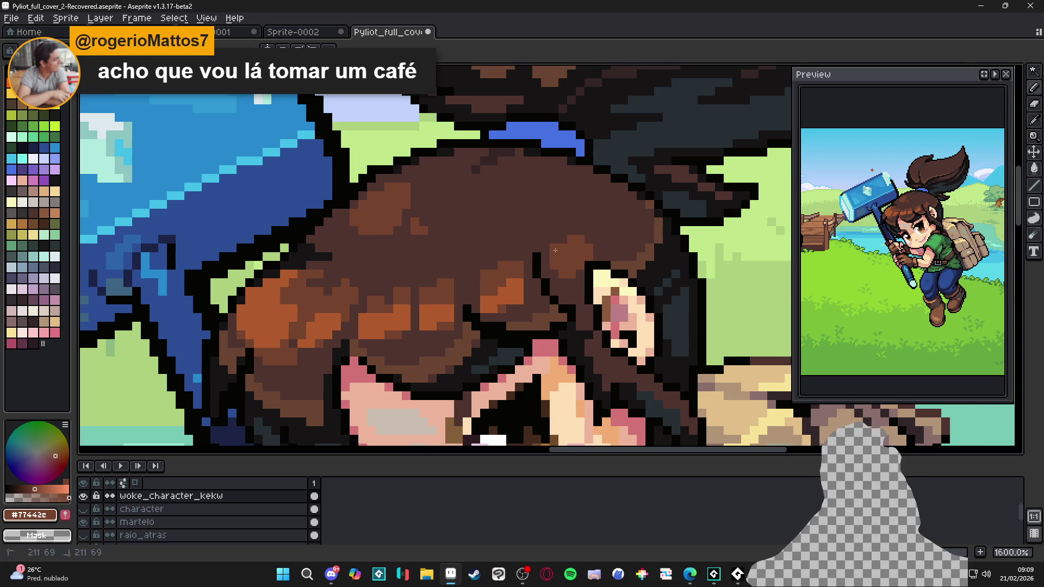
pyautogui.scroll(-1, 583, 251)
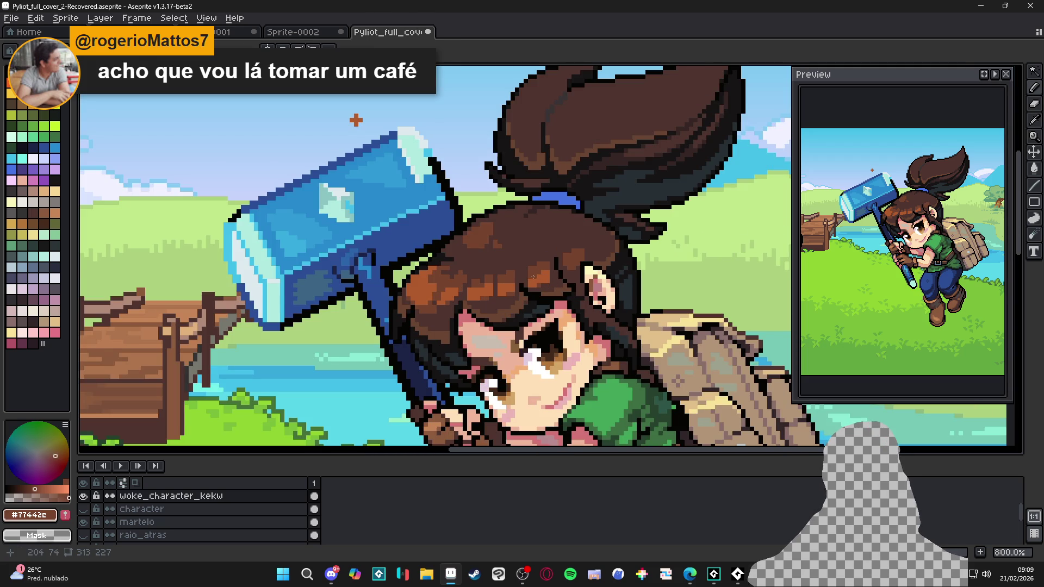
pyautogui.scroll(-2, 532, 278)
pyautogui.scroll(2, 484, 280)
pyautogui.scroll(1, 476, 282)
pyautogui.keyDown('alt'); pyautogui.click(476, 282); pyautogui.keyUp('alt')
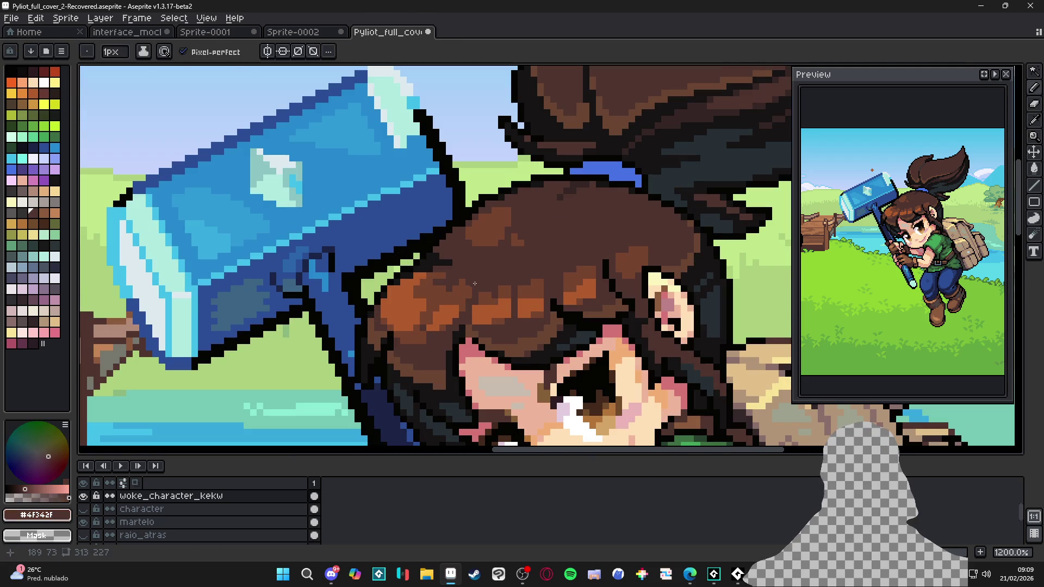
pyautogui.moveTo(445, 275); pyautogui.dragTo(452, 275)
pyautogui.hotkey('ctrl', 's')
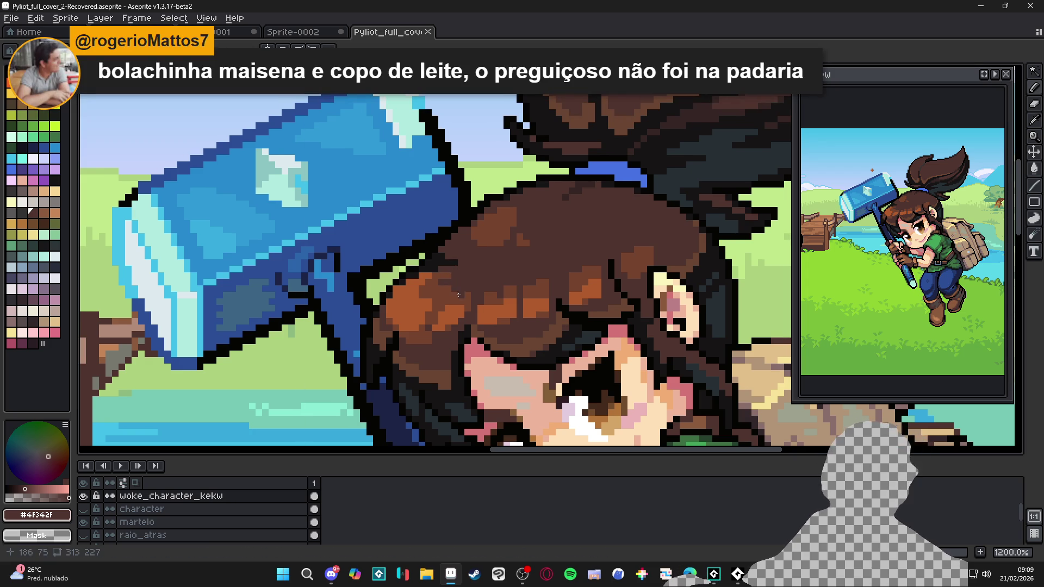
# Step: Resample the hair colours, ending on the orange-brown #B05B2C
pyautogui.click(476, 235)
pyautogui.scroll(1, 475, 235)
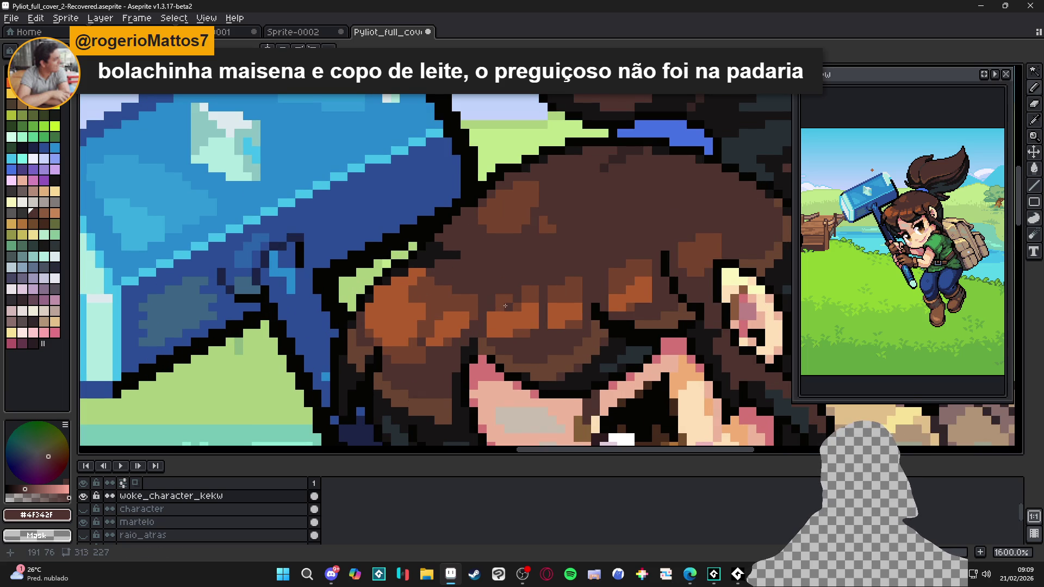
pyautogui.keyDown('alt'); pyautogui.click(506, 293); pyautogui.keyUp('alt')
pyautogui.scroll(-5, 522, 293)
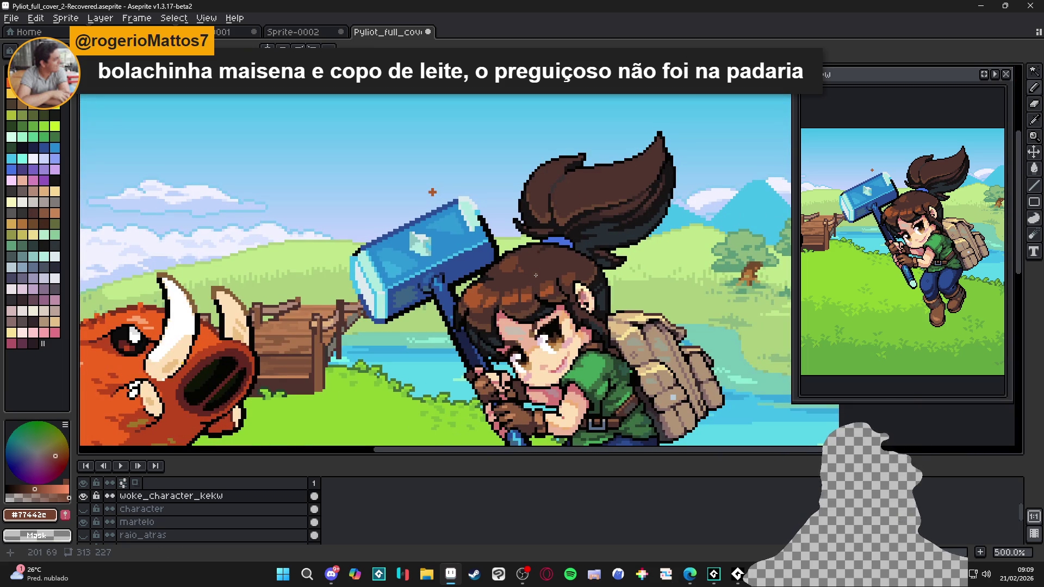
pyautogui.scroll(2, 501, 301)
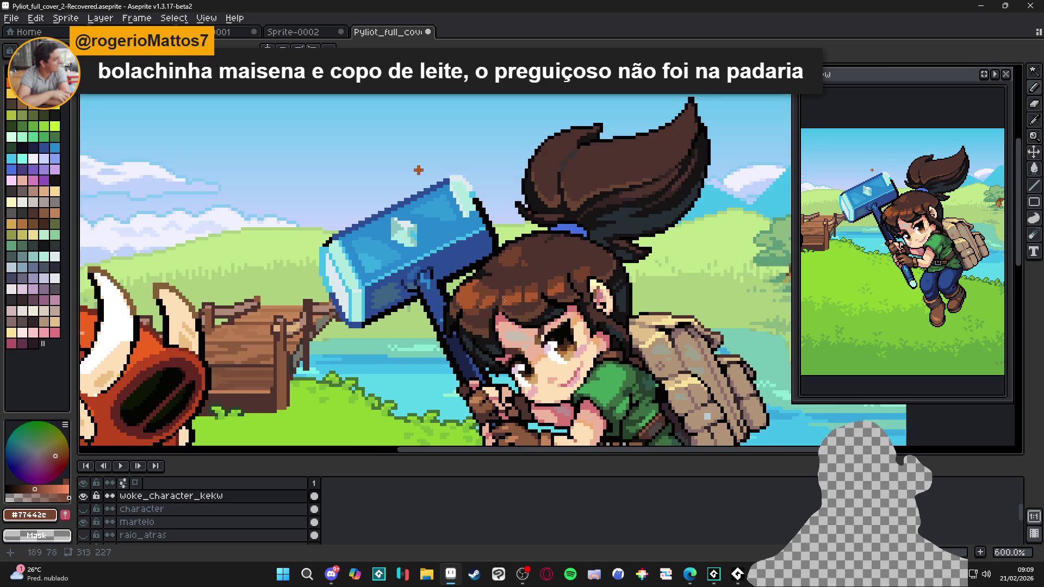
pyautogui.keyDown('alt'); pyautogui.click(529, 290); pyautogui.keyUp('alt')
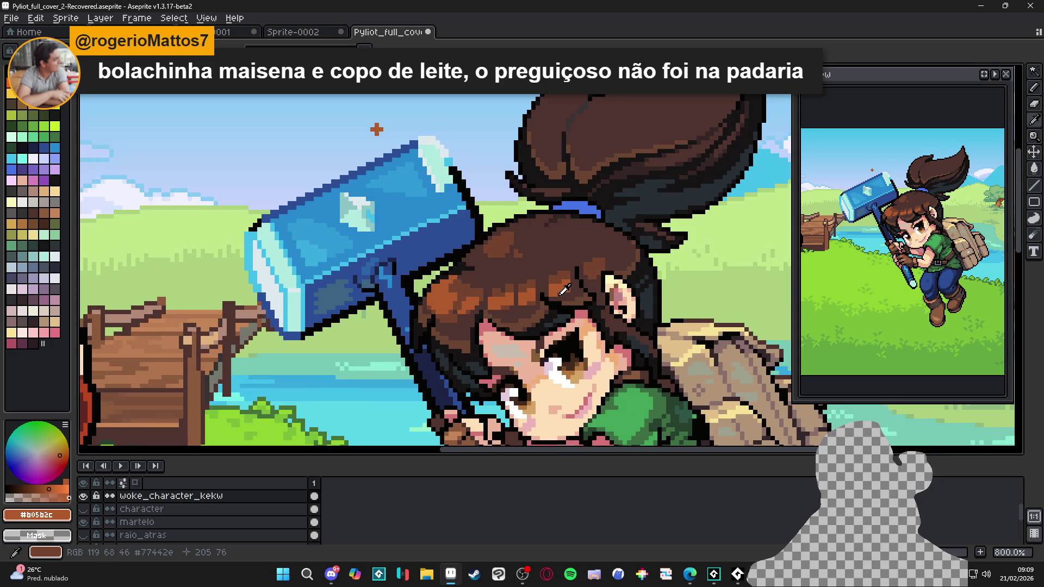
pyautogui.keyDown('alt'); pyautogui.click(563, 292); pyautogui.keyUp('alt')
pyautogui.keyDown('alt'); pyautogui.click(580, 275); pyautogui.keyUp('alt')
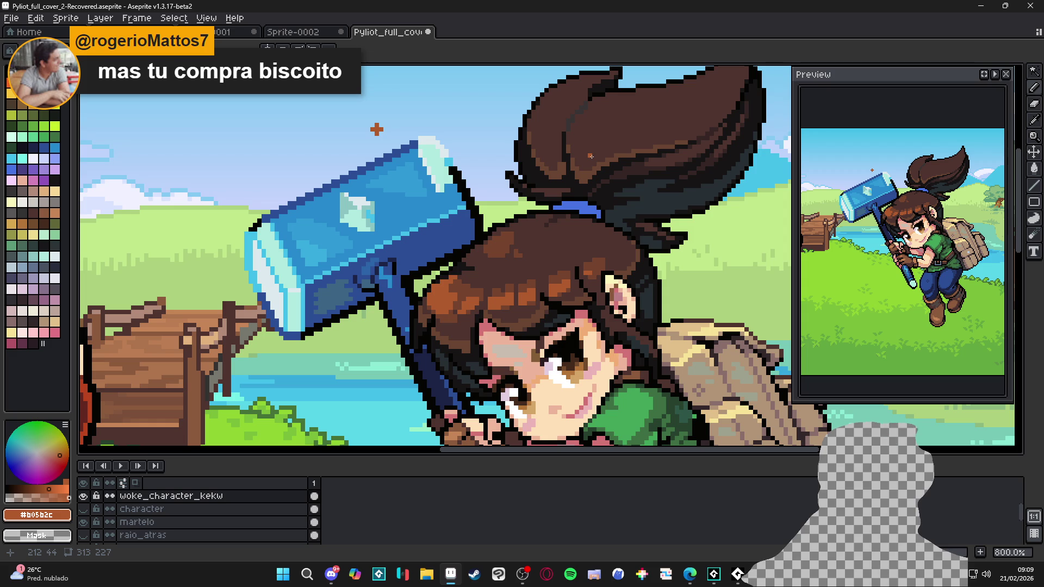
# Step: Pick dark brown #362624 and draw a shading stroke down the hair below the tie
pyautogui.scroll(2, 593, 223)
pyautogui.keyDown('alt'); pyautogui.click(591, 224); pyautogui.keyUp('alt')
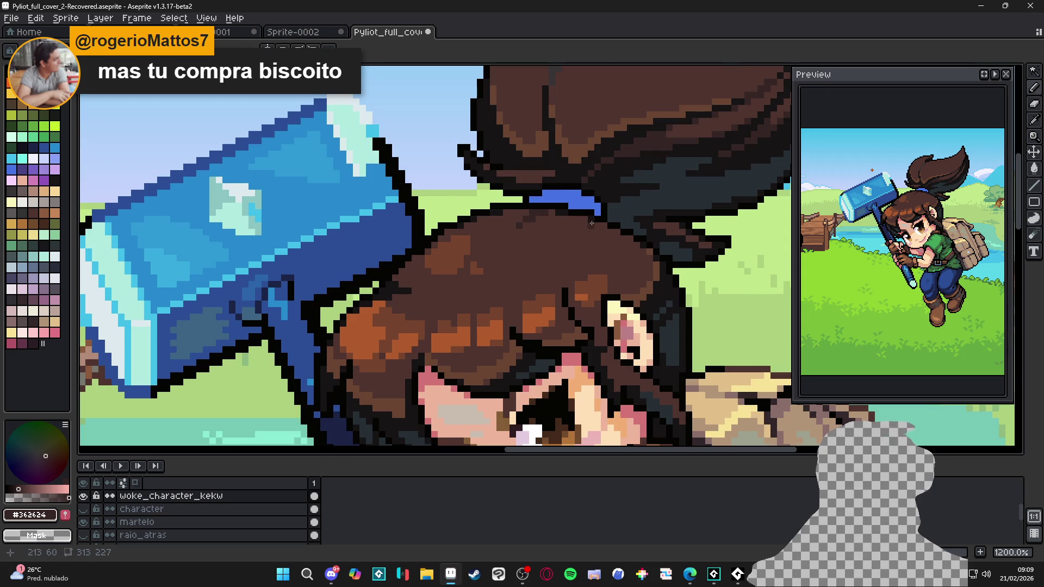
pyautogui.moveTo(590, 221)
pyautogui.mouseDown()
pyautogui.moveTo(612, 253)
pyautogui.moveTo(622, 250)
pyautogui.moveTo(616, 239)
pyautogui.moveTo(623, 271)
pyautogui.moveTo(625, 243)
pyautogui.moveTo(619, 280)
pyautogui.mouseUp()
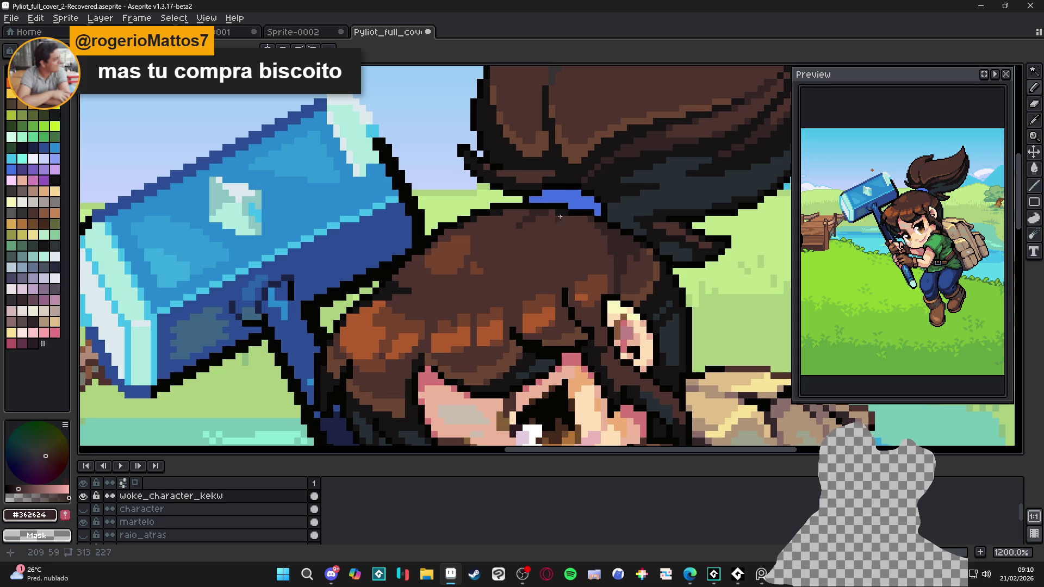
pyautogui.scroll(1, 571, 218)
pyautogui.hscroll(-1, 571, 217)
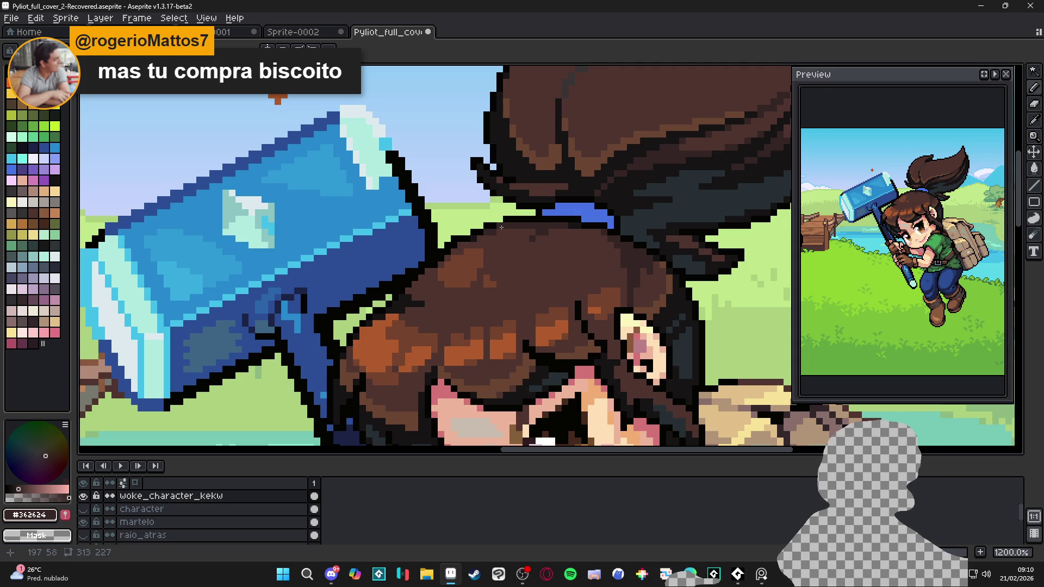
pyautogui.scroll(1, 506, 229)
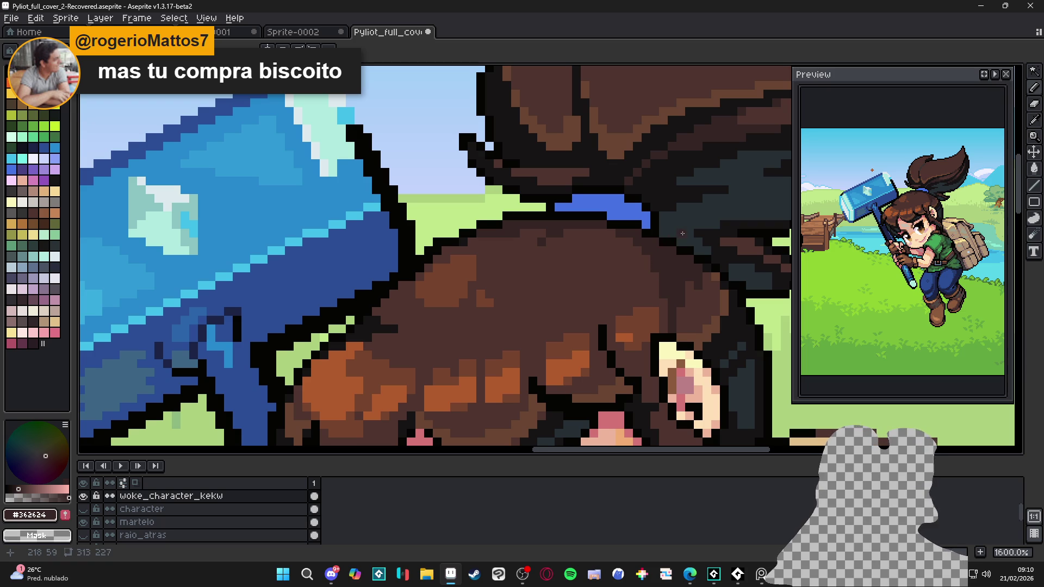
pyautogui.scroll(-2, 611, 229)
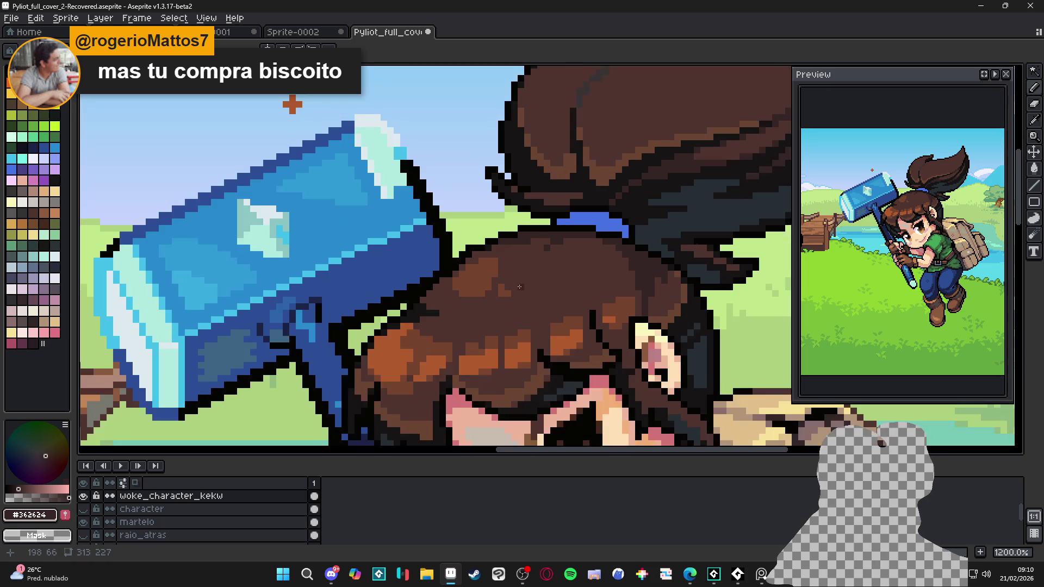
# Step: Sample the near-black outline colour #171516
pyautogui.keyDown('alt'); pyautogui.click(291, 105); pyautogui.keyUp('alt')
pyautogui.scroll(2, 649, 270)
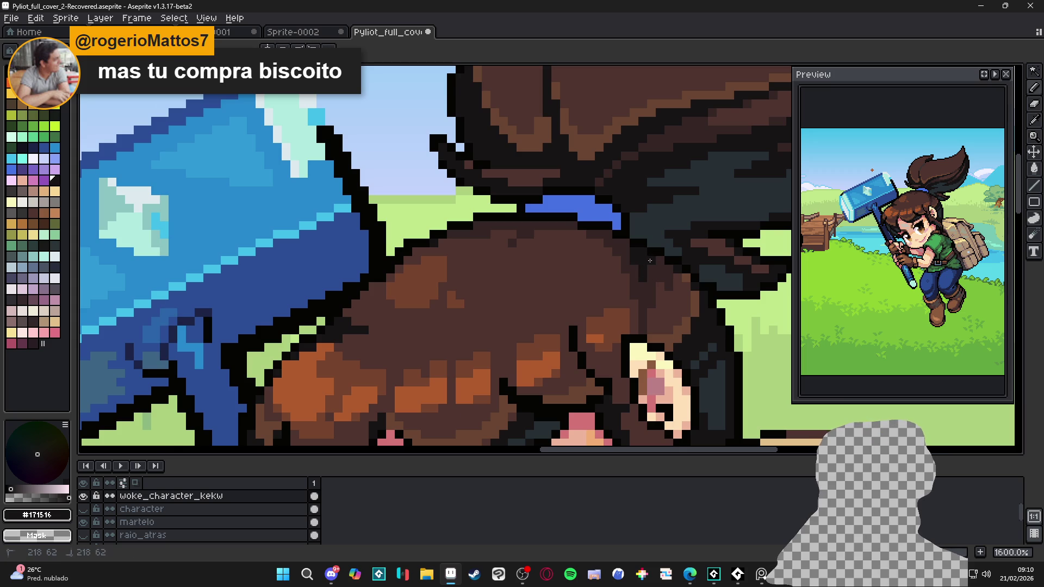
pyautogui.scroll(-1, 649, 269)
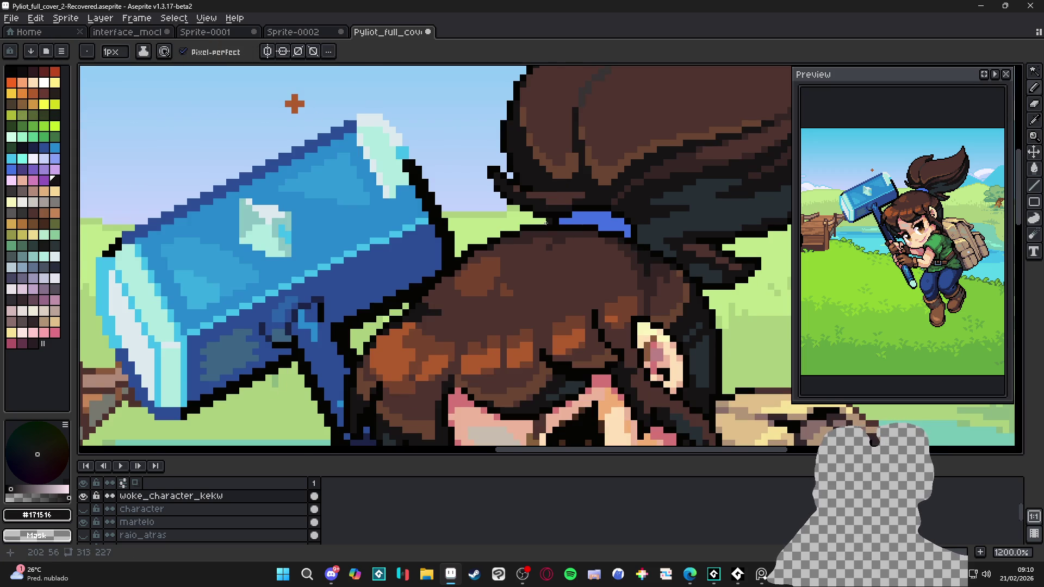
pyautogui.scroll(1, 522, 234)
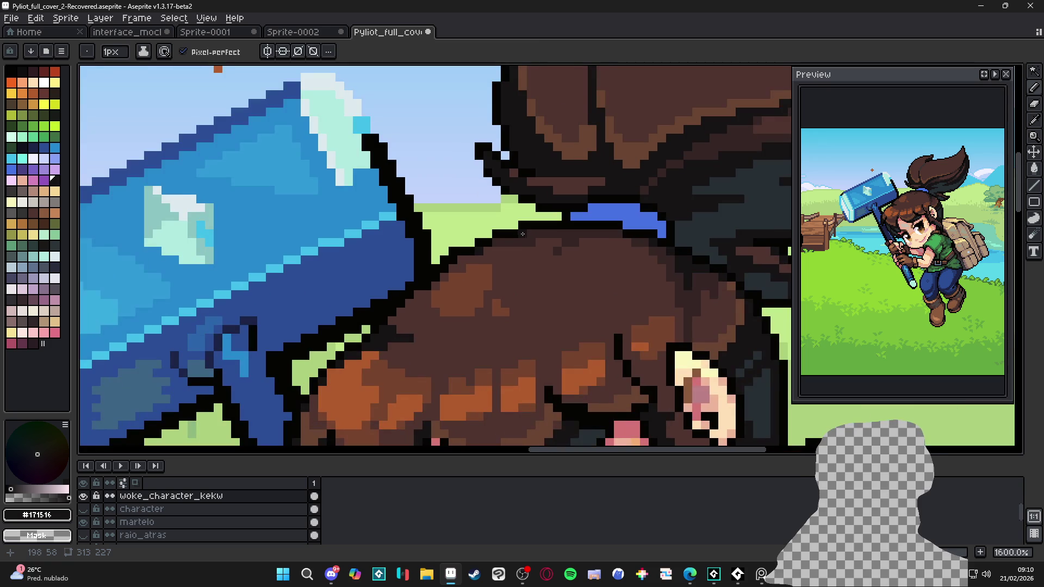
pyautogui.scroll(-4, 513, 251)
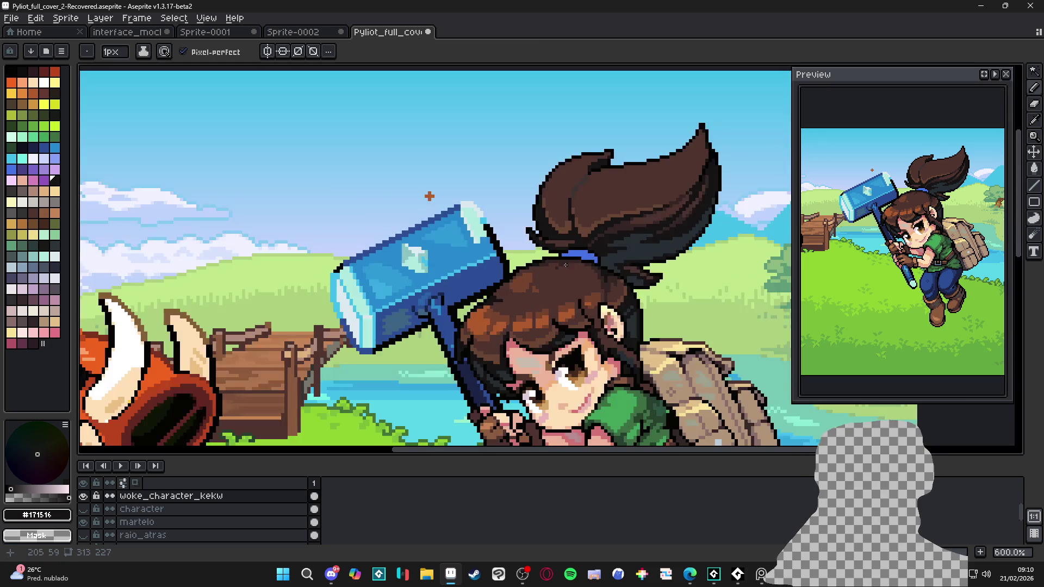
pyautogui.scroll(4, 560, 261)
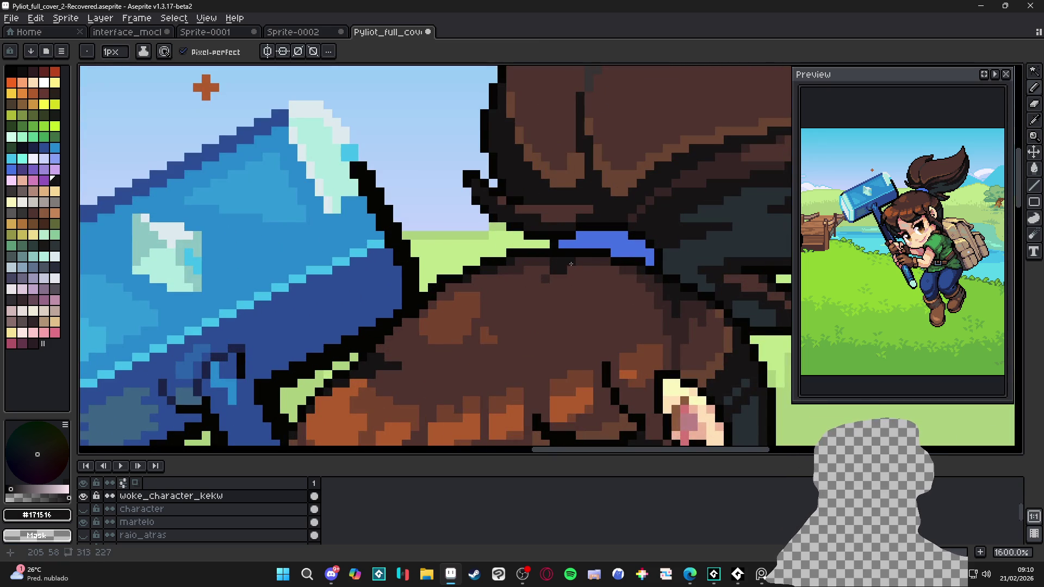
pyautogui.scroll(-1, 549, 261)
# Step: Sample browns #4F342F and #362624 and paint a single dark pixel on the hair
pyautogui.keyDown('alt'); pyautogui.click(548, 275); pyautogui.keyUp('alt')
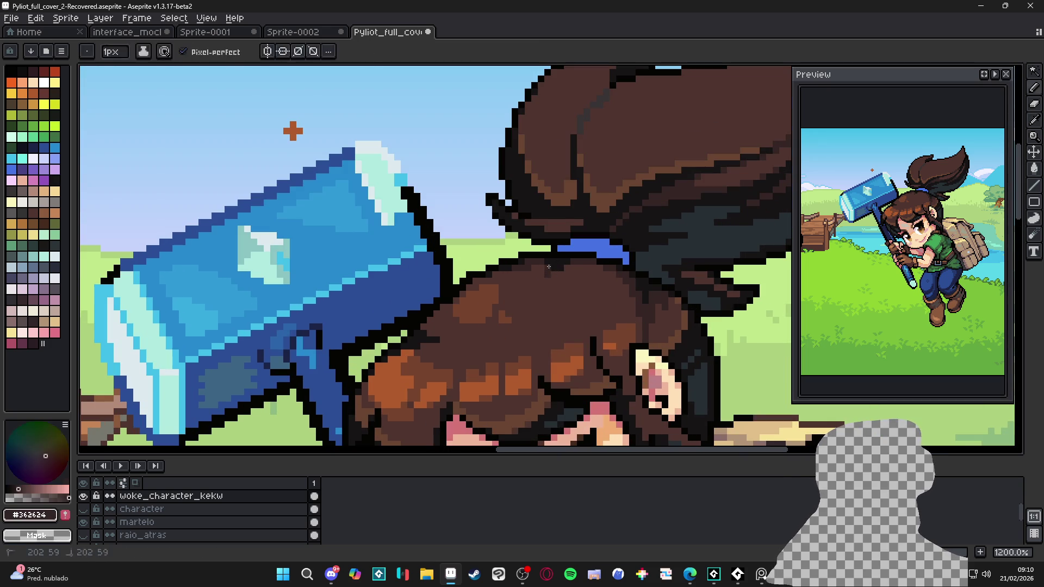
pyautogui.keyDown('alt'); pyautogui.click(574, 263); pyautogui.keyUp('alt')
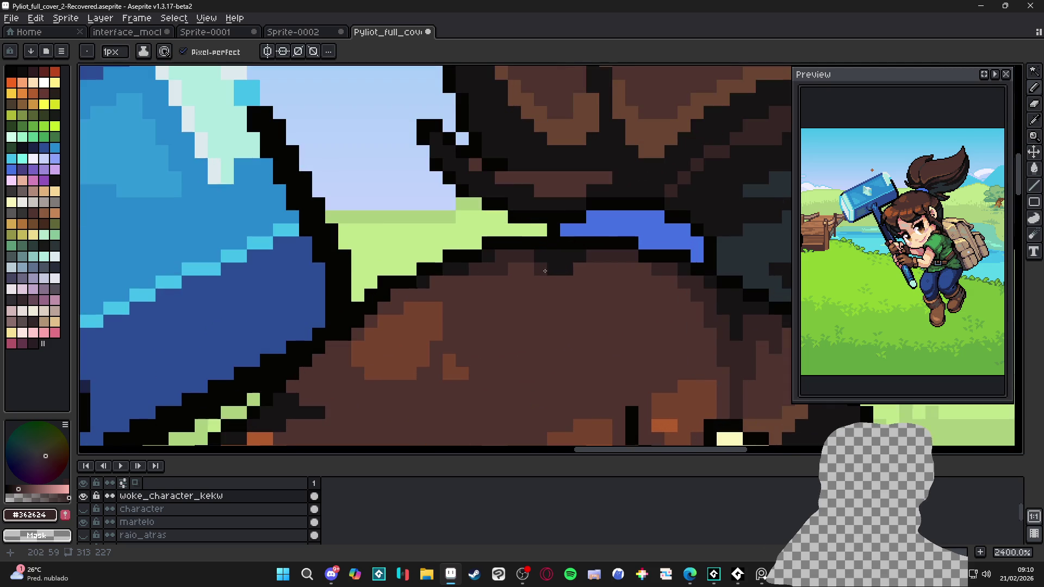
pyautogui.scroll(3, 568, 262)
pyautogui.click(549, 280)
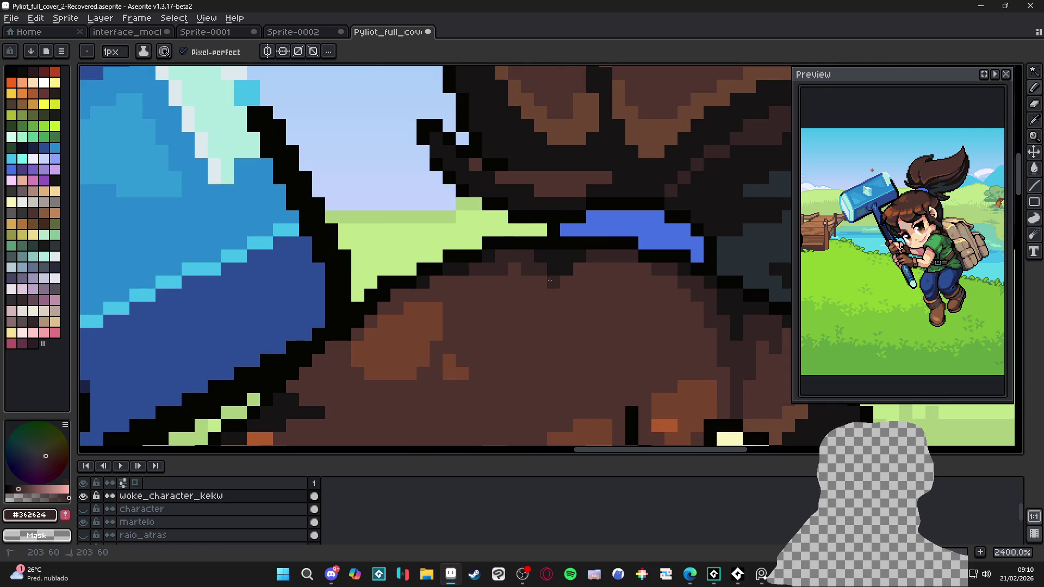
pyautogui.scroll(-6, 583, 301)
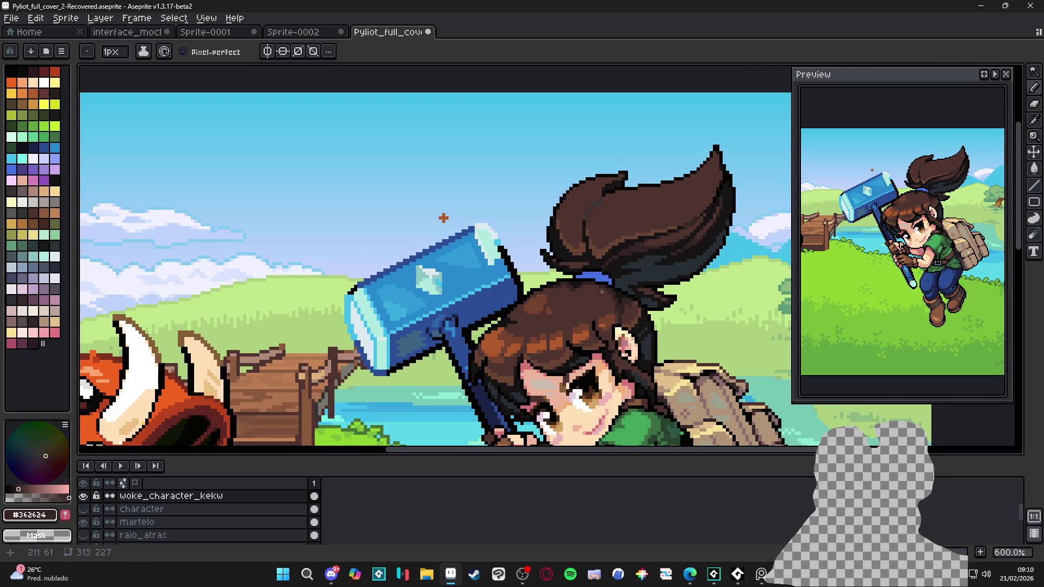
pyautogui.scroll(4, 633, 268)
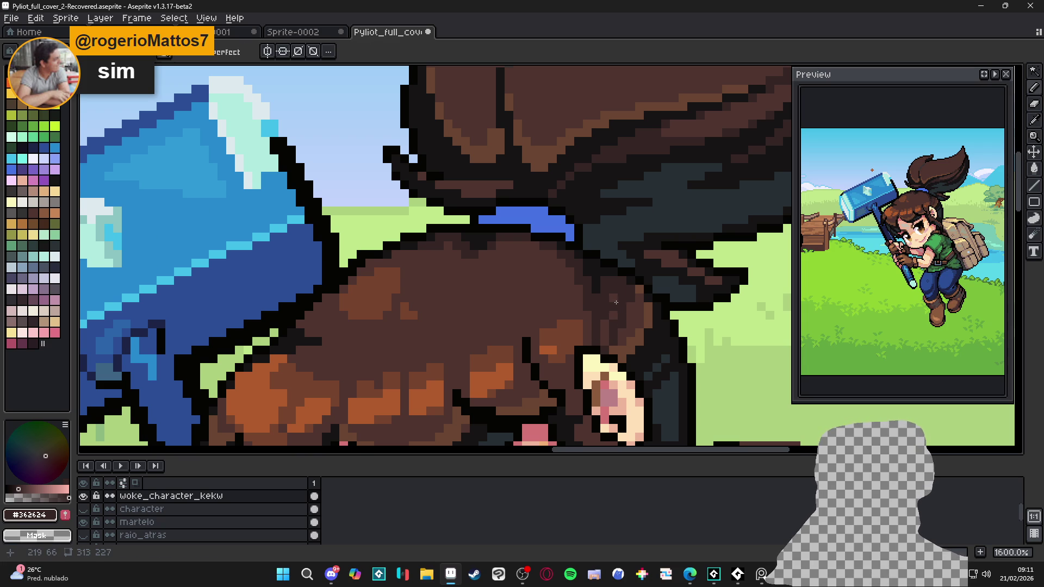
# Step: Eyedrop the mid hair brown, paint a small patch near the ear, then pick dark brown #4F342F
pyautogui.press('alt')
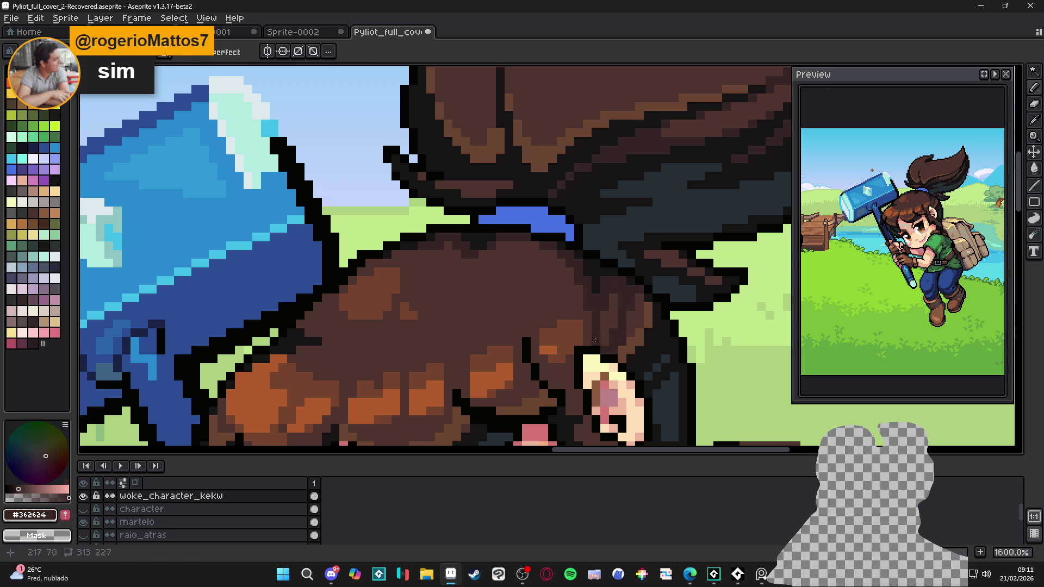
pyautogui.scroll(-3, 571, 280)
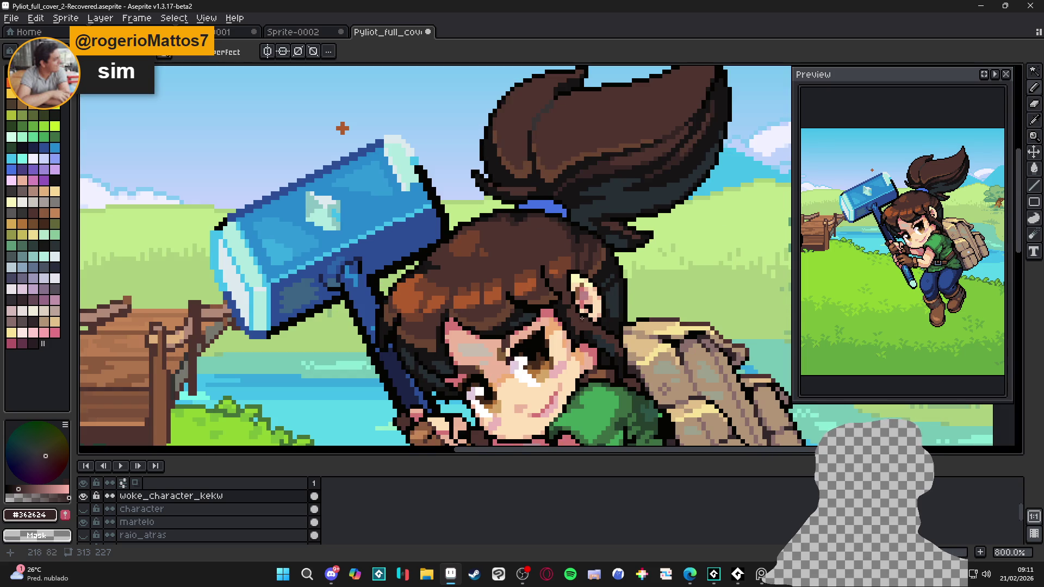
pyautogui.scroll(2, 570, 304)
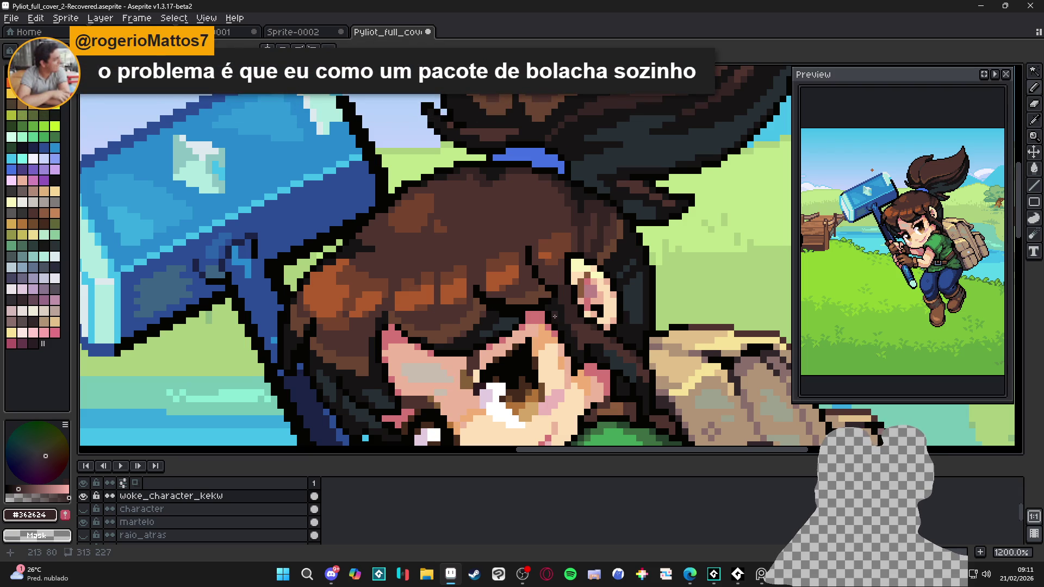
pyautogui.moveTo(571, 330); pyautogui.dragTo(535, 312)
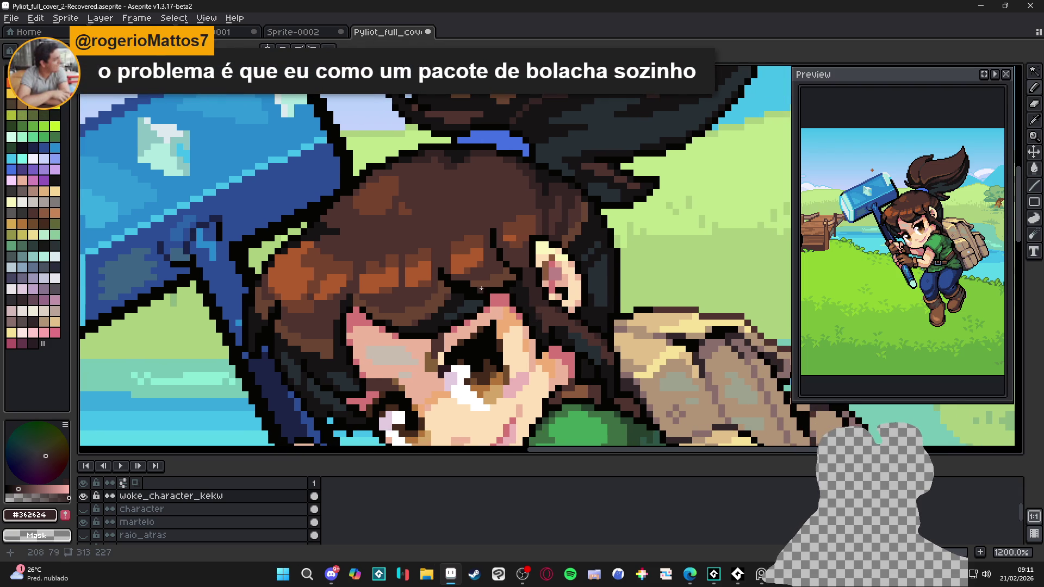
pyautogui.keyDown('alt'); pyautogui.click(478, 249); pyautogui.keyUp('alt')
pyautogui.click(554, 321)
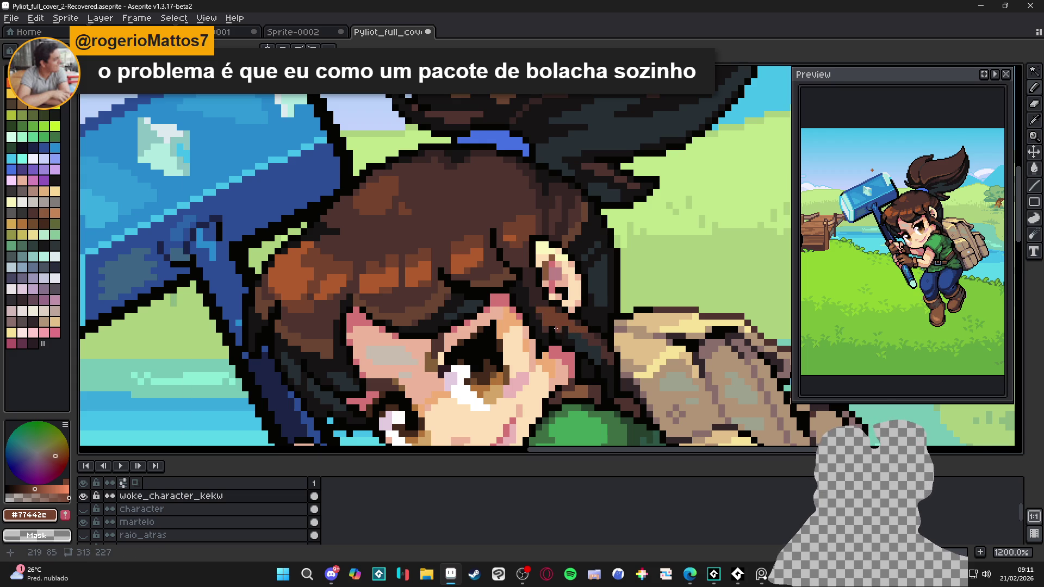
pyautogui.scroll(1, 535, 304)
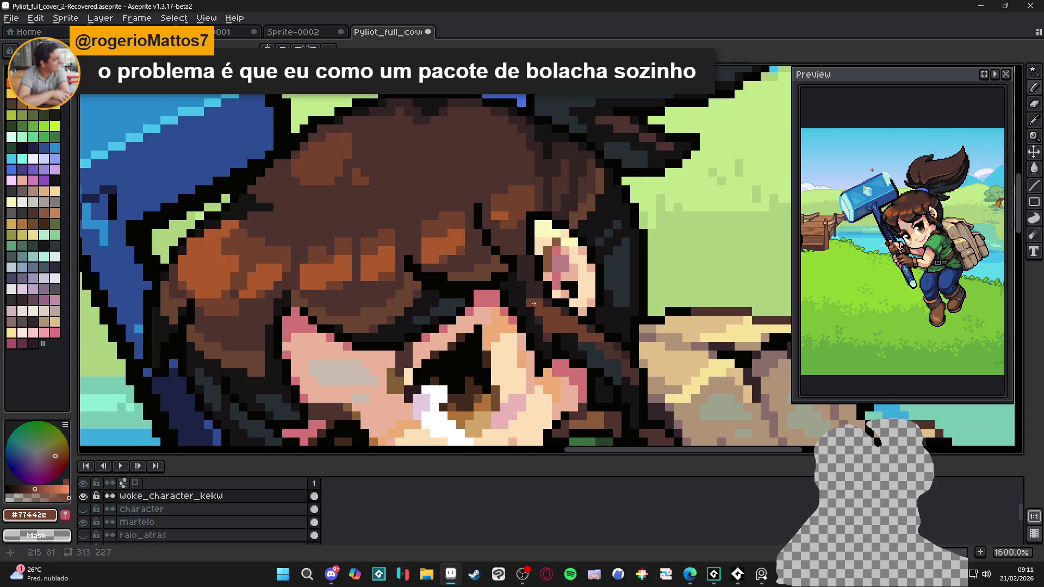
pyautogui.scroll(-3, 563, 336)
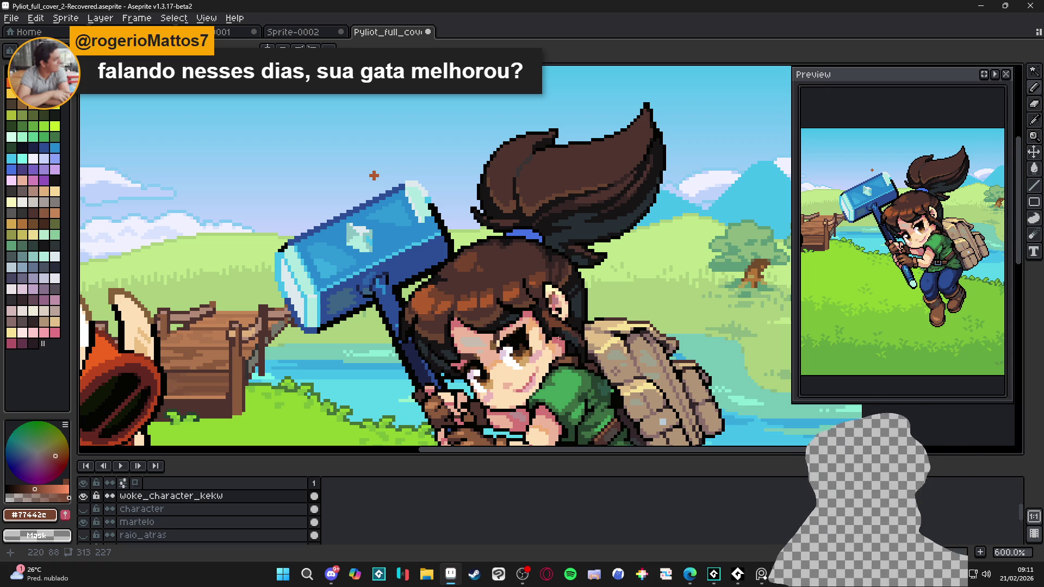
pyautogui.scroll(4, 549, 333)
pyautogui.keyDown('alt'); pyautogui.click(527, 338); pyautogui.keyUp('alt')
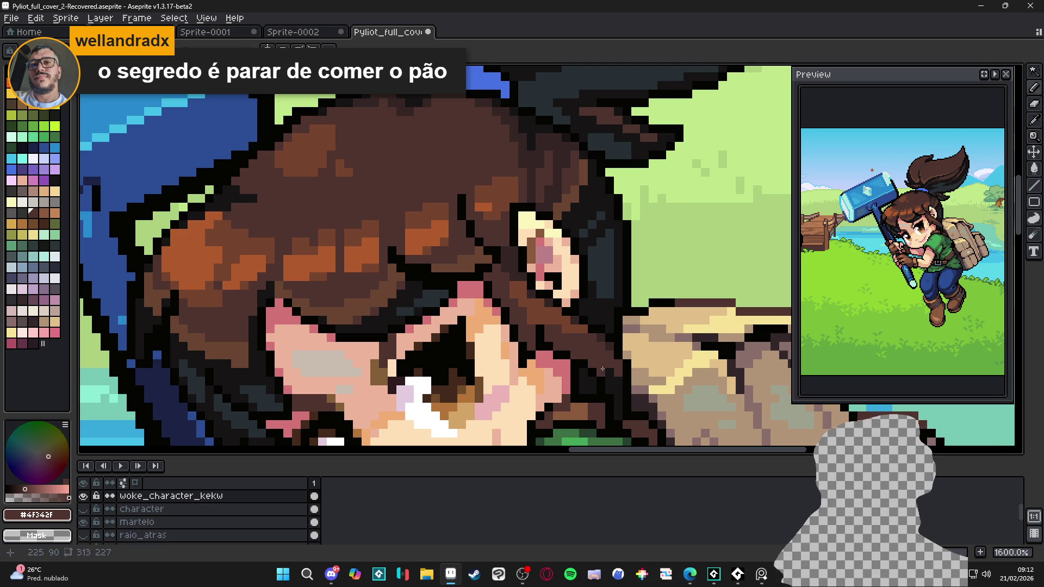
# Step: Paint a row of mid-brown #77442C pixels, plus a few below, along the strand by the ear
pyautogui.scroll(-3, 602, 369)
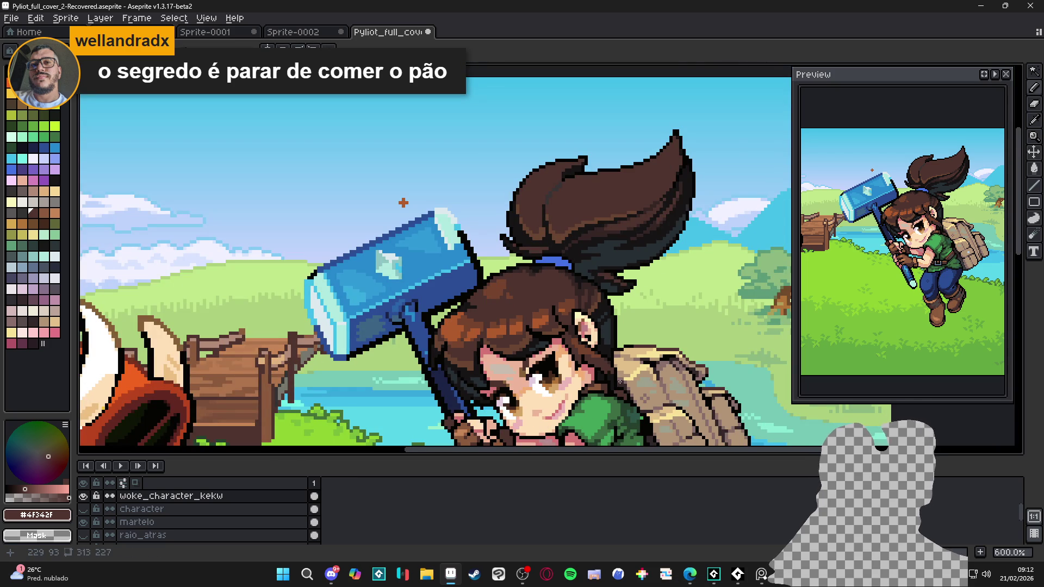
pyautogui.scroll(3, 608, 375)
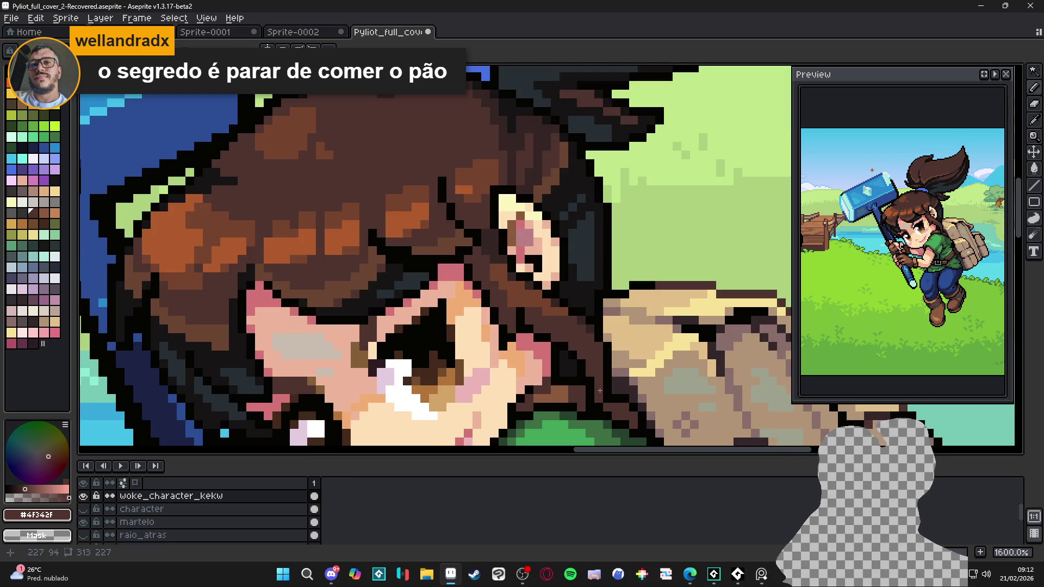
pyautogui.scroll(2, 512, 337)
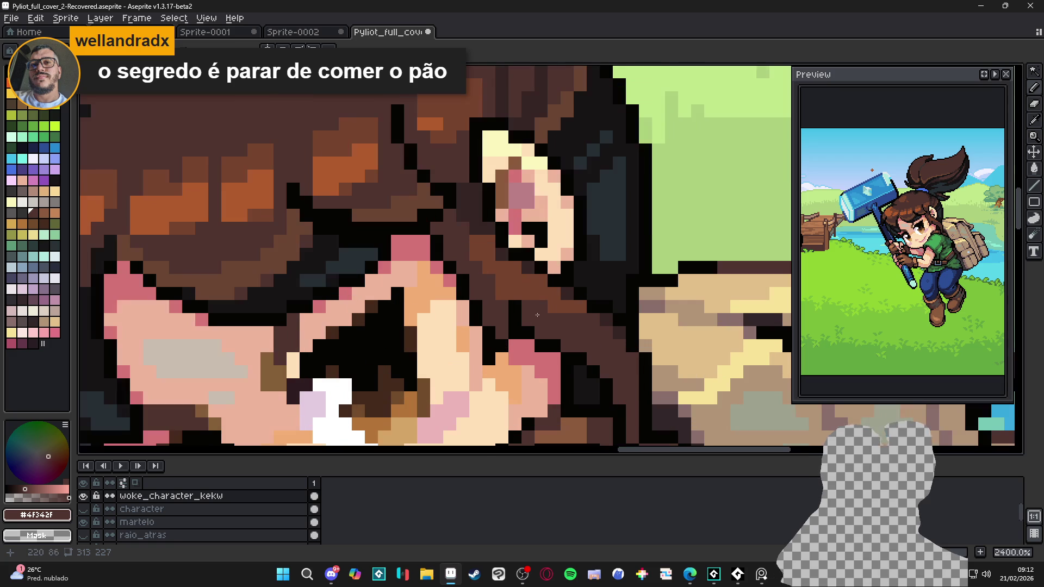
pyautogui.keyDown('alt'); pyautogui.click(560, 302); pyautogui.keyUp('alt')
pyautogui.click(594, 320)
pyautogui.click(580, 319)
pyautogui.click(568, 320)
pyautogui.click(602, 320)
pyautogui.click(605, 333)
pyautogui.click(594, 332)
pyautogui.click(603, 343)
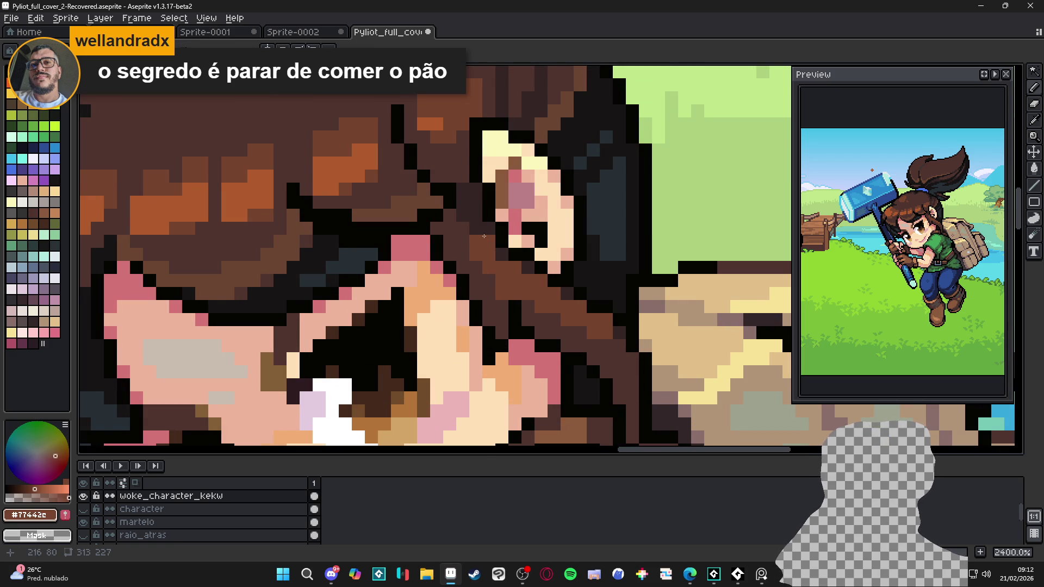
# Step: Add an orange #B05B2C highlight over the dark pixels near the cheek, then repick the mid brown
pyautogui.press('i')
pyautogui.click(482, 281)
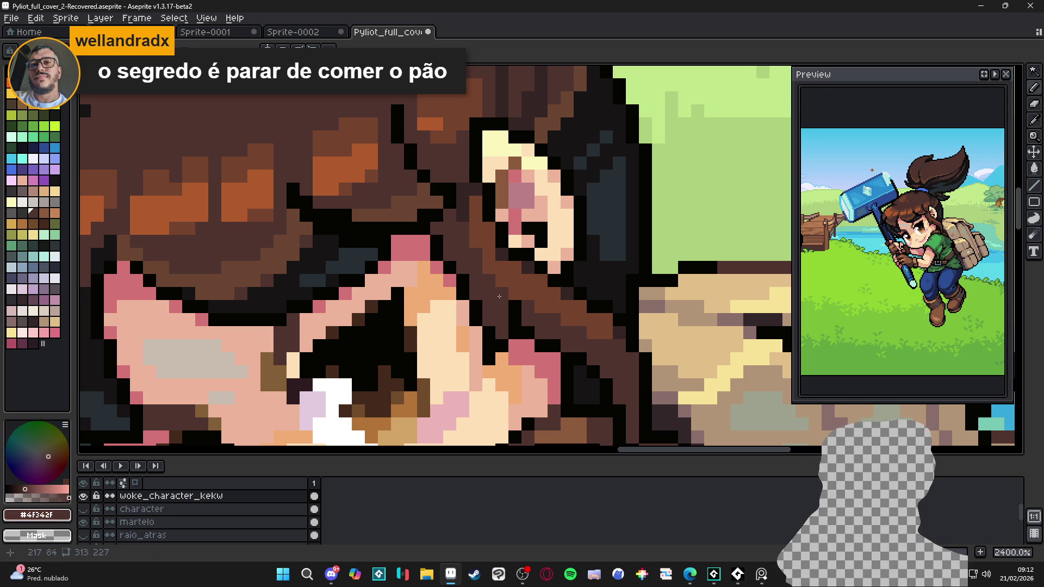
pyautogui.keyDown('alt'); pyautogui.click(358, 176); pyautogui.keyUp('alt')
pyautogui.click(520, 287)
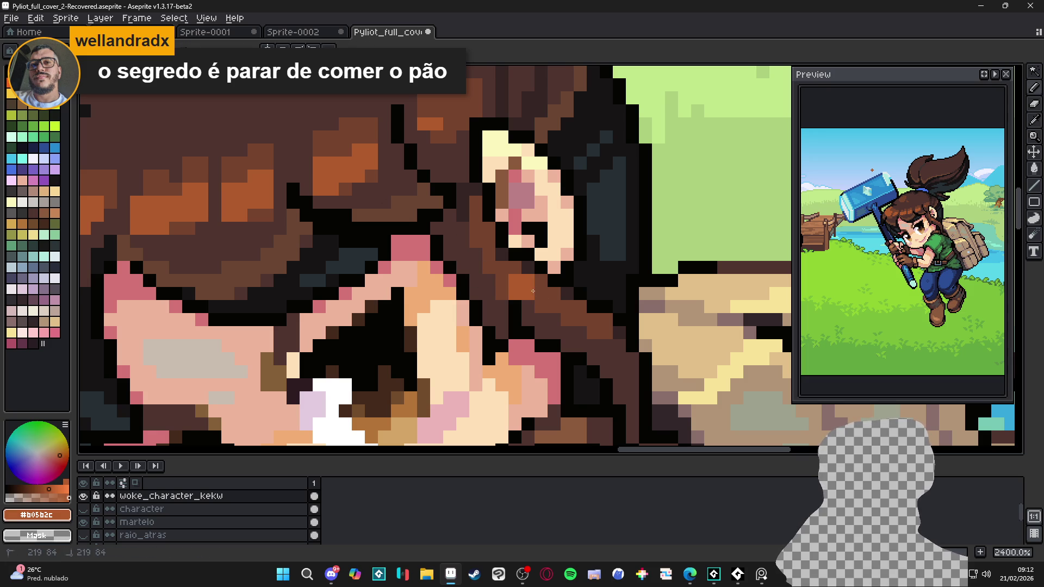
pyautogui.moveTo(533, 292); pyautogui.dragTo(548, 302)
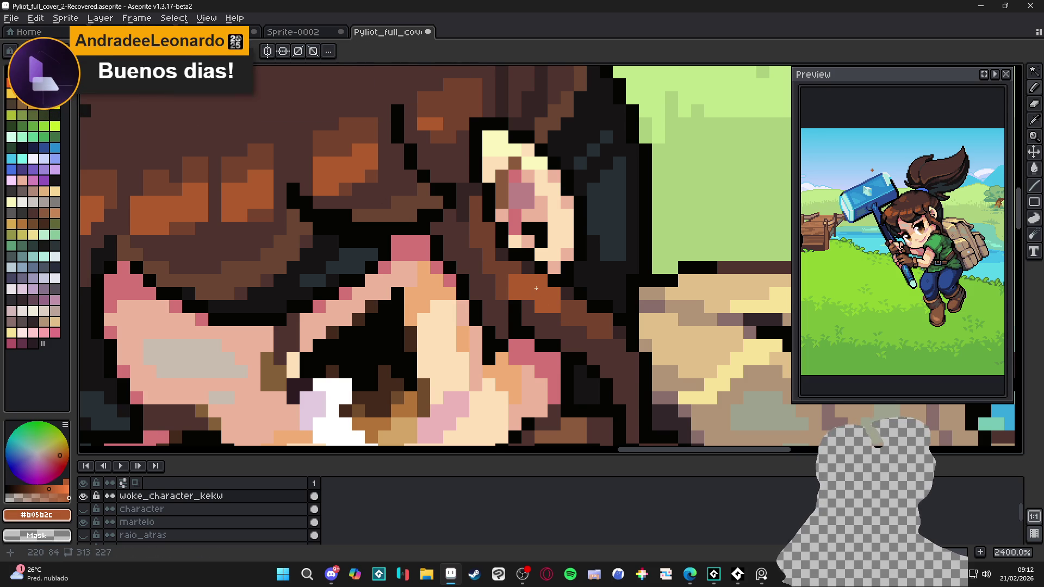
pyautogui.scroll(-2, 535, 288)
pyautogui.scroll(-1, 558, 300)
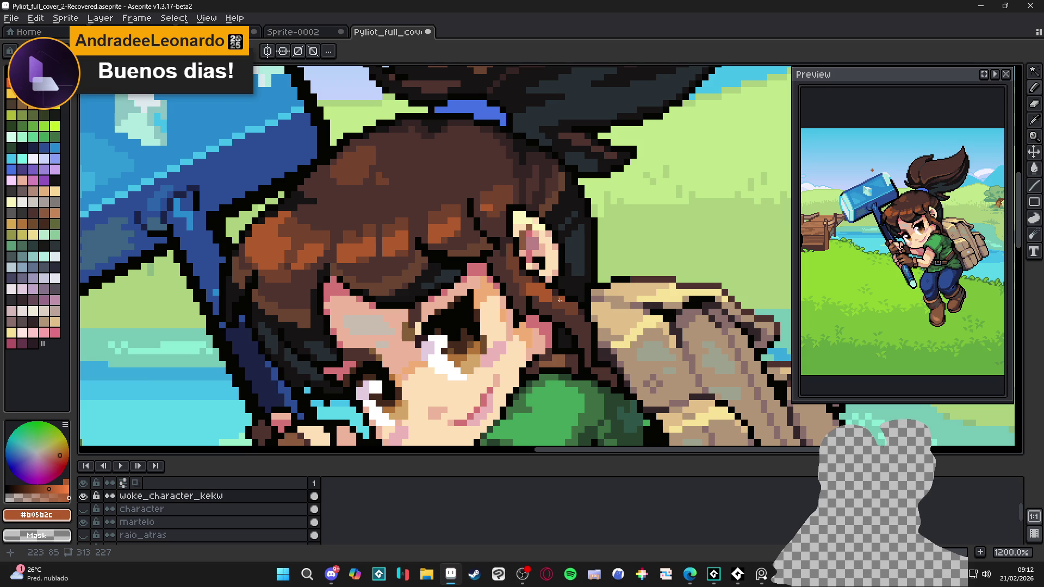
pyautogui.scroll(-3, 594, 312)
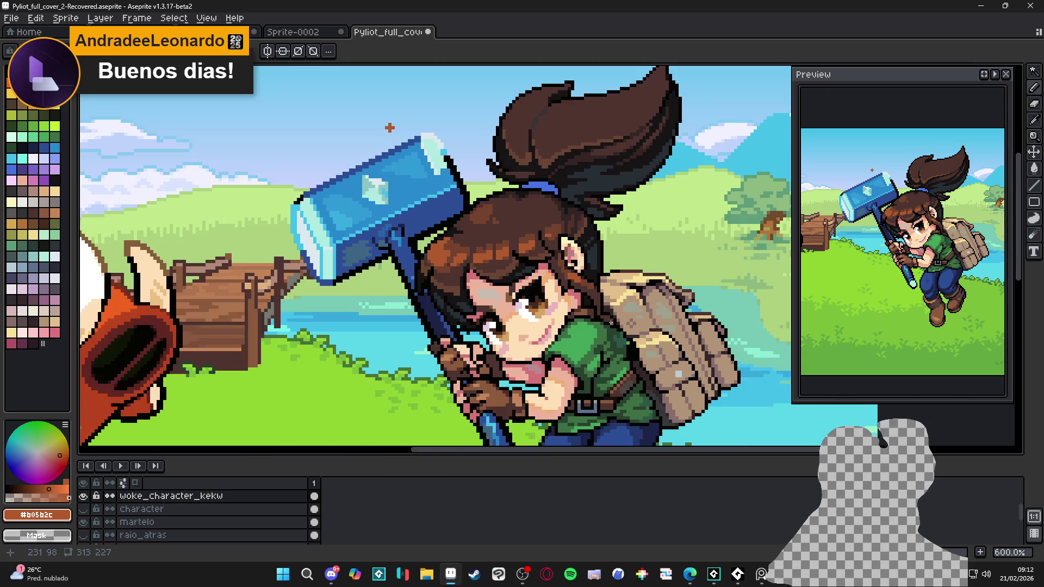
pyautogui.scroll(-2, 577, 304)
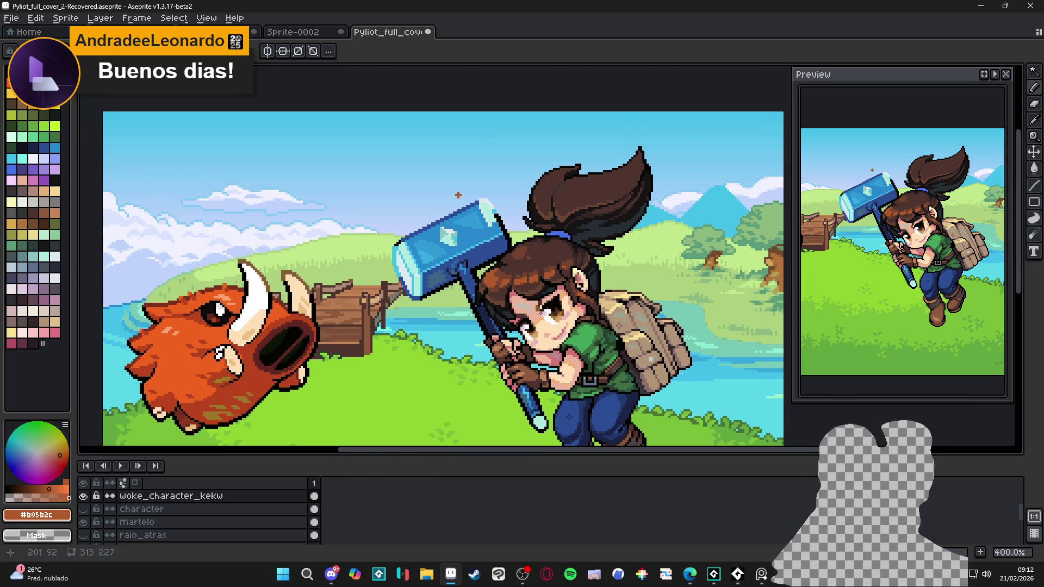
pyautogui.moveTo(541, 313); pyautogui.dragTo(547, 313)
pyautogui.scroll(2, 549, 289)
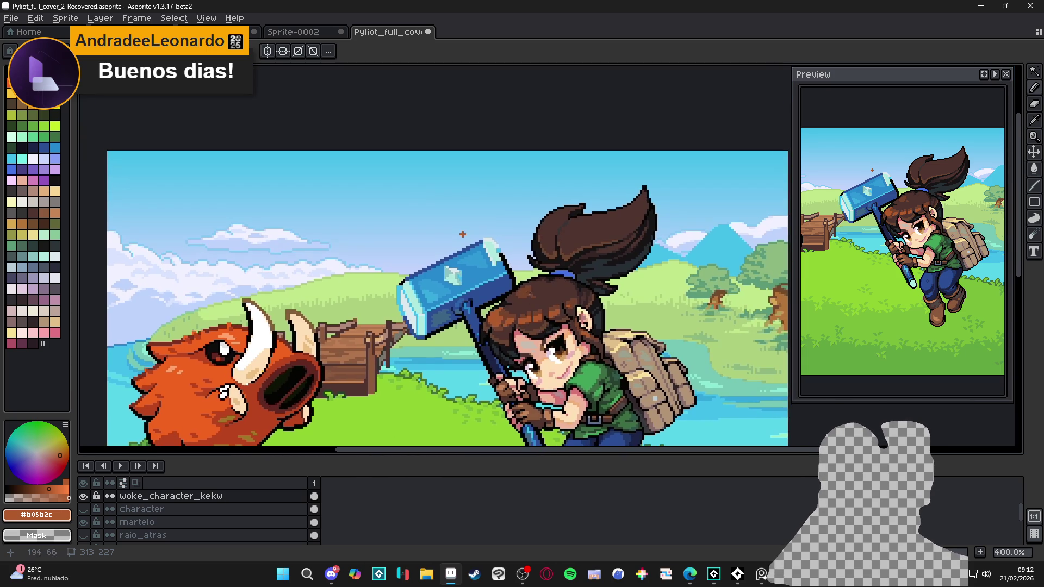
pyautogui.scroll(2, 571, 282)
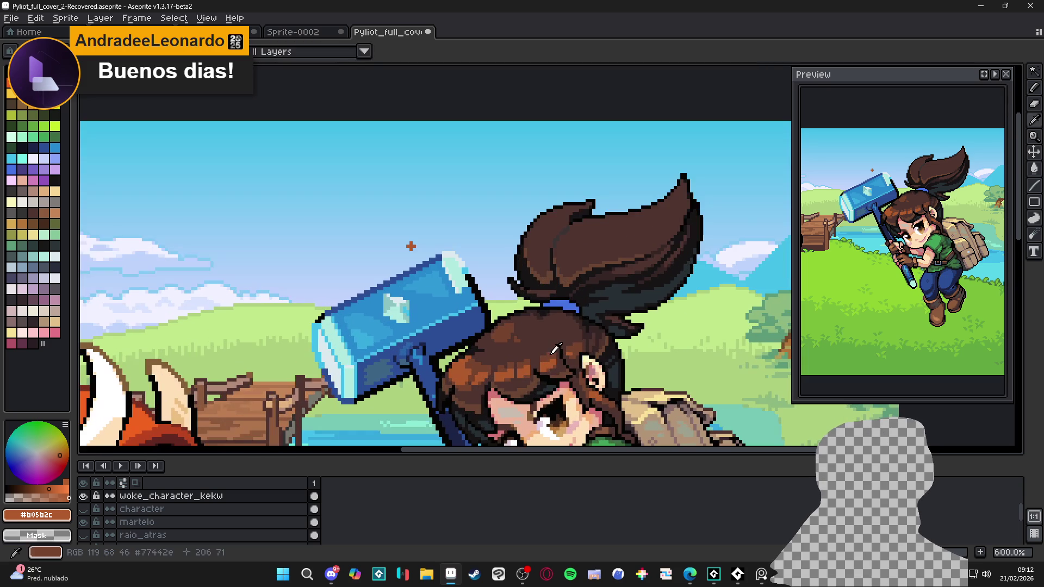
pyautogui.keyDown('alt'); pyautogui.click(578, 313); pyautogui.keyUp('alt')
# Step: Save, erase the stray outline pixels at the ponytail tip, pick the outline colour, and save again
pyautogui.hotkey('ctrl', 's')
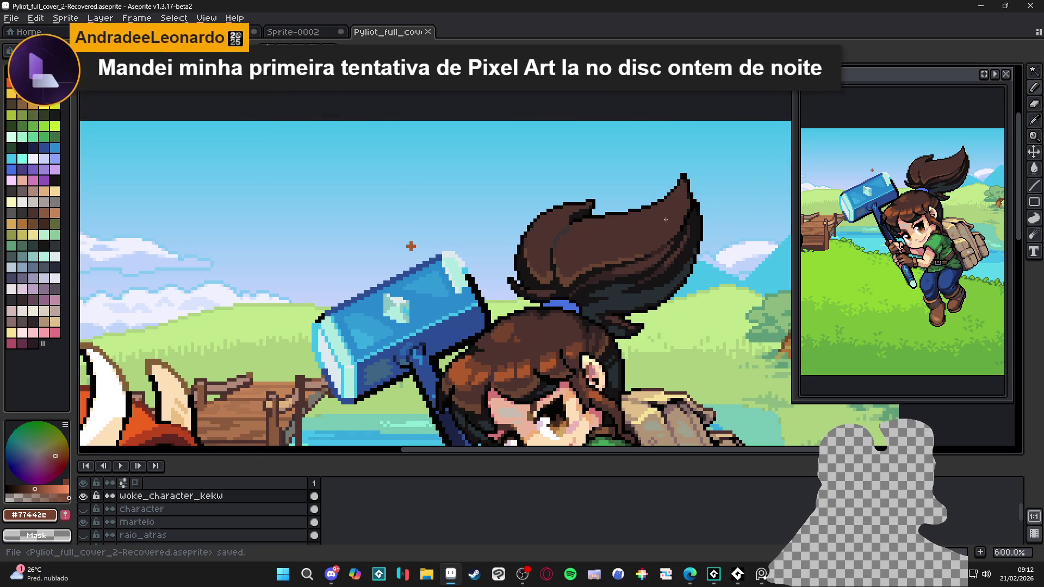
pyautogui.scroll(3, 692, 204)
pyautogui.moveTo(685, 204); pyautogui.dragTo(692, 198)
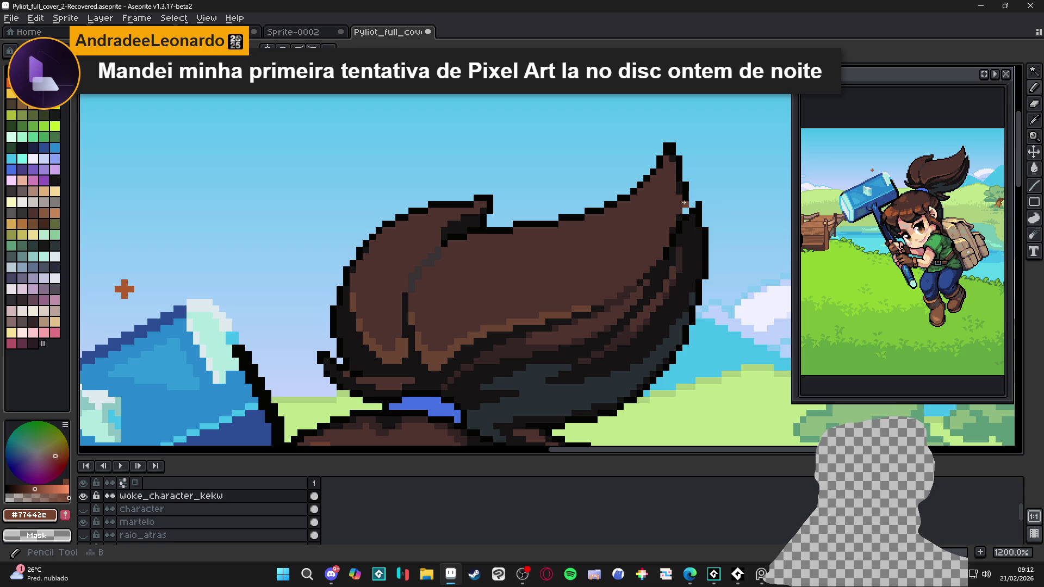
pyautogui.keyDown('alt'); pyautogui.click(695, 206); pyautogui.keyUp('alt')
pyautogui.scroll(-3, 698, 220)
pyautogui.scroll(-2, 710, 247)
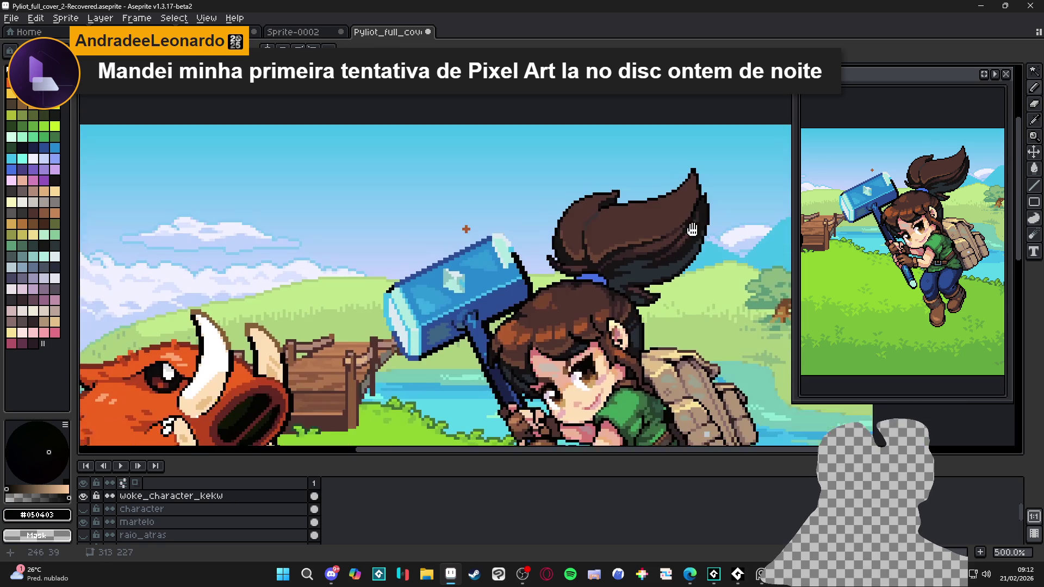
pyautogui.scroll(4, 704, 210)
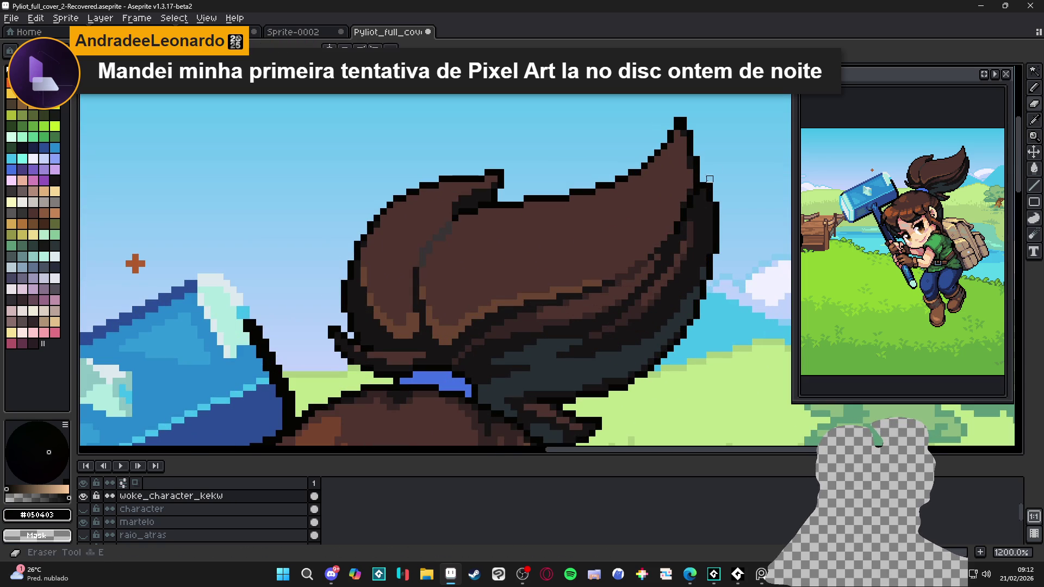
pyautogui.scroll(-3, 622, 253)
pyautogui.hotkey('ctrl', 's')
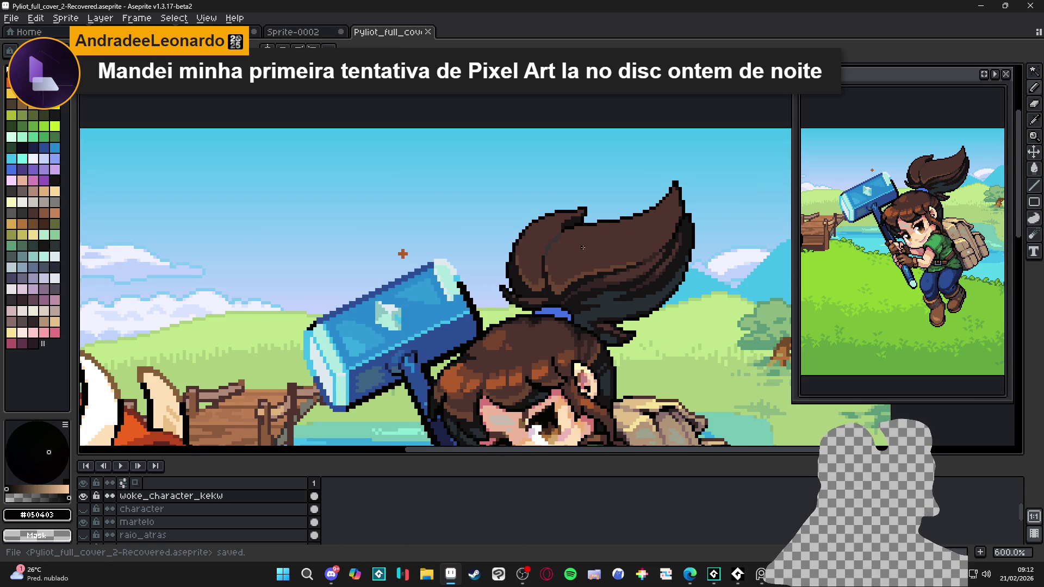
# Step: Draw a thin near-black stroke beside the ponytail
pyautogui.hscroll(-1, 608, 250)
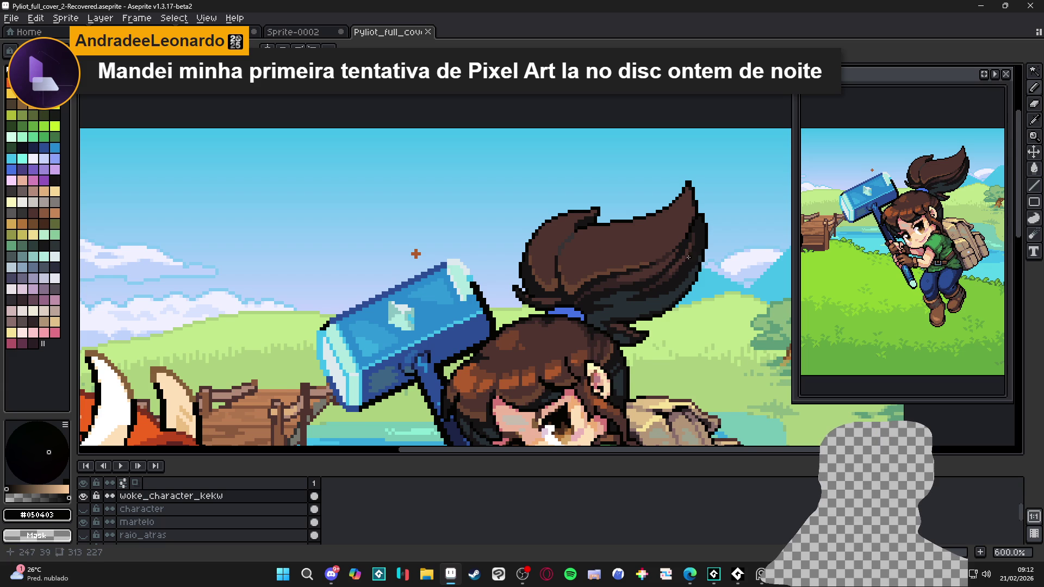
pyautogui.hscroll(1, 630, 259)
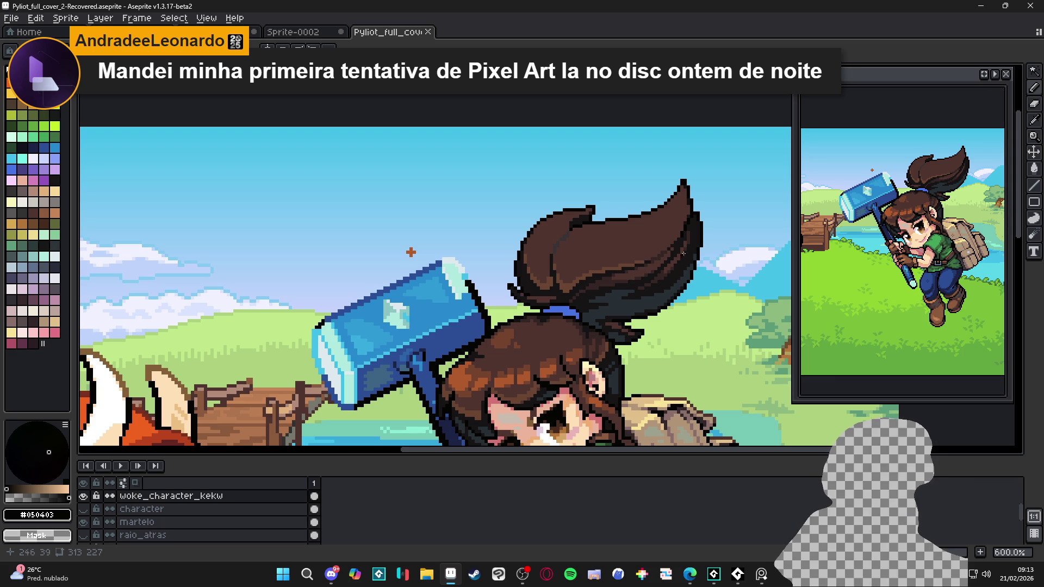
pyautogui.scroll(1, 666, 280)
pyautogui.keyDown('alt'); pyautogui.click(666, 280); pyautogui.keyUp('alt')
pyautogui.scroll(-1, 689, 301)
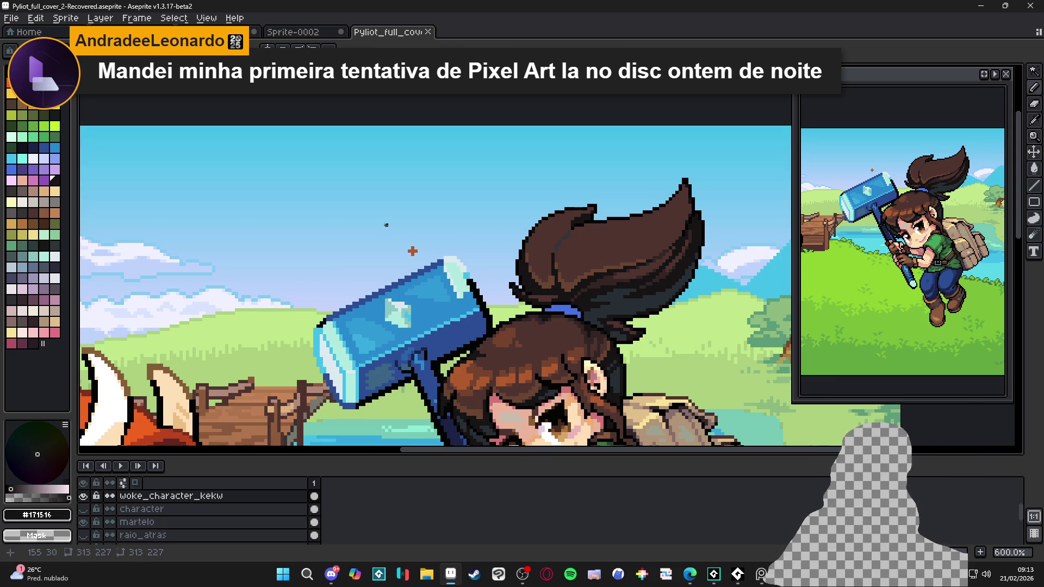
pyautogui.moveTo(706, 265); pyautogui.dragTo(673, 306)
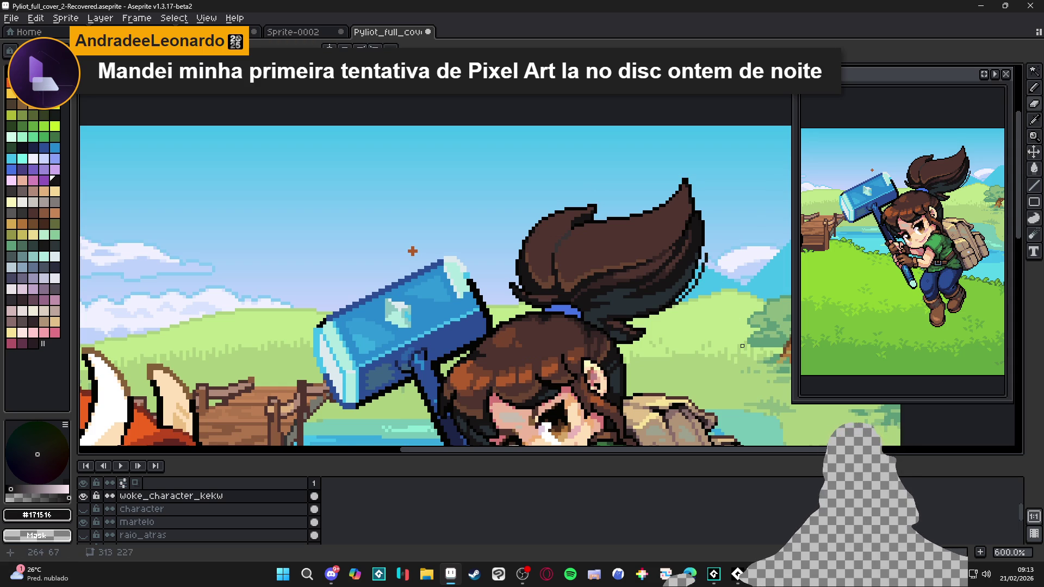
pyautogui.scroll(-2, 668, 332)
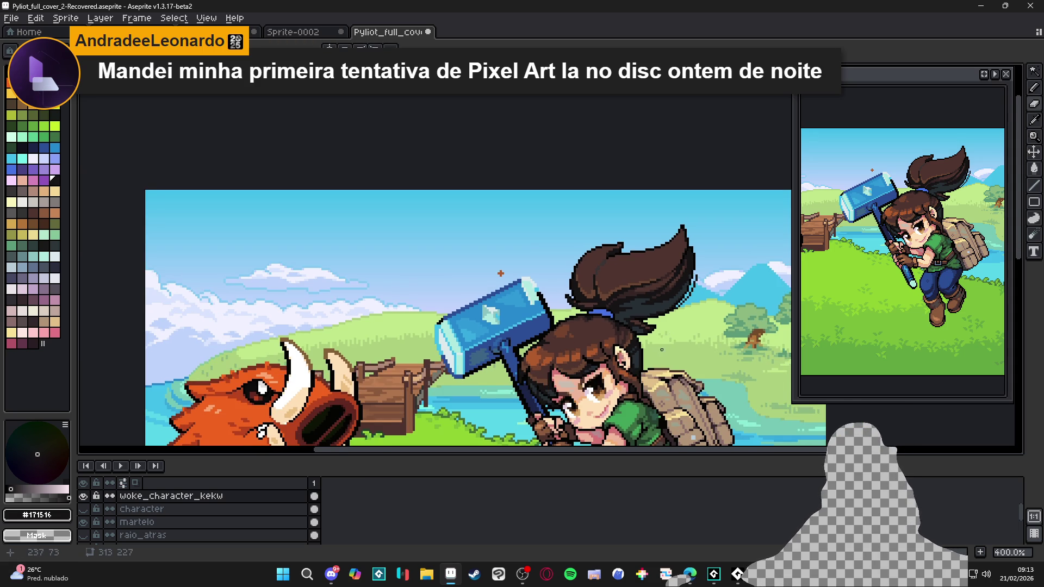
# Step: Save the cover several times while zooming out to 300%, then start a new sprite
pyautogui.scroll(-1, 661, 349)
pyautogui.hotkey('ctrl', 's')
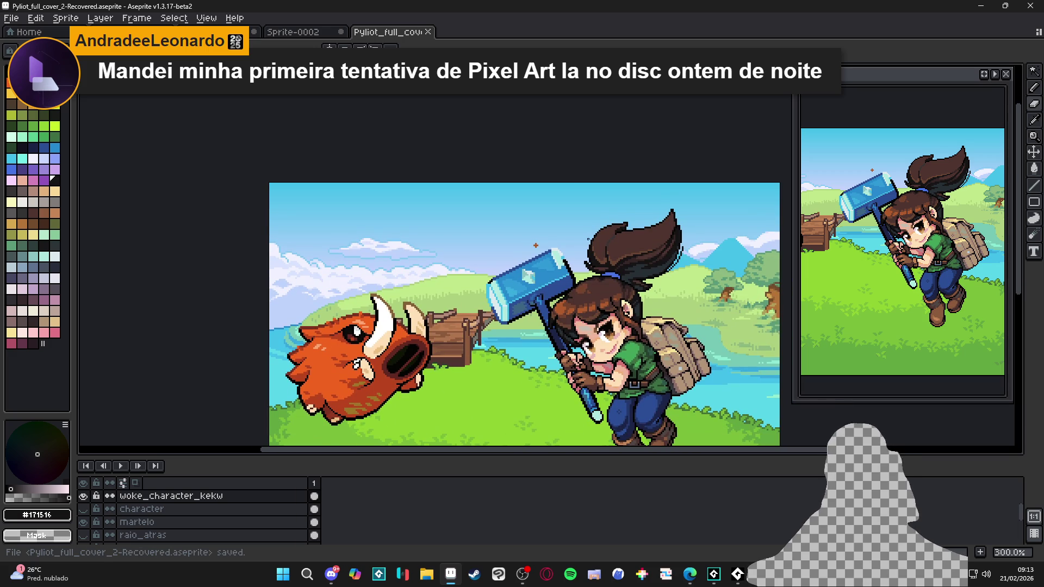
pyautogui.scroll(-1, 603, 228)
pyautogui.scroll(1, 614, 239)
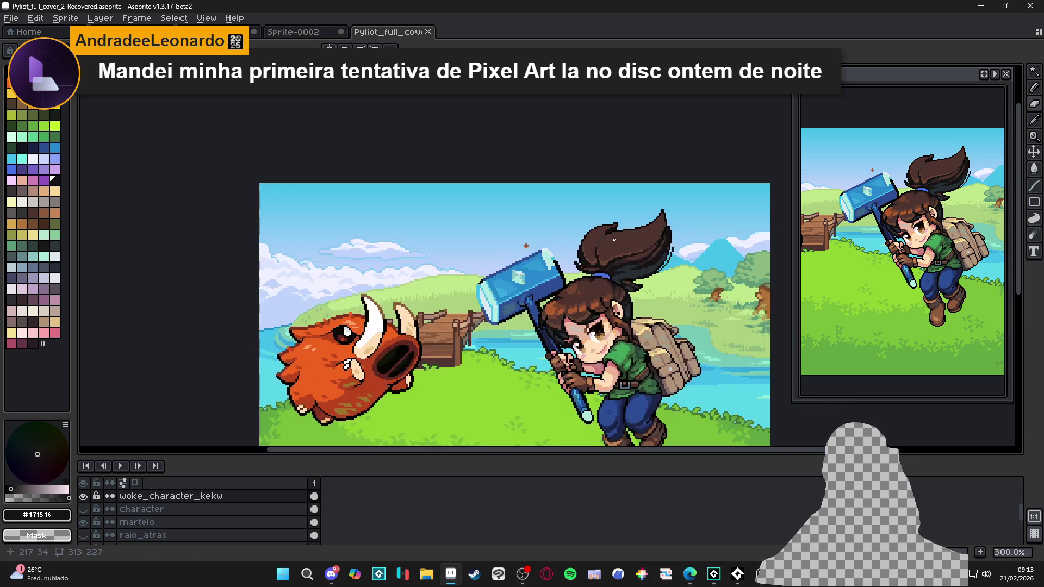
pyautogui.hotkey('ctrl', 's')
pyautogui.scroll(1, 577, 313)
pyautogui.scroll(-1, 576, 314)
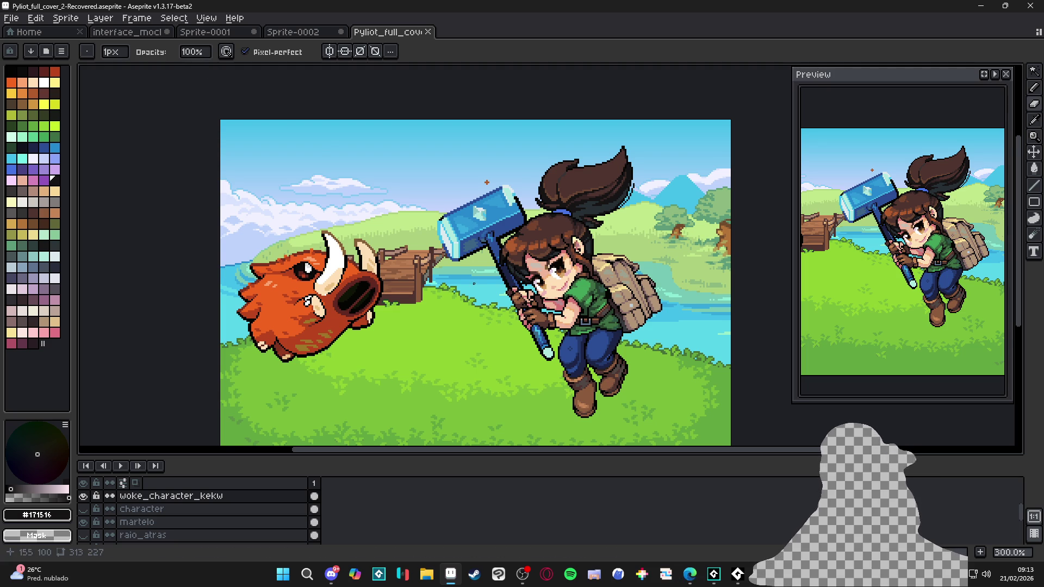
pyautogui.hotkey('ctrl', 's')
pyautogui.scroll(-1, 462, 356)
pyautogui.scroll(1, 462, 356)
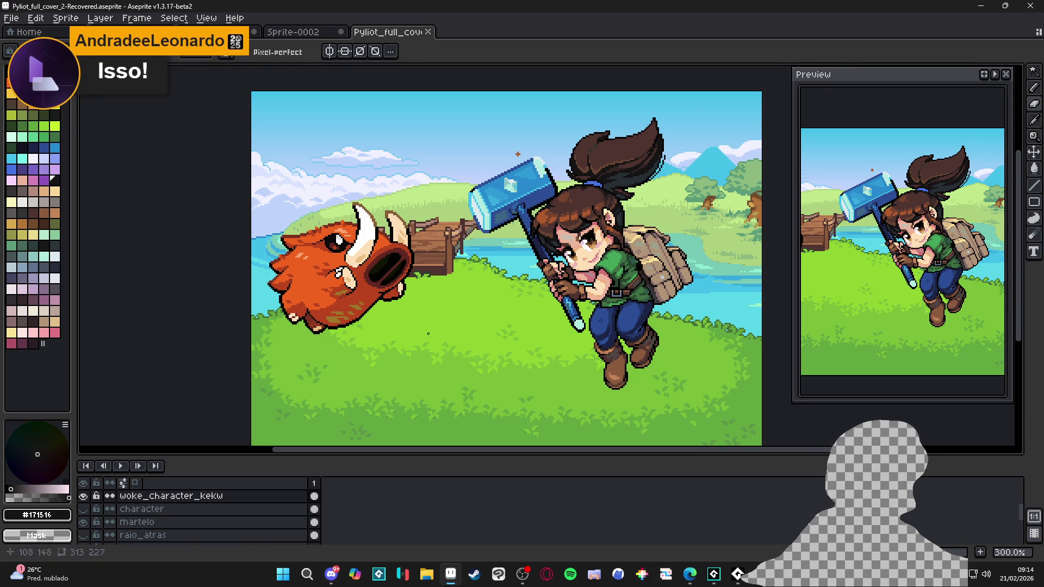
pyautogui.click(12, 18)
pyautogui.click(22, 28)
pyautogui.click(489, 405)
pyautogui.hotkey('ctrl', 'v')
pyautogui.moveTo(594, 240); pyautogui.dragTo(305, 278)
pyautogui.scroll(2, 474, 296)
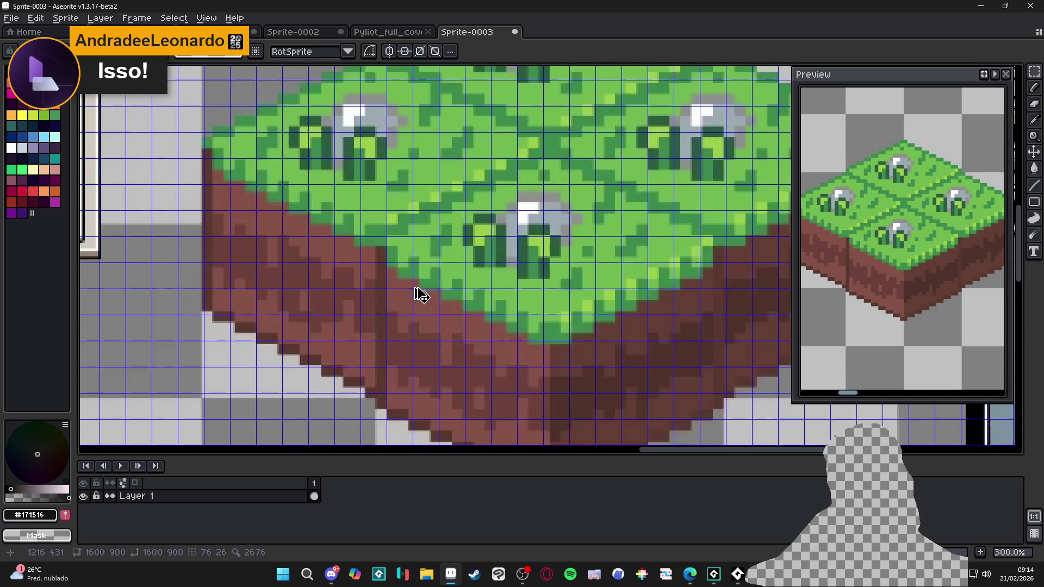
pyautogui.press('Return')
pyautogui.scroll(3, 550, 356)
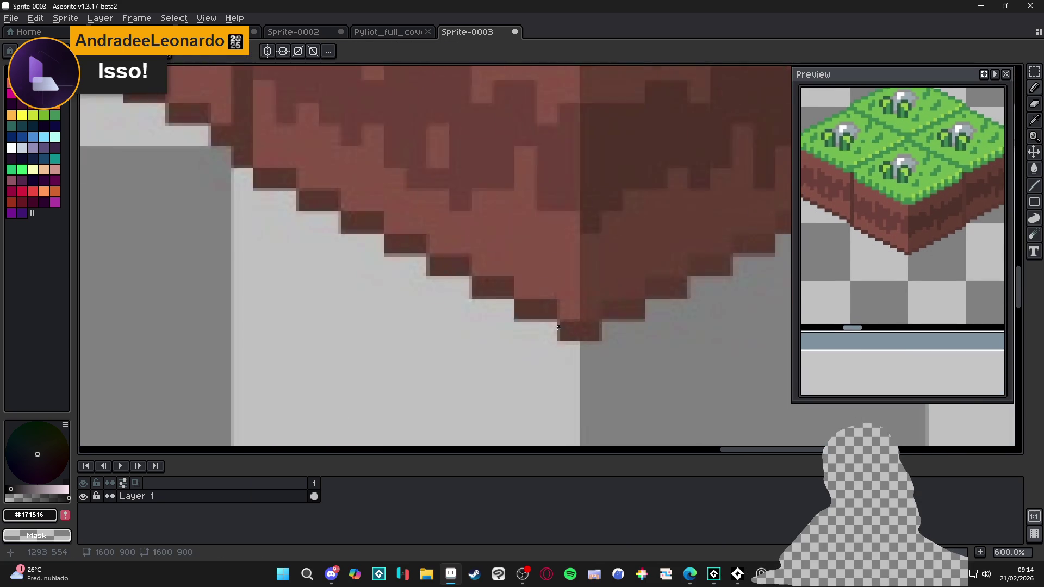
pyautogui.scroll(-5, 542, 343)
pyautogui.scroll(-2, 542, 343)
pyautogui.scroll(4, 538, 343)
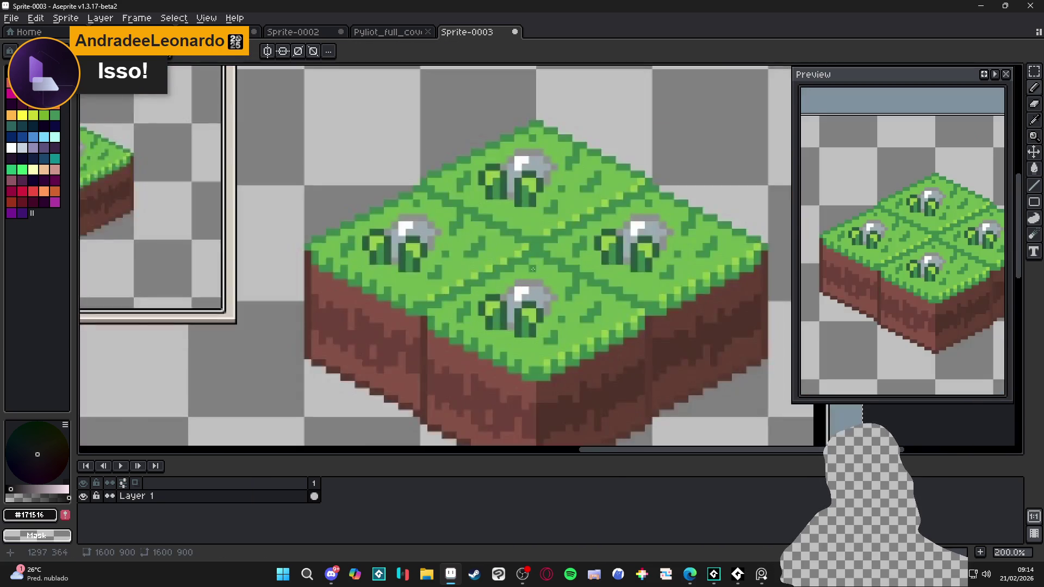
pyautogui.scroll(-2, 530, 342)
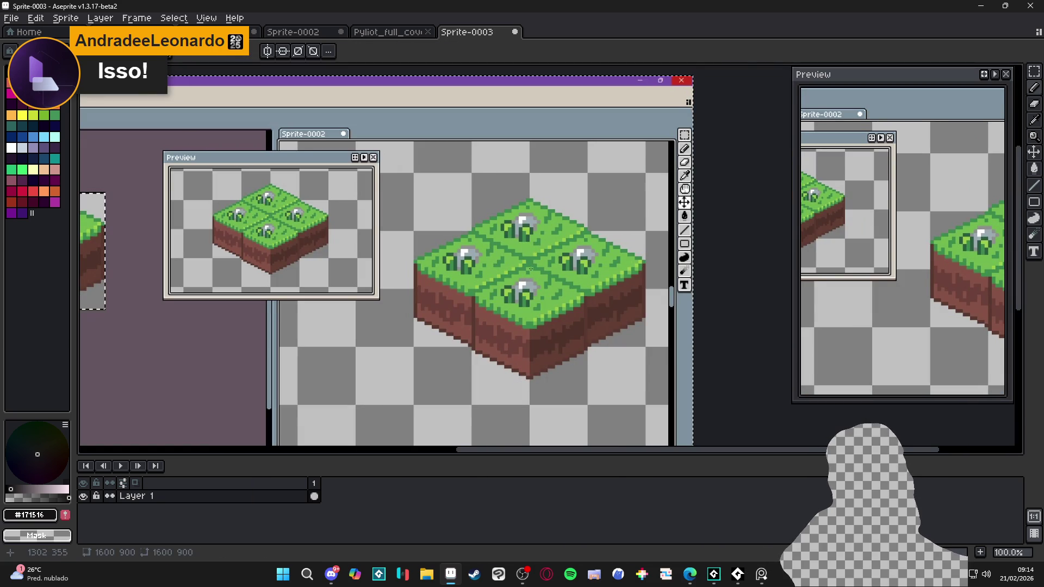
pyautogui.scroll(-1, 521, 282)
pyautogui.scroll(1, 380, 271)
pyautogui.scroll(-1, 371, 266)
pyautogui.hscroll(-2, 371, 267)
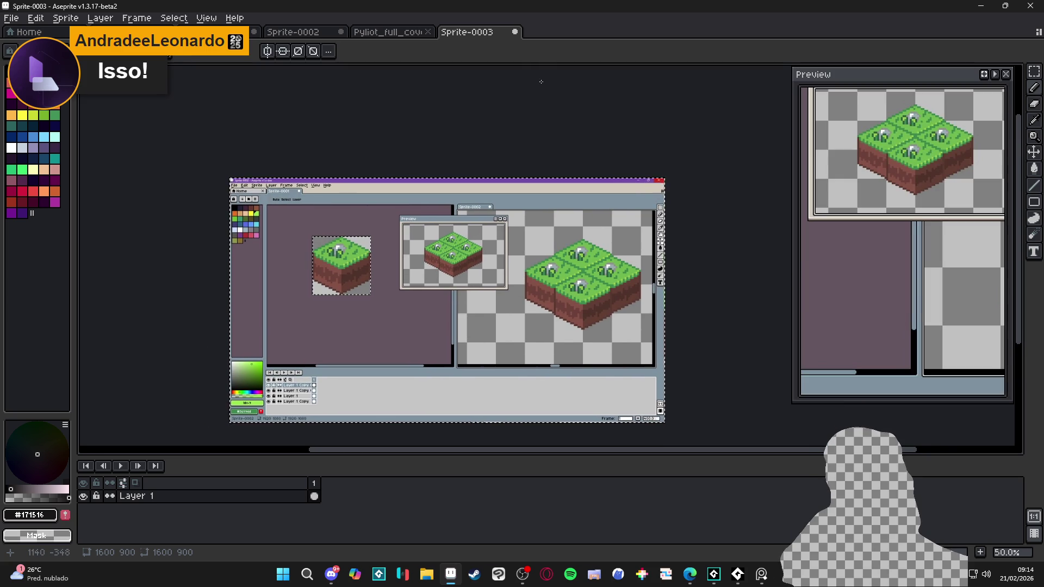
pyautogui.click(515, 32)
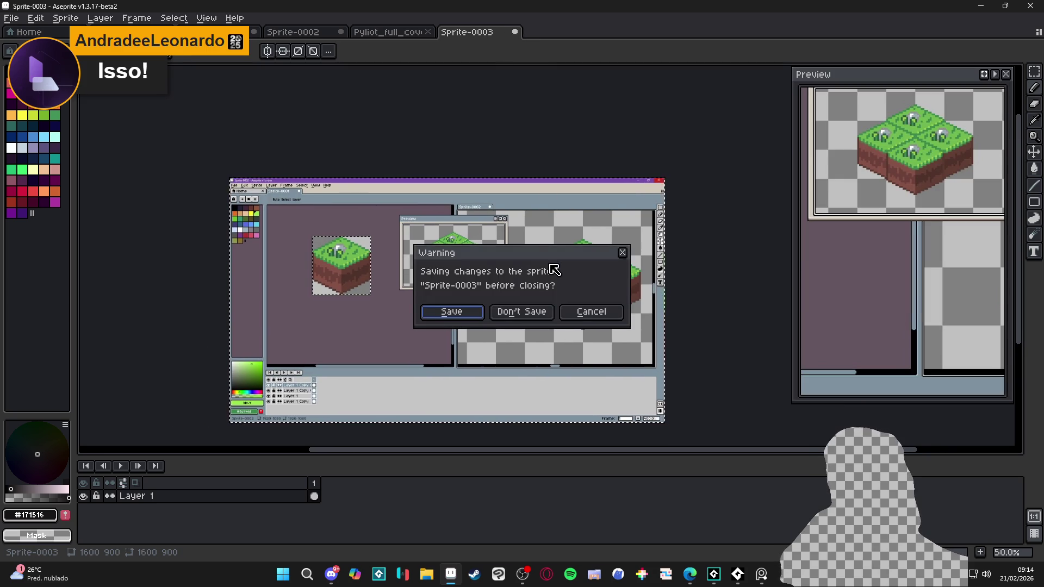
pyautogui.click(527, 314)
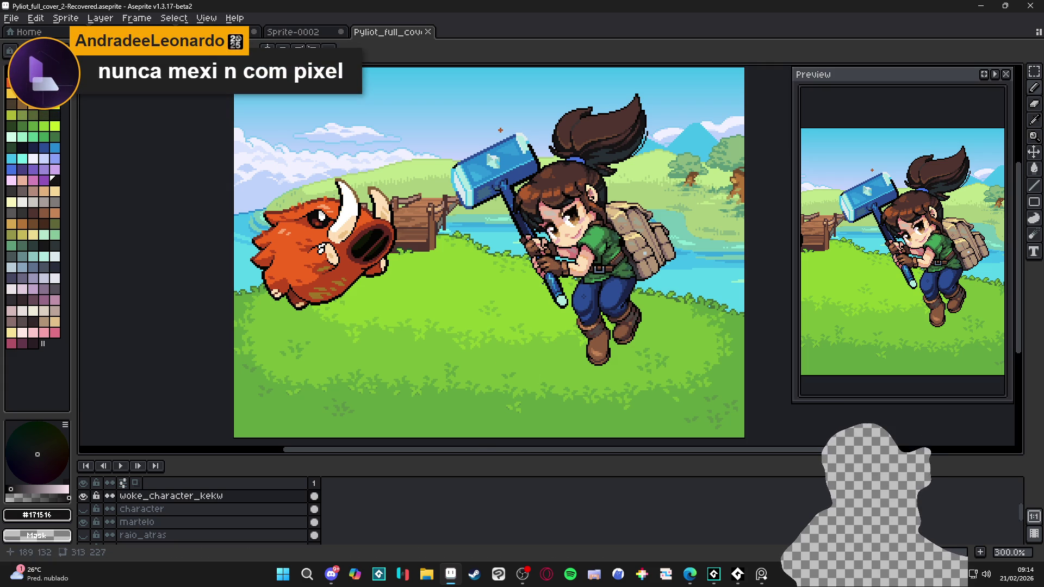
# Step: Repaint the stray orange pixel above the hammer head
pyautogui.click(332, 576)
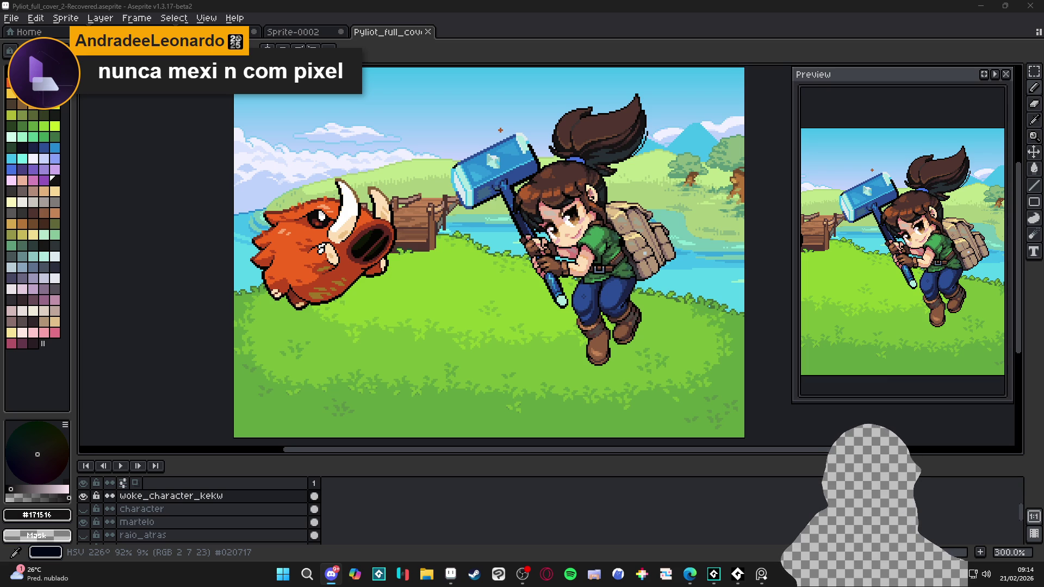
pyautogui.click(450, 574)
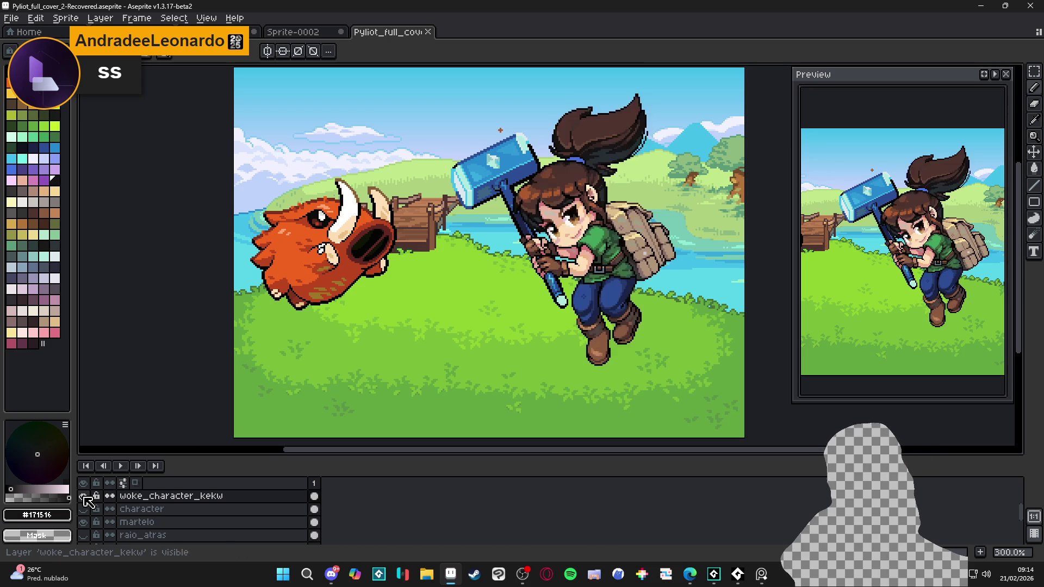
pyautogui.scroll(5, 478, 131)
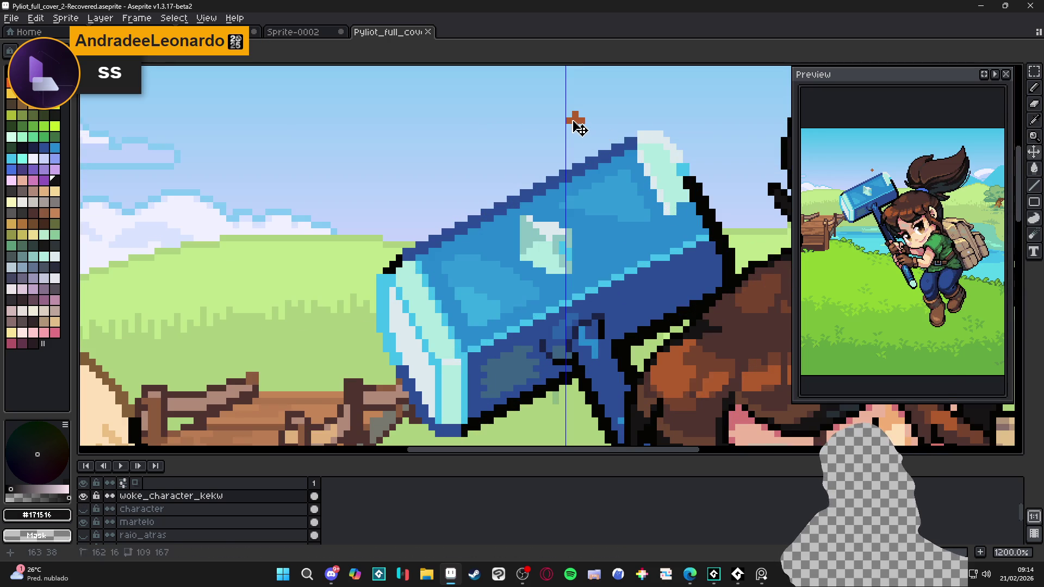
pyautogui.press('e')
pyautogui.click(574, 120)
# Step: Save, toggle the woke_character_kekw layer off and on to compare, and save again
pyautogui.scroll(-6, 572, 120)
pyautogui.hotkey('ctrl', 's')
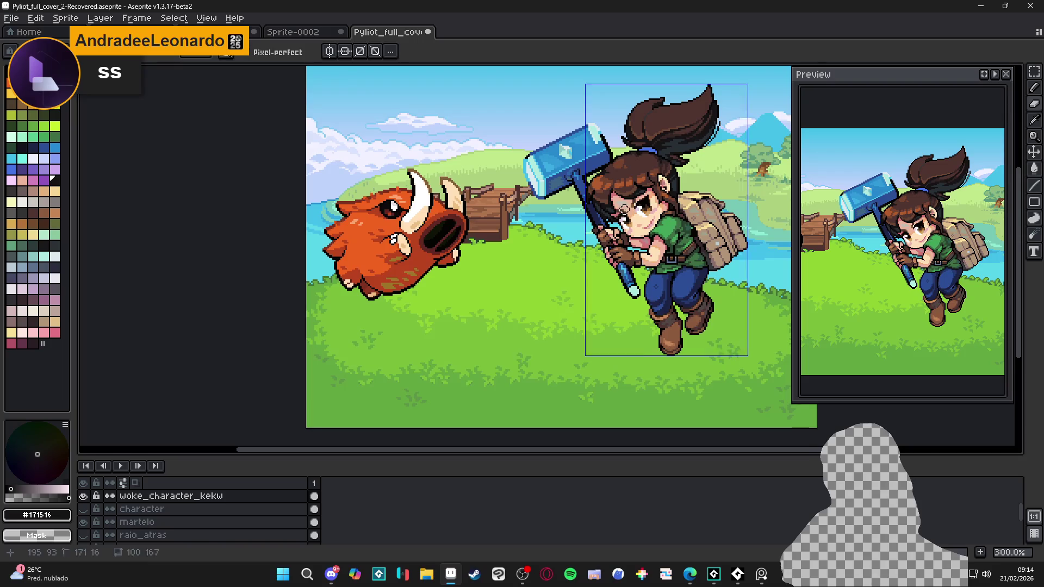
pyautogui.moveTo(495, 374); pyautogui.dragTo(461, 383)
pyautogui.click(83, 496)
pyautogui.click(83, 496)
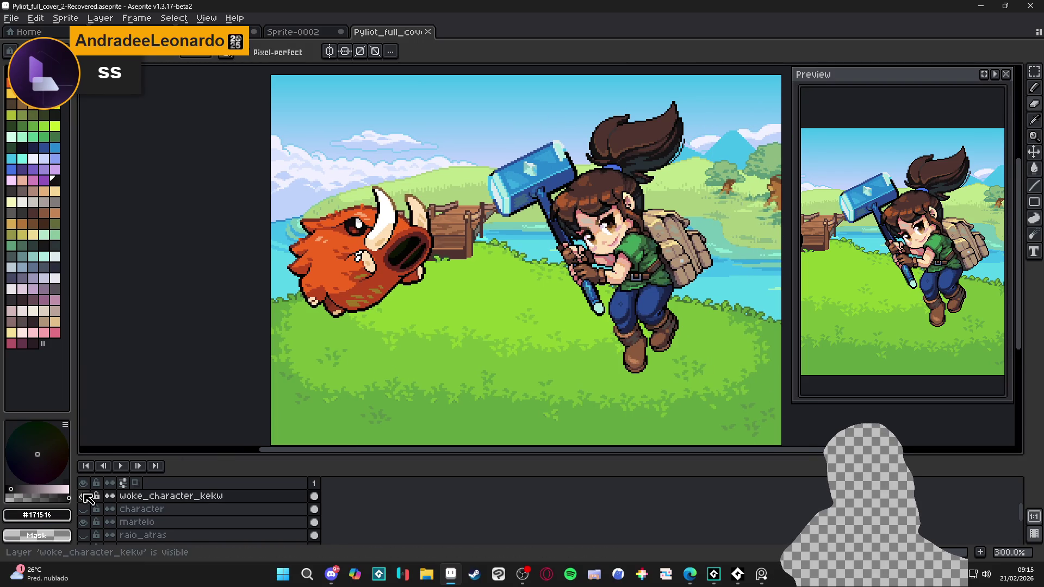
pyautogui.moveTo(436, 328); pyautogui.dragTo(425, 329)
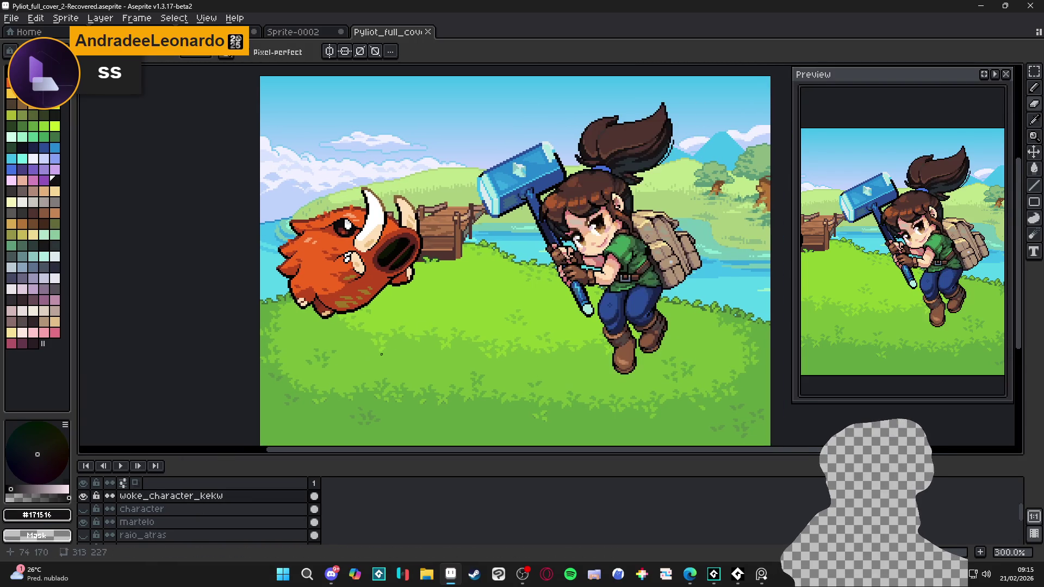
pyautogui.hotkey('ctrl', 's')
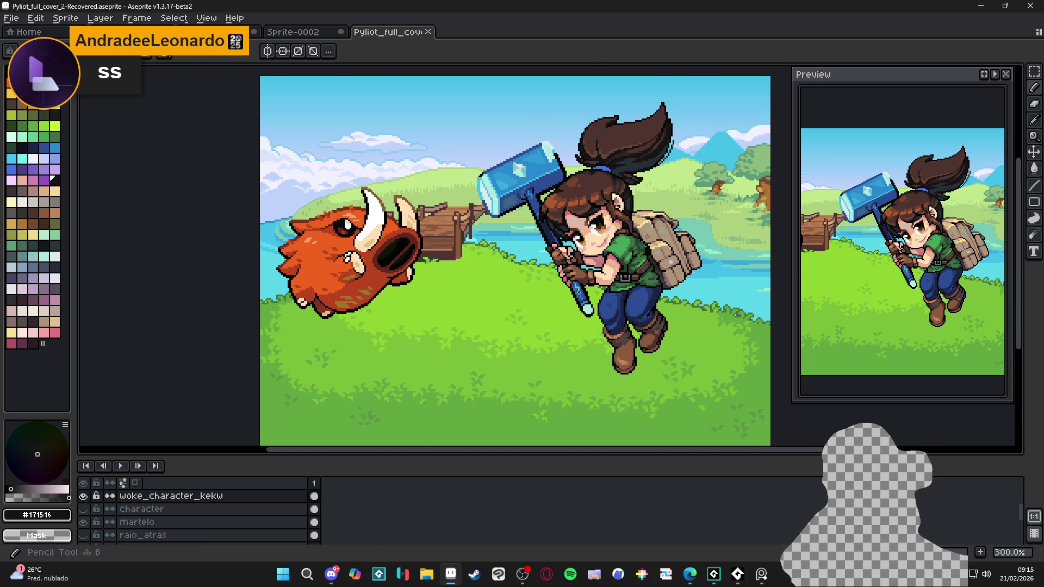
# Step: Pick pink Idx-52 from the palette and paint highlight pixels on the glove
pyautogui.scroll(7, 585, 258)
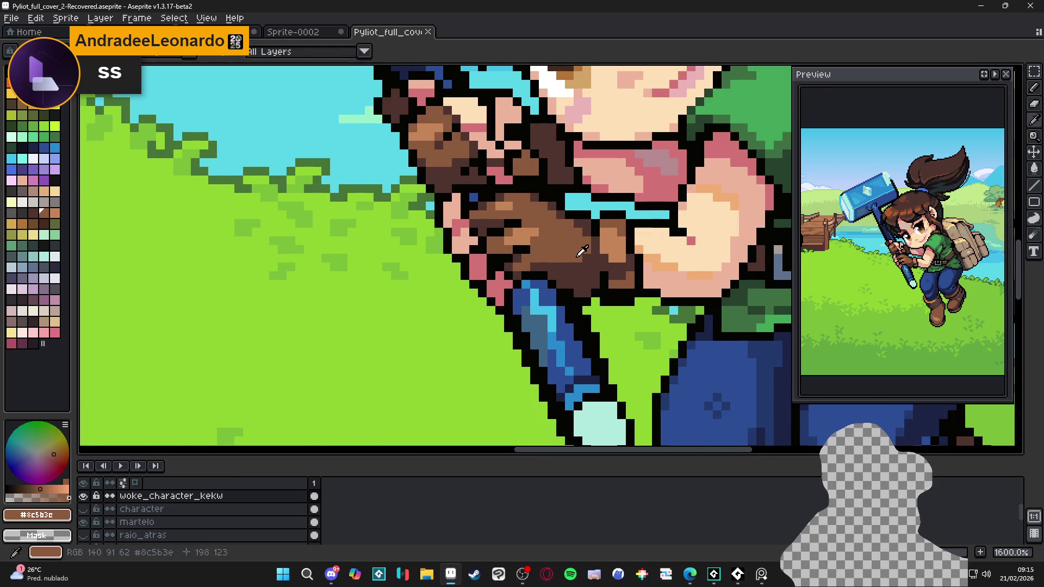
pyautogui.click(33, 180)
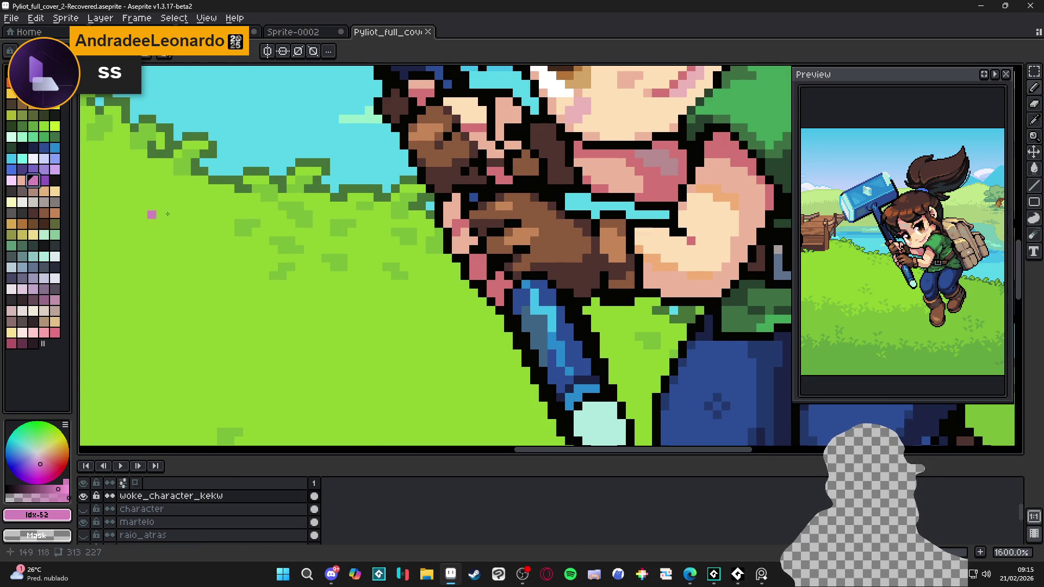
pyautogui.click(576, 258)
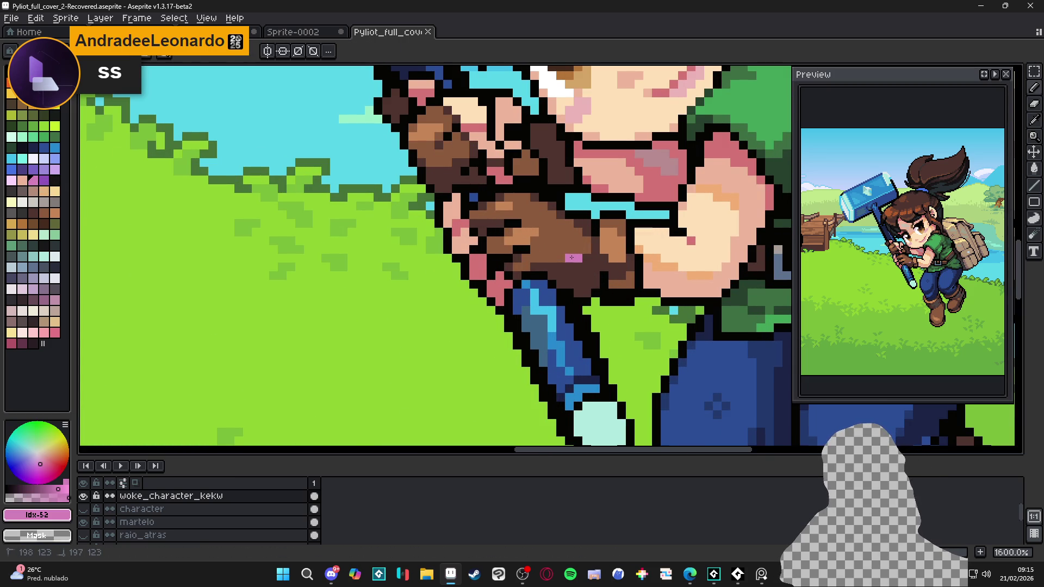
pyautogui.moveTo(584, 249); pyautogui.dragTo(556, 260)
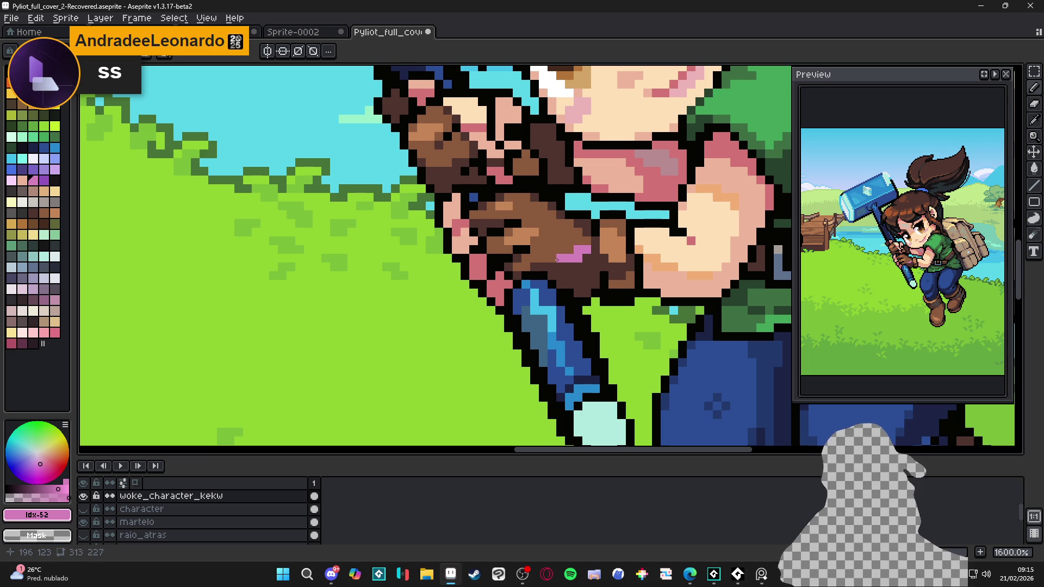
# Step: Add more pink highlight pixels across the hand and glove, then save the cover
pyautogui.scroll(1, 458, 213)
pyautogui.scroll(1, 478, 237)
pyautogui.moveTo(469, 187); pyautogui.dragTo(456, 184)
pyautogui.click(468, 175)
pyautogui.click(481, 175)
pyautogui.click(494, 200)
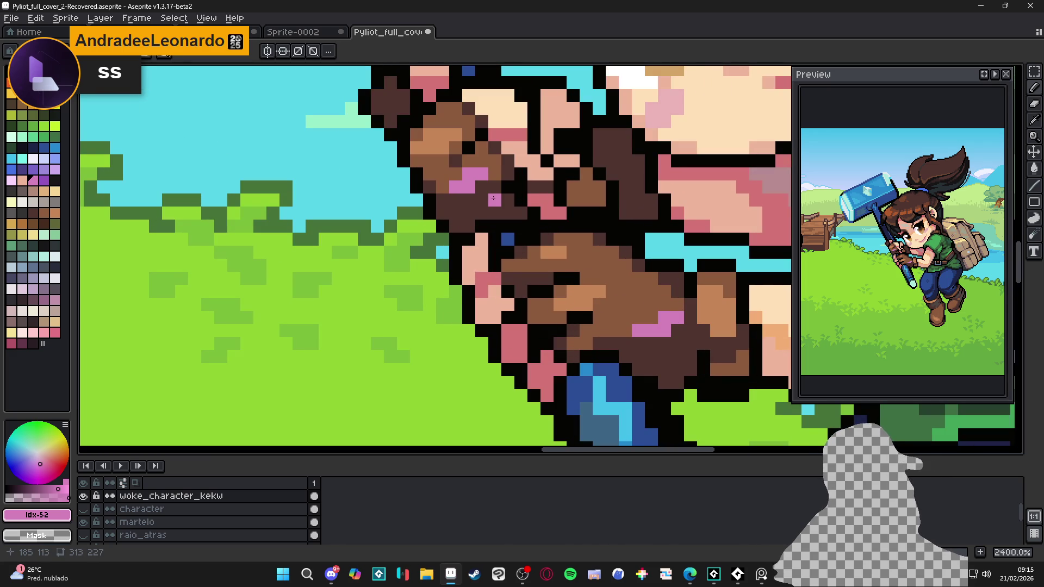
pyautogui.scroll(-3, 492, 199)
pyautogui.scroll(-1, 495, 217)
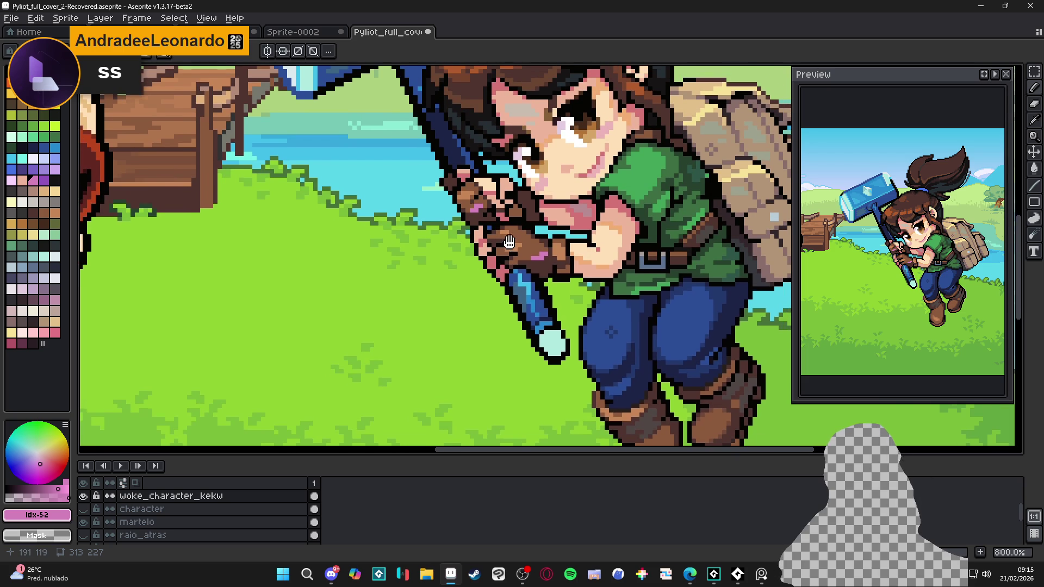
pyautogui.scroll(-1, 504, 258)
pyautogui.scroll(-3, 504, 259)
pyautogui.hotkey('ctrl', 's')
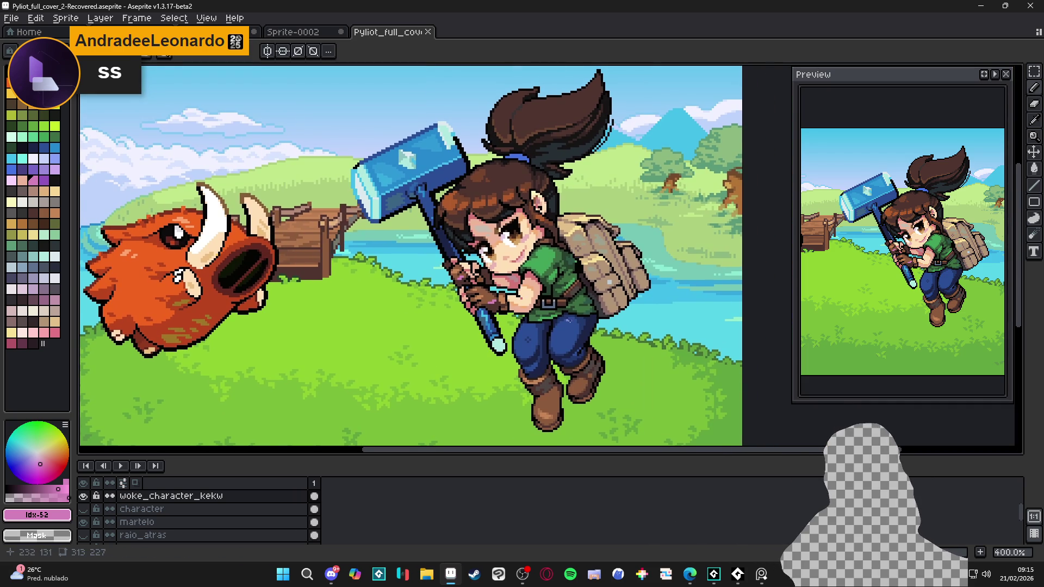
# Step: Sample the light cyan water colour from the scene and paint a small block beside the glove
pyautogui.scroll(1, 663, 314)
pyautogui.keyDown('alt'); pyautogui.click(667, 313); pyautogui.keyUp('alt')
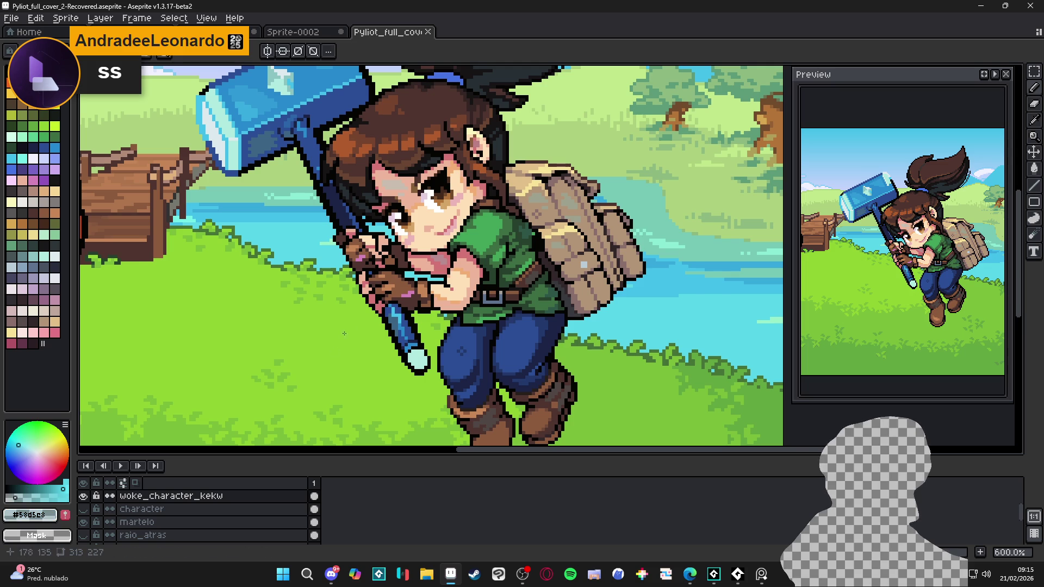
pyautogui.scroll(5, 437, 293)
pyautogui.moveTo(437, 293); pyautogui.dragTo(425, 280)
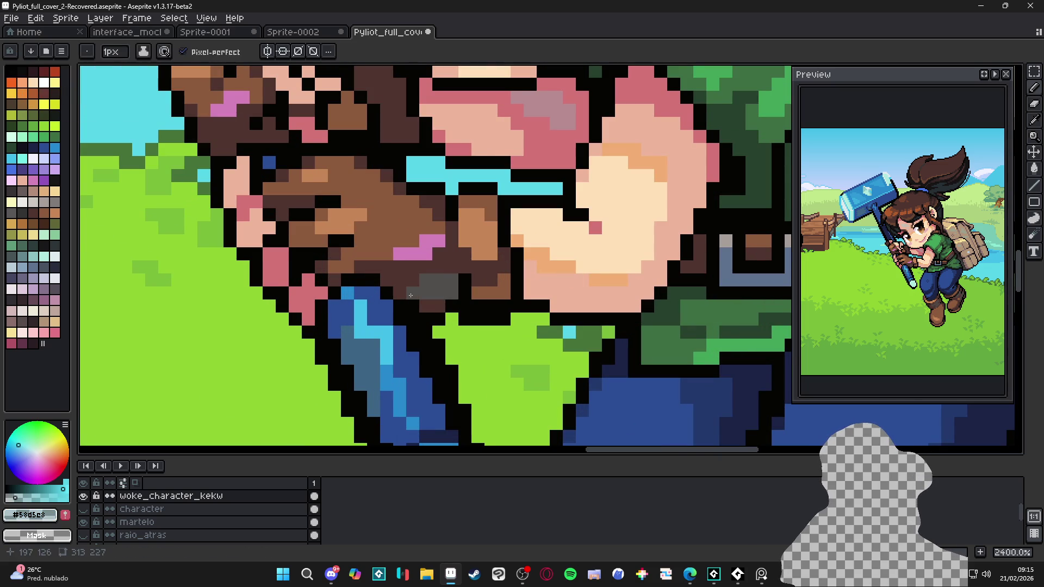
# Step: Sample mid-brown #784f3a from the glove, repaint a glove pixel with it, and save
pyautogui.keyDown('alt'); pyautogui.click(448, 292); pyautogui.keyUp('alt')
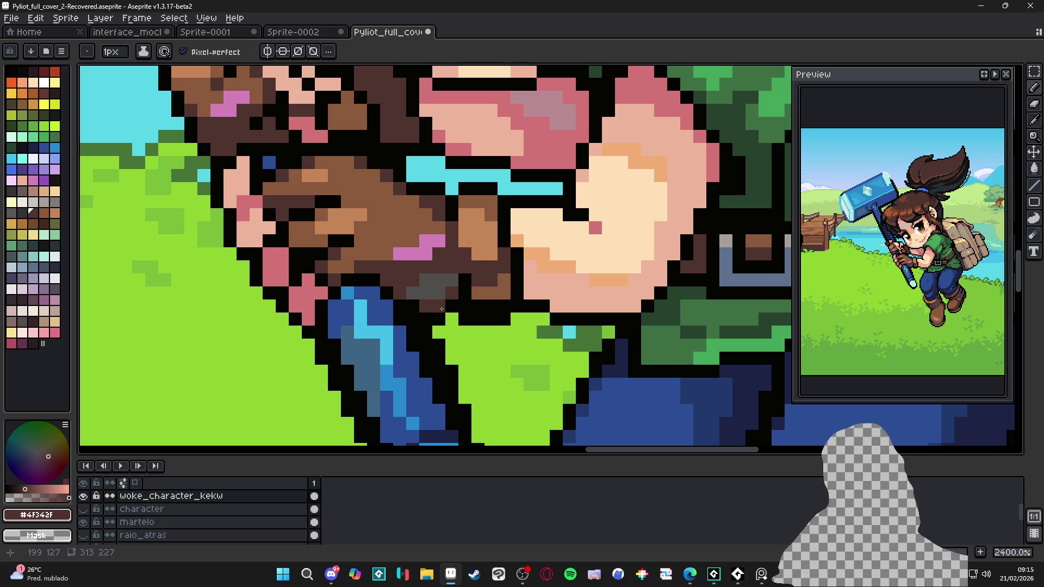
pyautogui.scroll(-3, 447, 271)
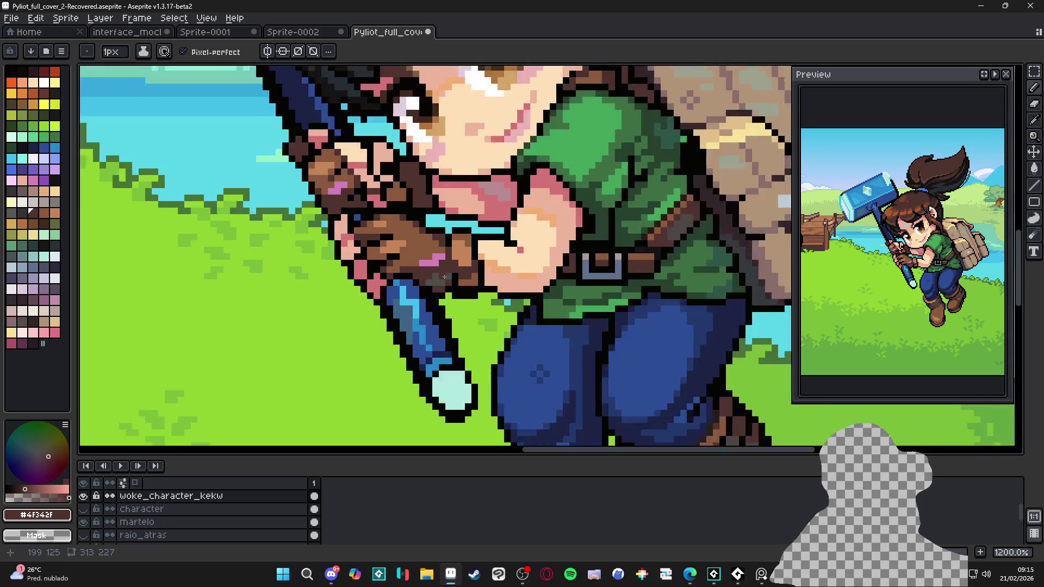
pyautogui.scroll(1, 400, 264)
pyautogui.press('alt')
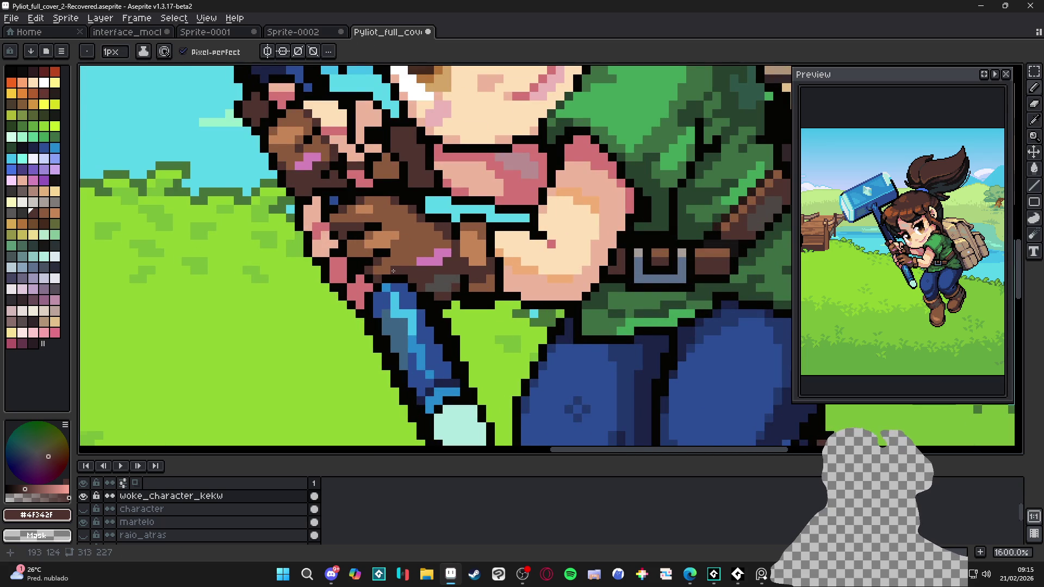
pyautogui.scroll(3, 395, 271)
pyautogui.click(22, 493)
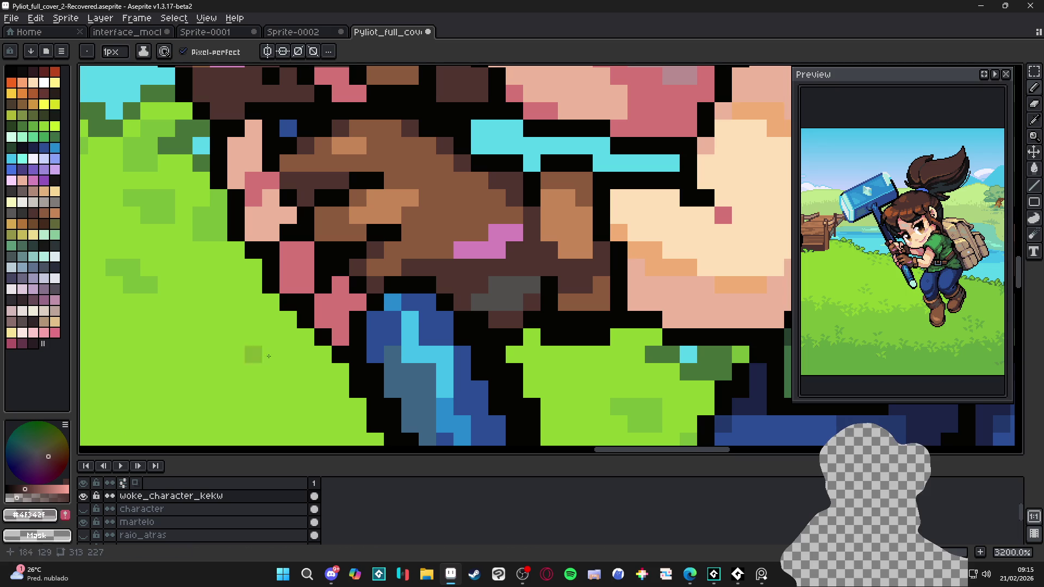
pyautogui.keyDown('alt'); pyautogui.click(396, 260); pyautogui.keyUp('alt')
pyautogui.click(412, 251)
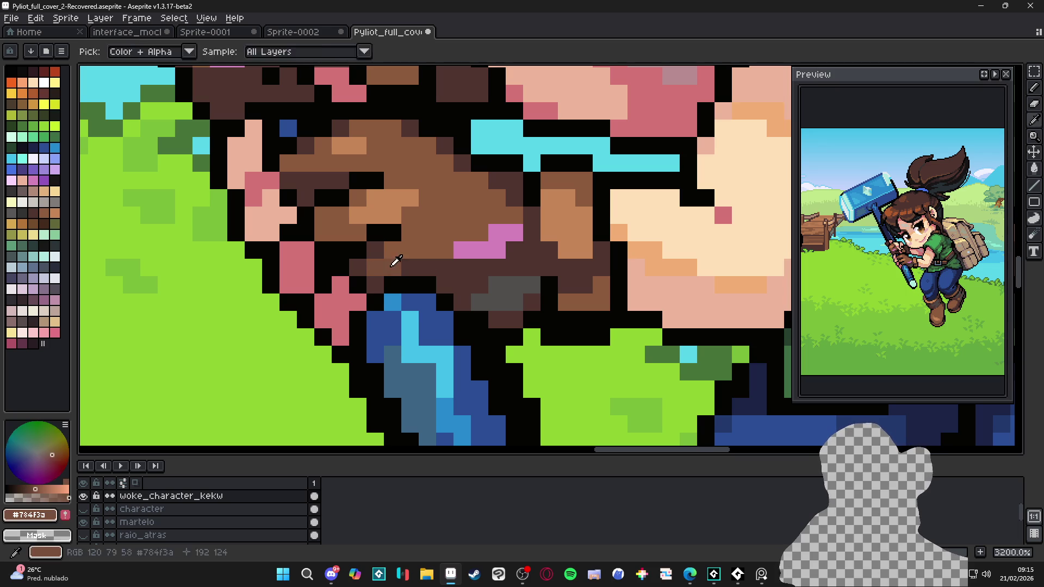
pyautogui.scroll(-4, 412, 252)
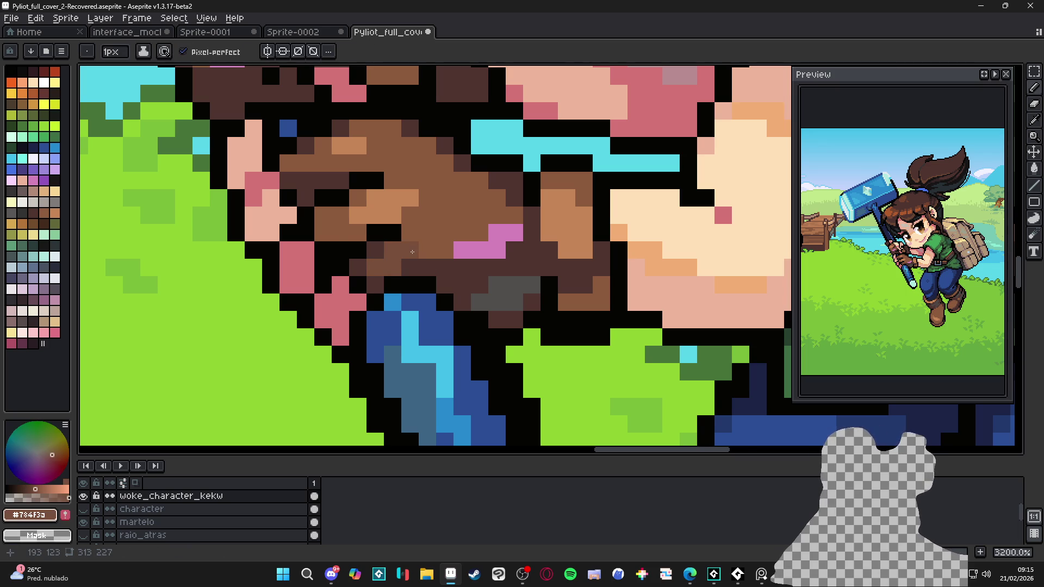
pyautogui.hotkey('ctrl', 's')
# Step: Eyedrop the black outline and light skin tone #ffe0b7 from the hand and touch up nearby pixels
pyautogui.scroll(-2, 442, 283)
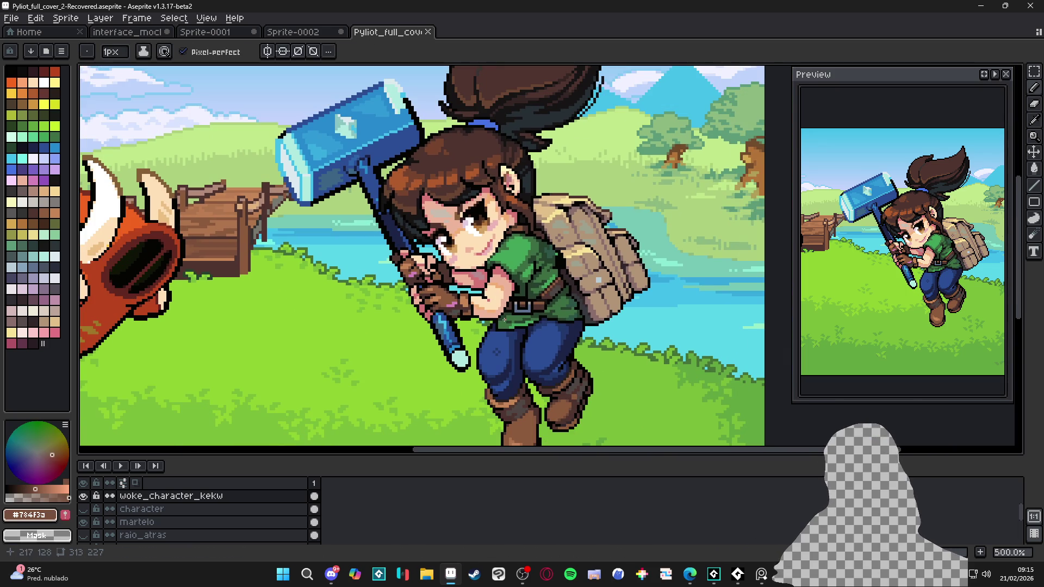
pyautogui.scroll(1, 458, 280)
pyautogui.scroll(4, 458, 281)
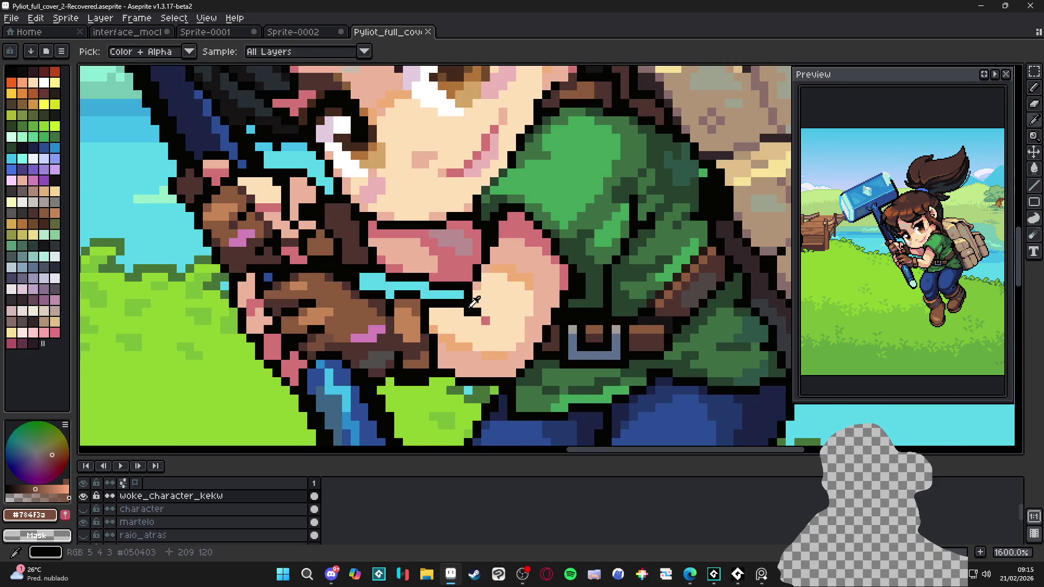
pyautogui.keyDown('alt'); pyautogui.click(475, 303); pyautogui.keyUp('alt')
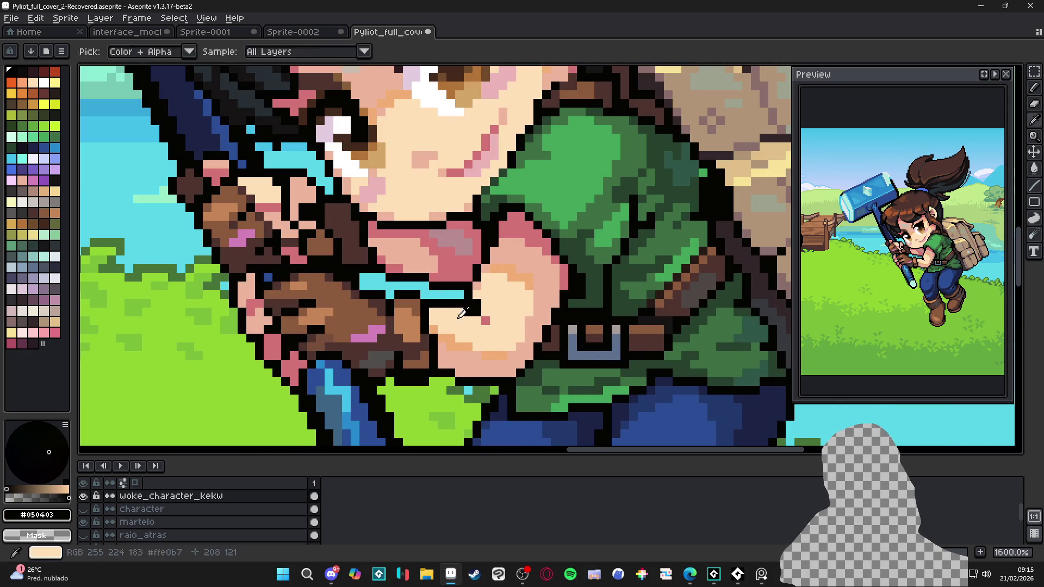
pyautogui.keyDown('alt'); pyautogui.click(484, 325); pyautogui.keyUp('alt')
pyautogui.moveTo(469, 308); pyautogui.dragTo(478, 313)
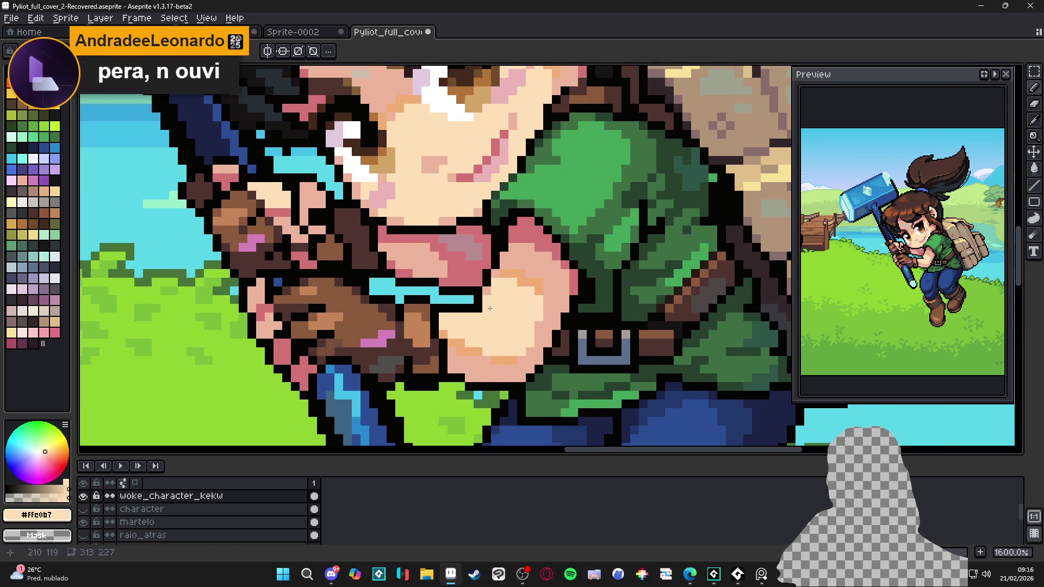
pyautogui.scroll(-4, 487, 308)
pyautogui.click(474, 574)
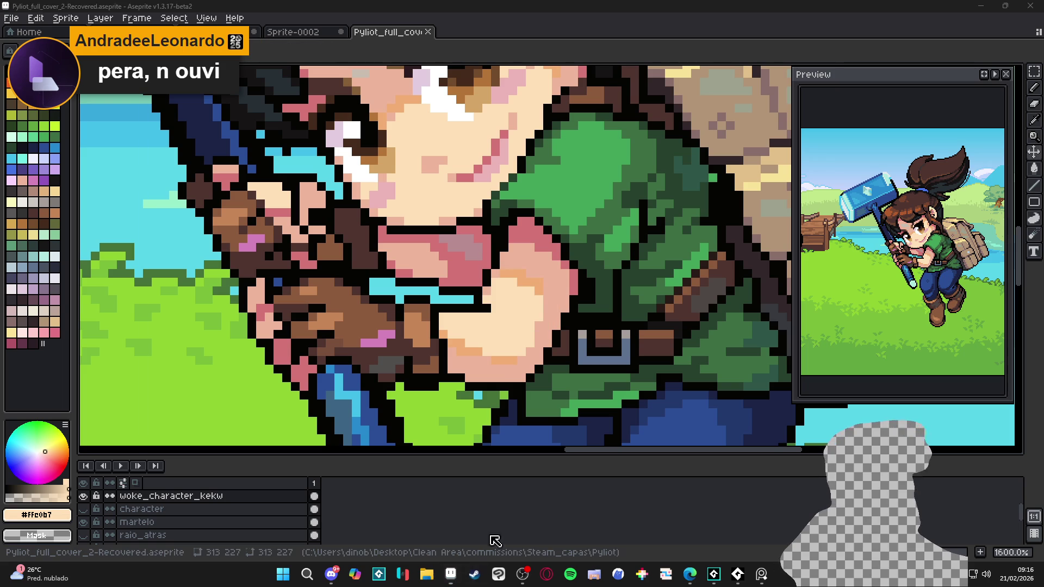
# Step: Search the store for 'witchbrook' and open the Witchbrook store page
pyautogui.click(591, 65)
pyautogui.write('w')
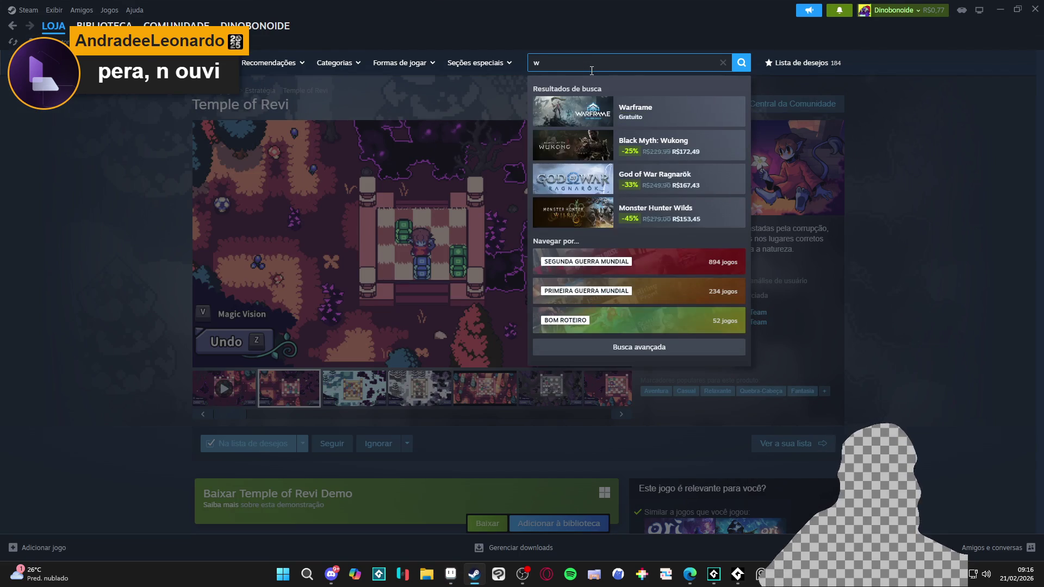
pyautogui.write('itchbrook')
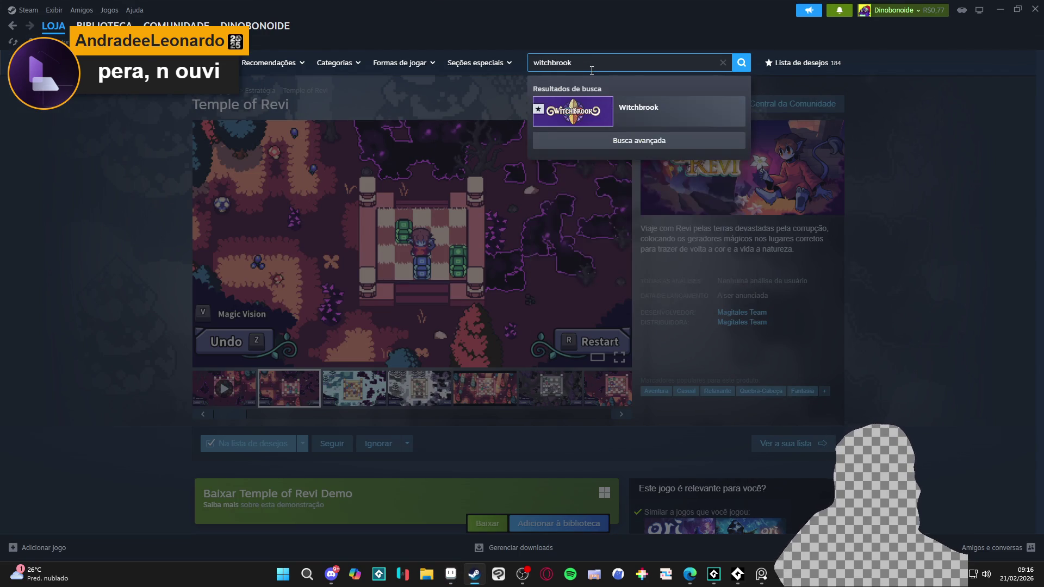
pyautogui.click(597, 111)
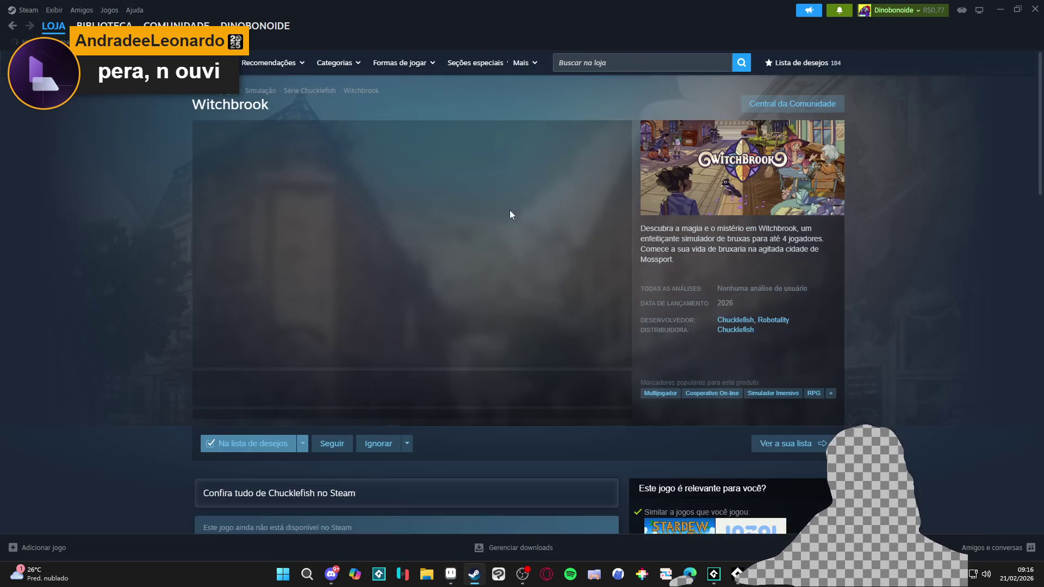
# Step: Enlarge the Witchbrook screenshots and step through them to the pink bedroom image
pyautogui.click(293, 391)
pyautogui.click(525, 282)
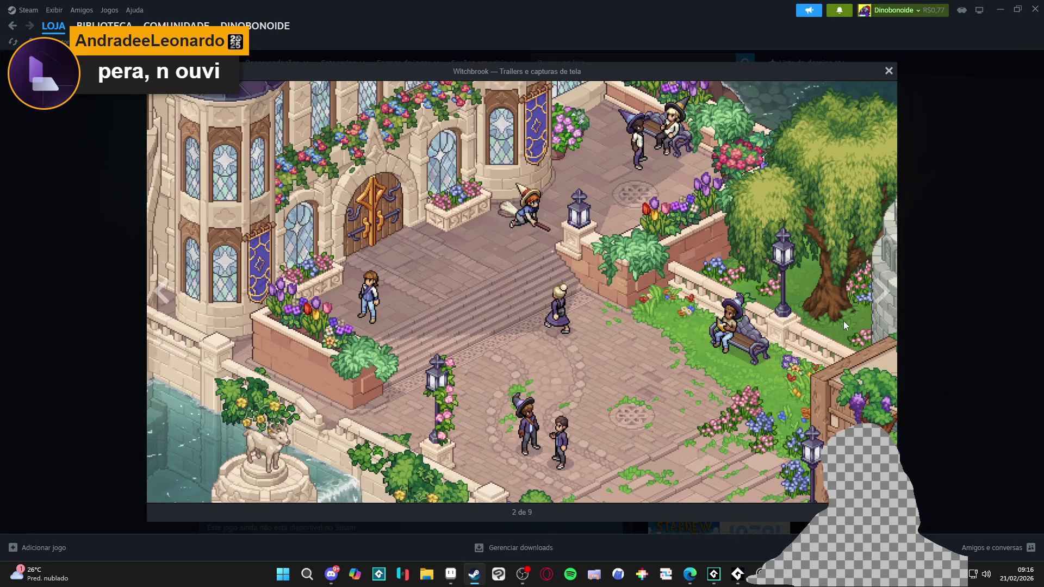
pyautogui.click(880, 290)
pyautogui.click(880, 291)
pyautogui.click(880, 291)
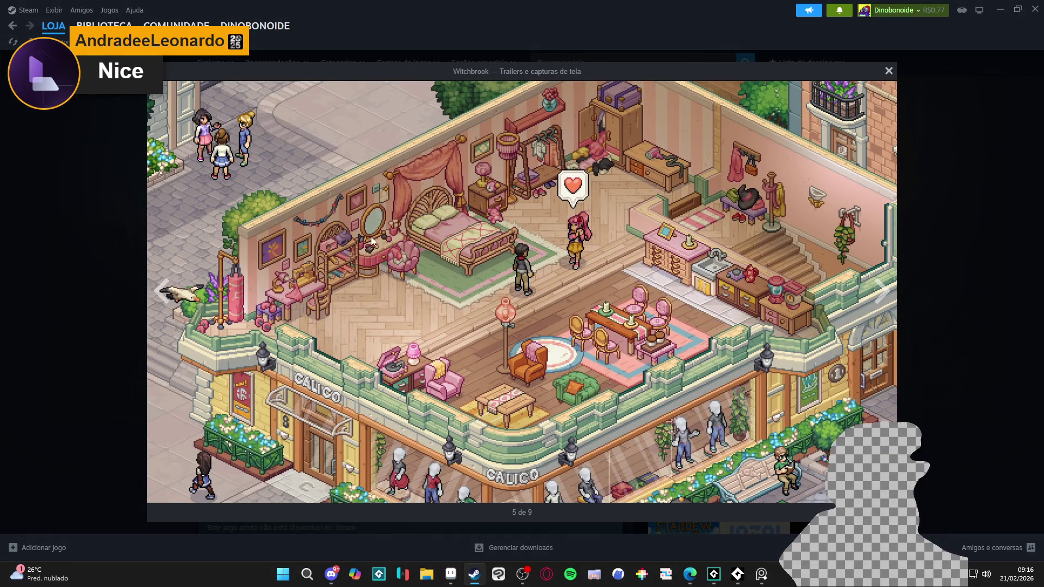
pyautogui.click(91, 251)
# Step: Copy the store page address and view the pink bedroom screenshot enlarged again
pyautogui.rightClick(113, 301)
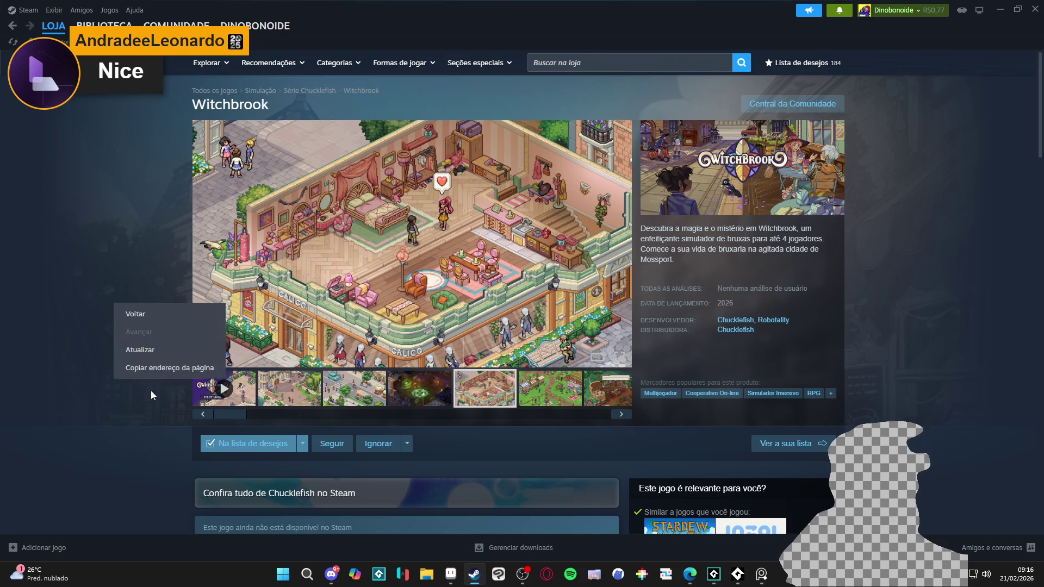
pyautogui.click(158, 366)
pyautogui.click(372, 294)
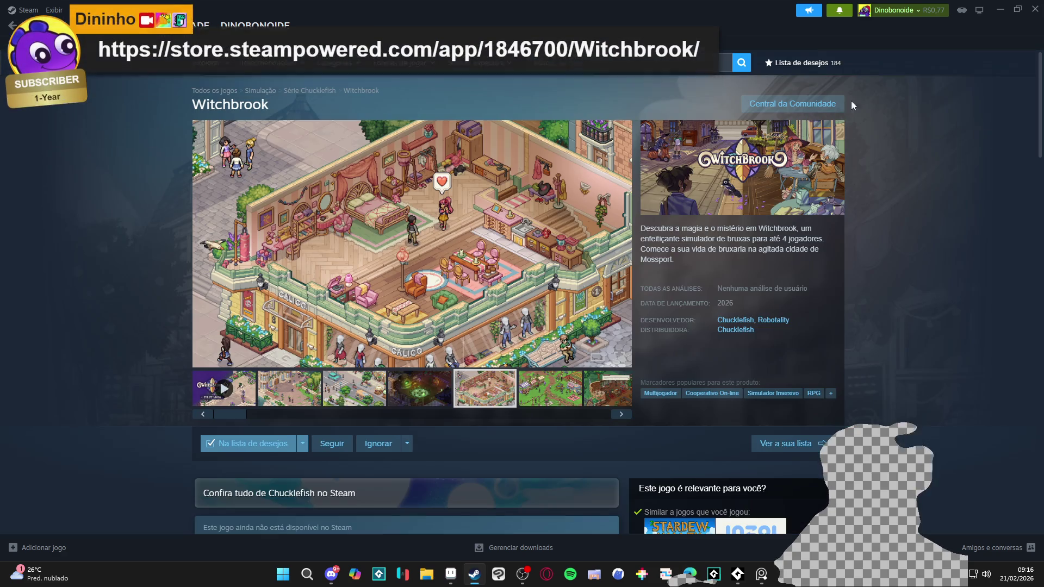
pyautogui.click(888, 70)
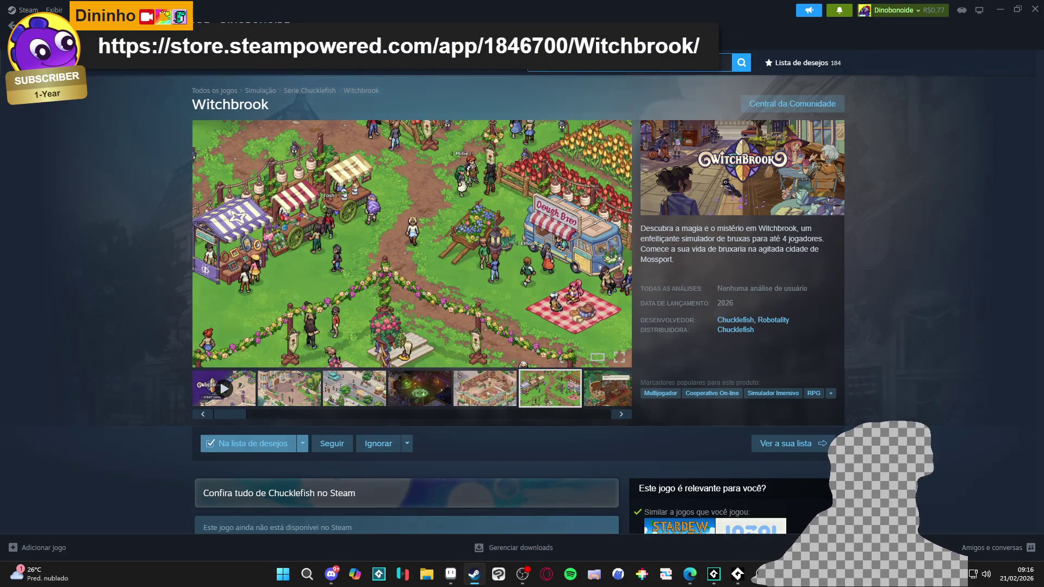
# Step: Search the store for 'sea of stars' and open the Sea of Stars page
pyautogui.click(674, 63)
pyautogui.write('sea')
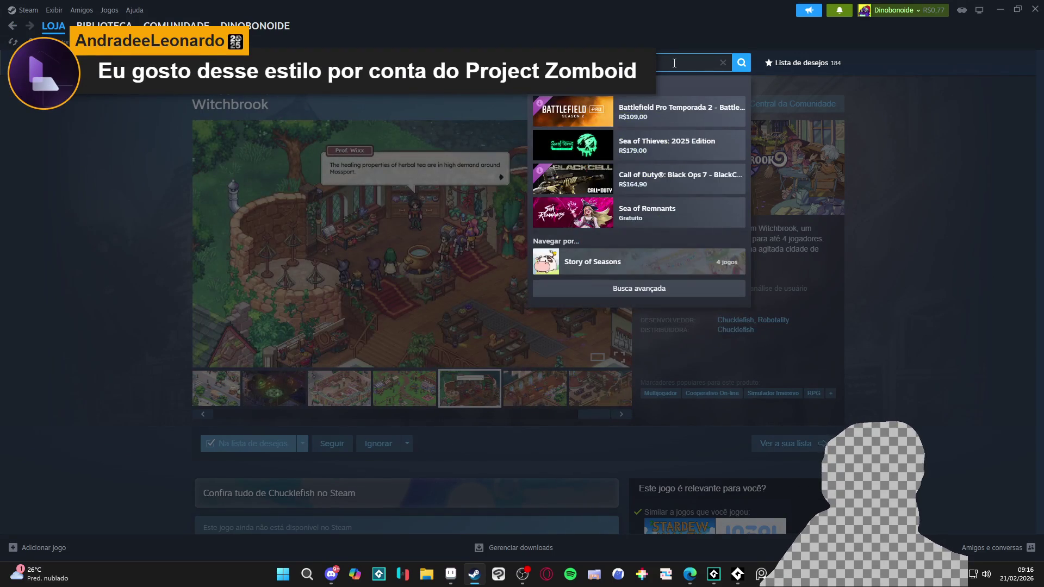
pyautogui.write(' of stars')
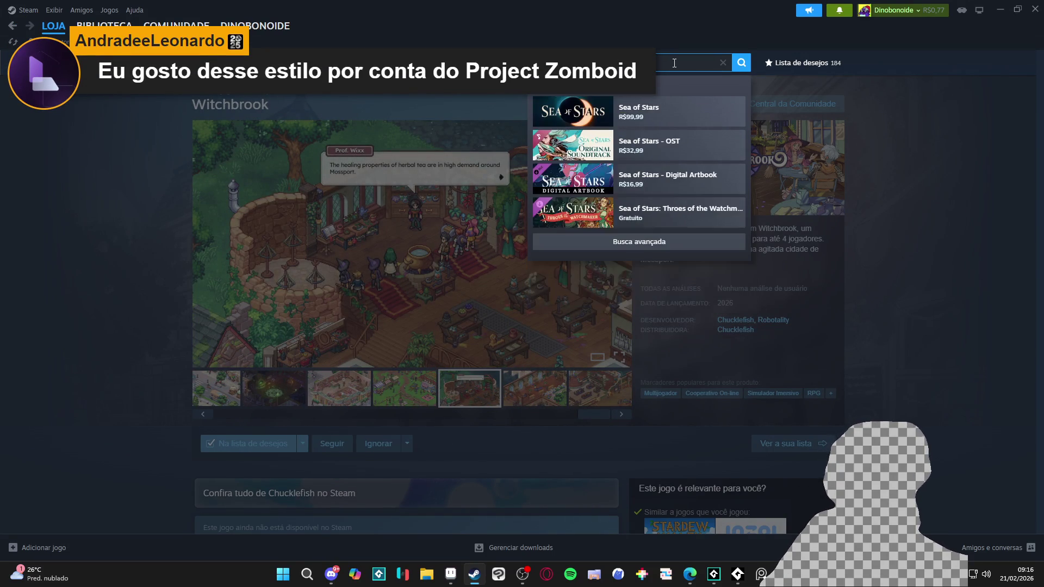
pyautogui.click(652, 111)
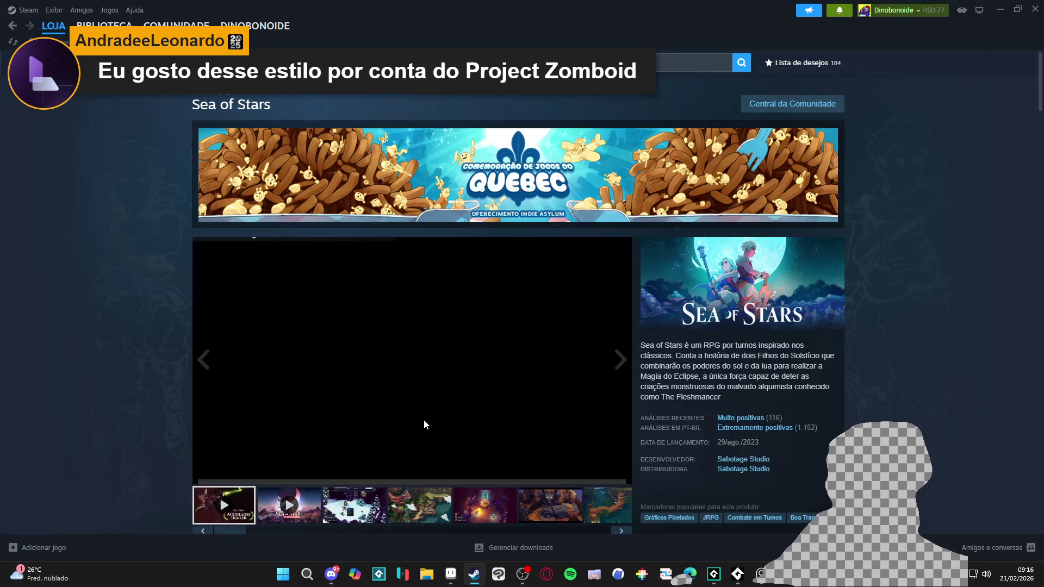
# Step: Bring the third screenshot into the main view and view it enlarged
pyautogui.click(348, 511)
pyautogui.click(573, 338)
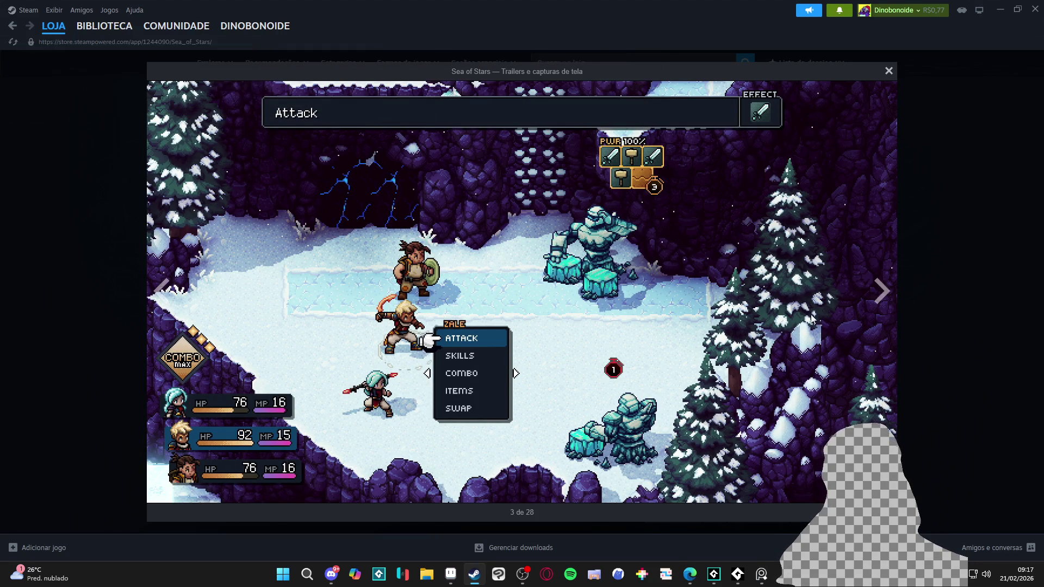
pyautogui.click(1038, 277)
# Step: Search 'man battle net', then 'megaman', and finally clear the store search box
pyautogui.click(601, 65)
pyautogui.write('m')
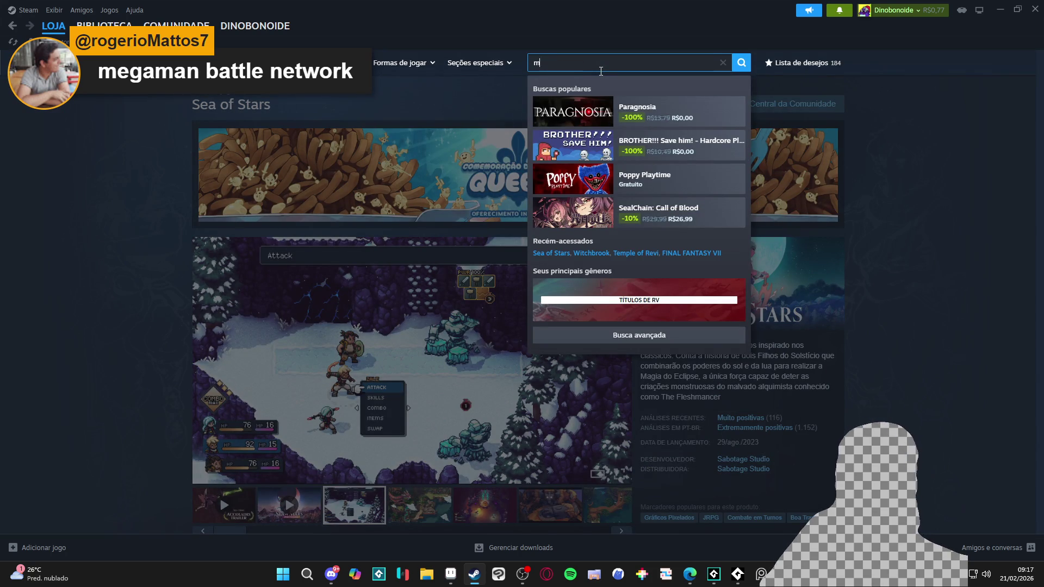
pyautogui.write('egaman battle')
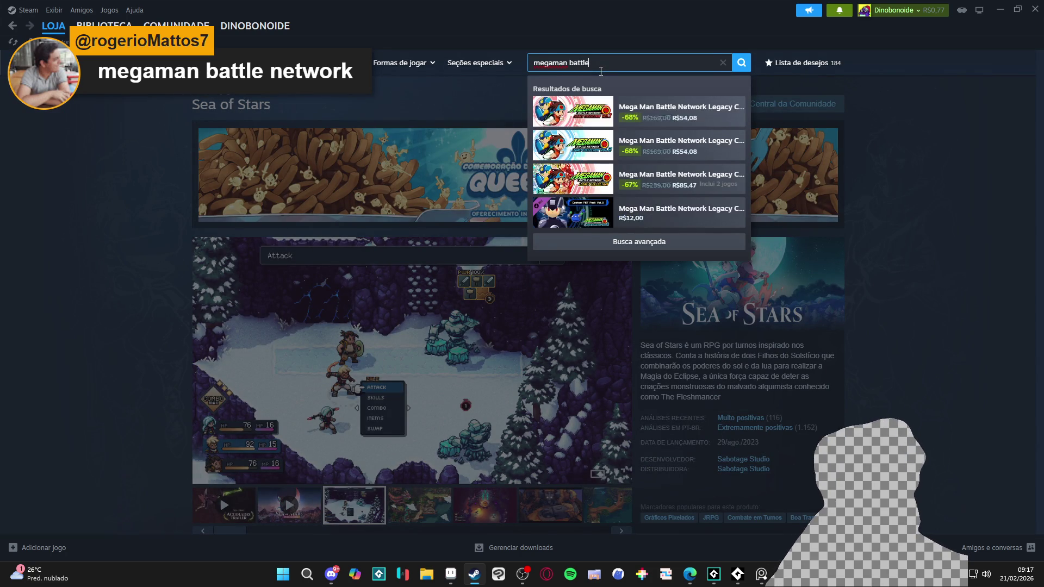
pyautogui.write(' net')
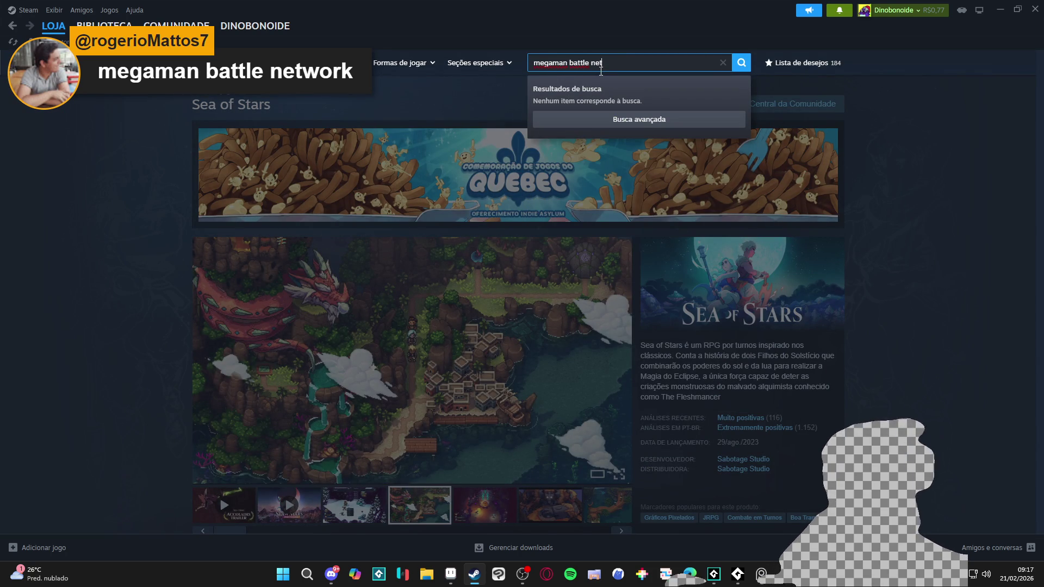
pyautogui.hotkey('ctrl', 'a')
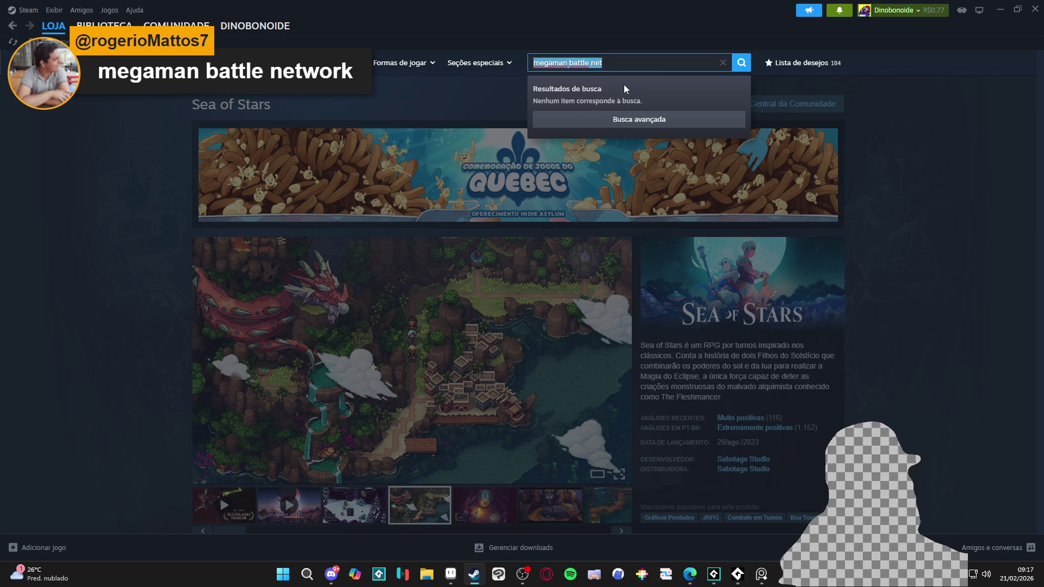
pyautogui.write('megaman')
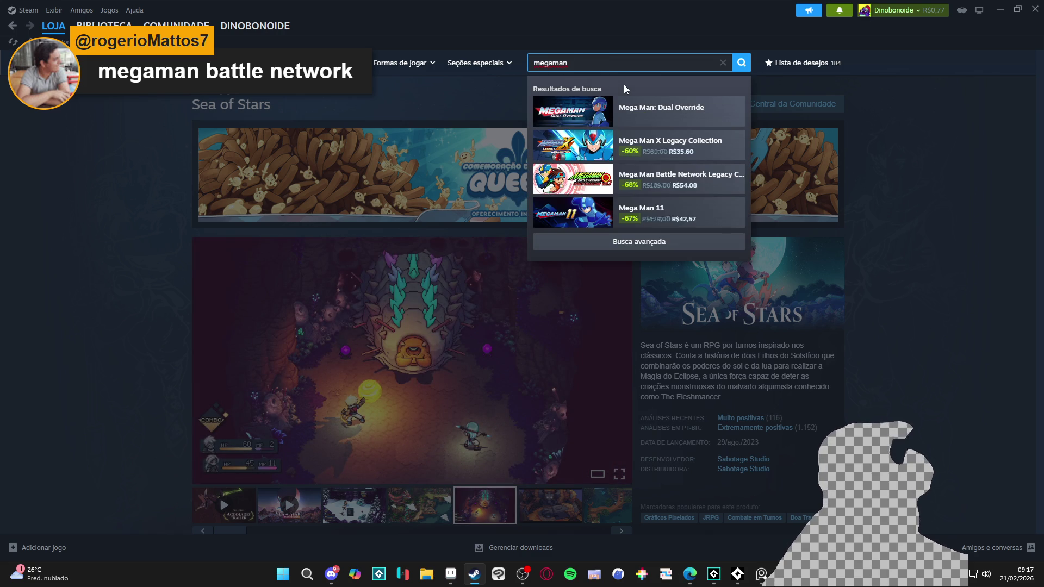
pyautogui.hotkey('ctrl', 'a')
pyautogui.press('BackSpace')
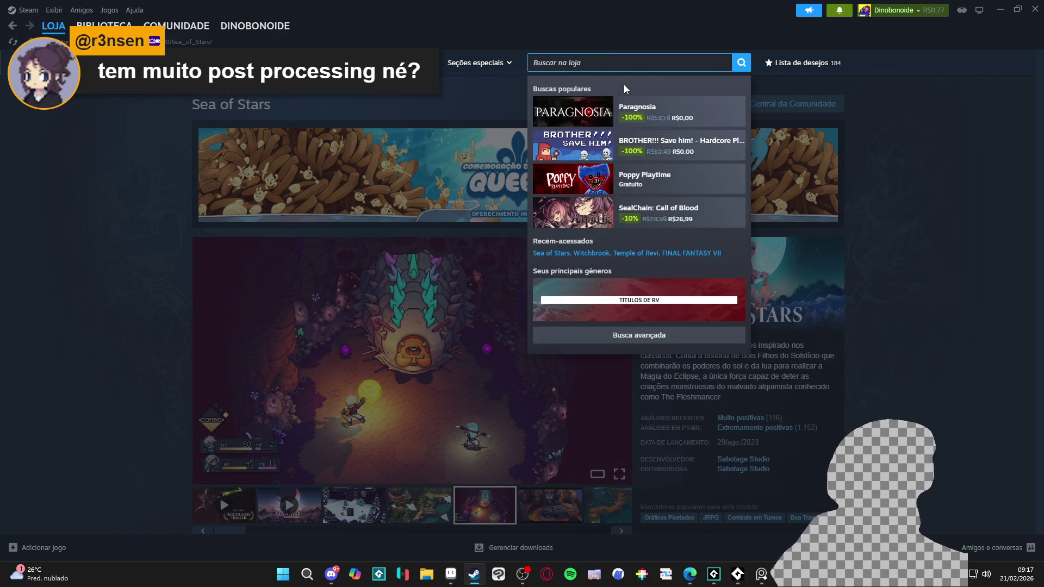
pyautogui.click(140, 292)
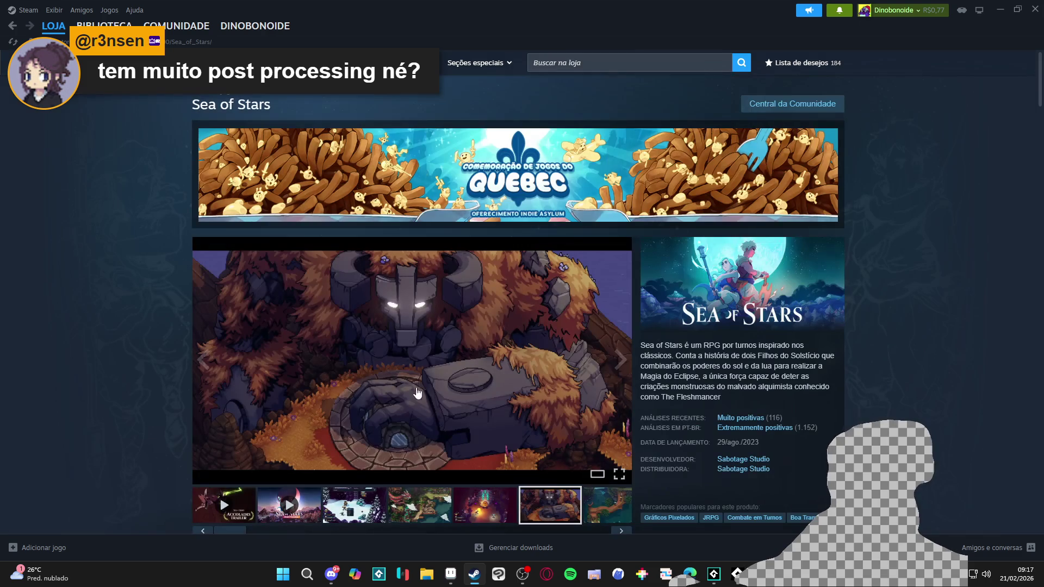
# Step: Enlarge the third Sea of Stars screenshot and advance to the island map image
pyautogui.click(438, 506)
pyautogui.click(356, 504)
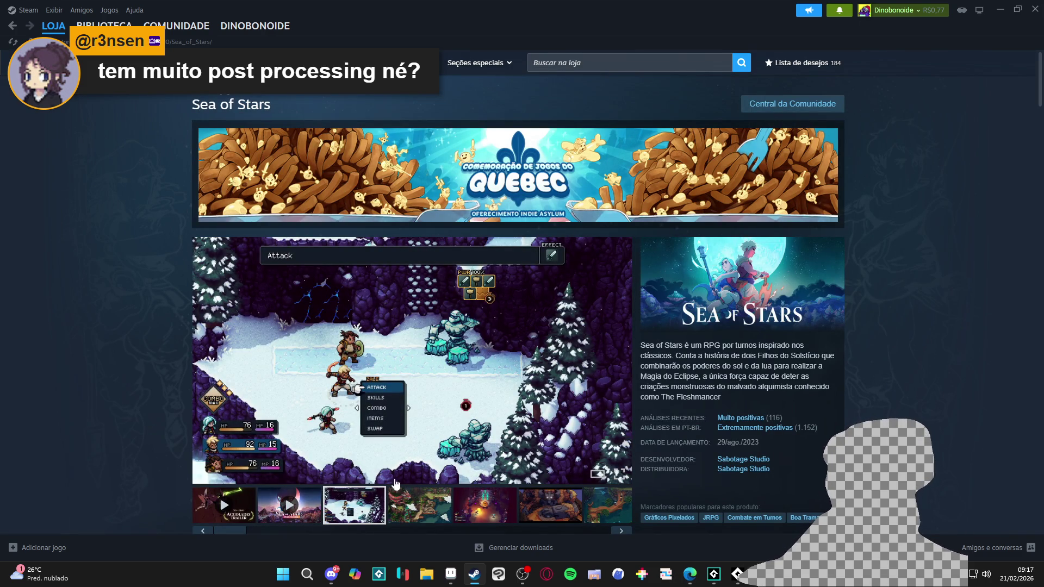
pyautogui.click(446, 392)
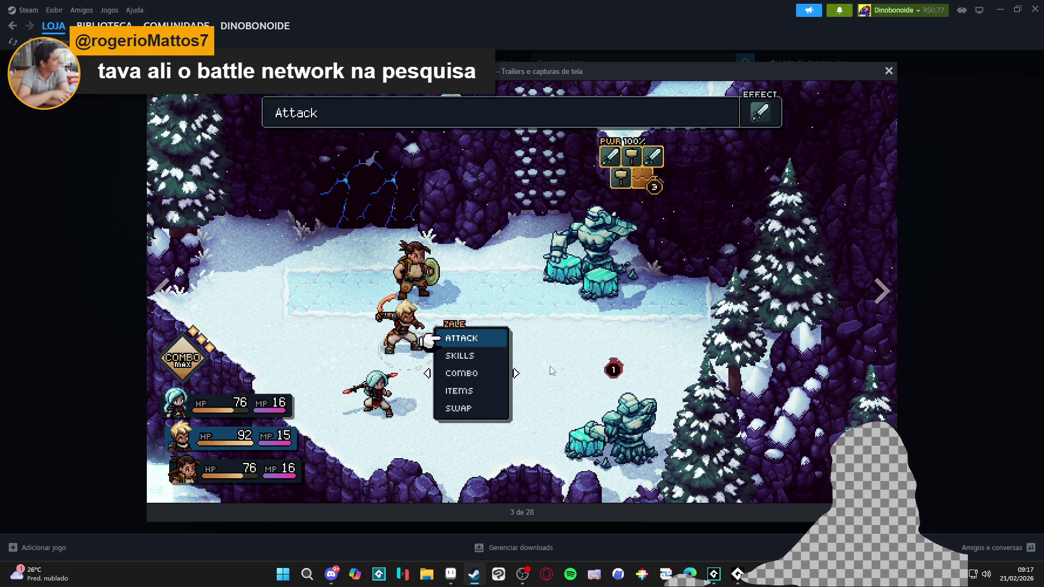
pyautogui.click(876, 292)
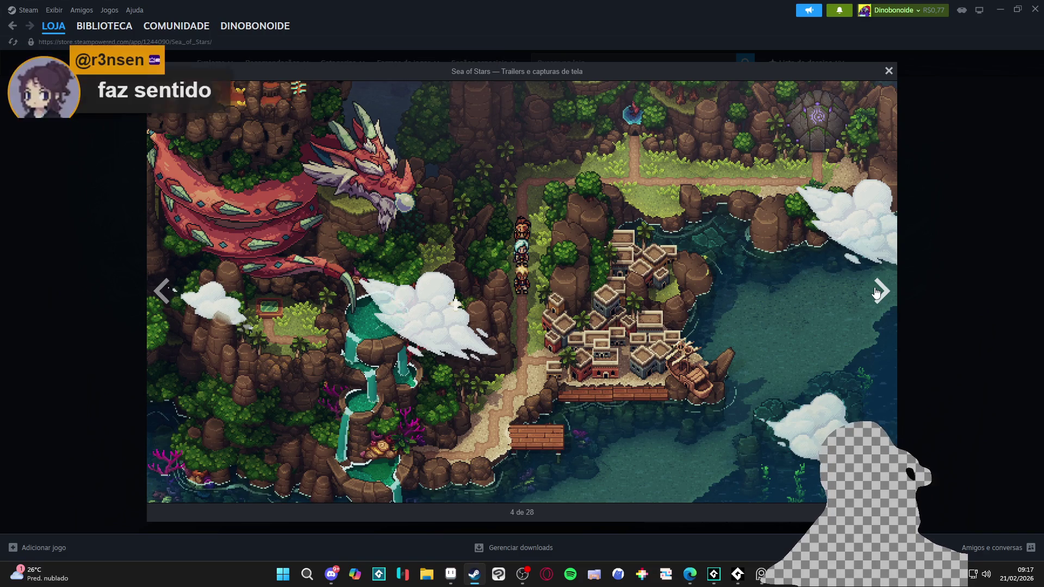
# Step: Capture the island map region to the clipboard with Win+Shift+S and return to Aseprite
pyautogui.press('shift+super+s')
pyautogui.moveTo(582, 152); pyautogui.dragTo(701, 260)
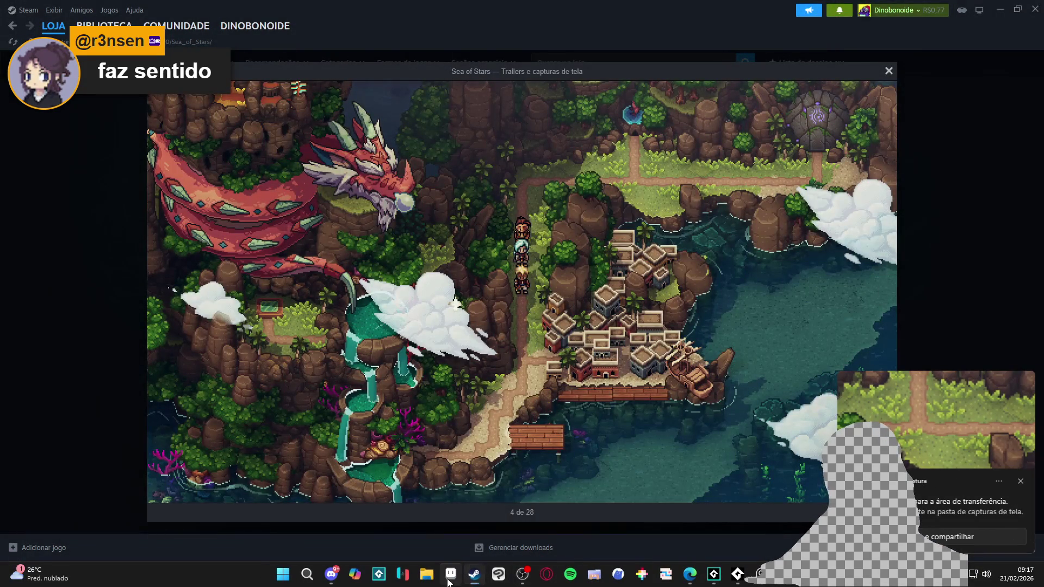
pyautogui.click(450, 573)
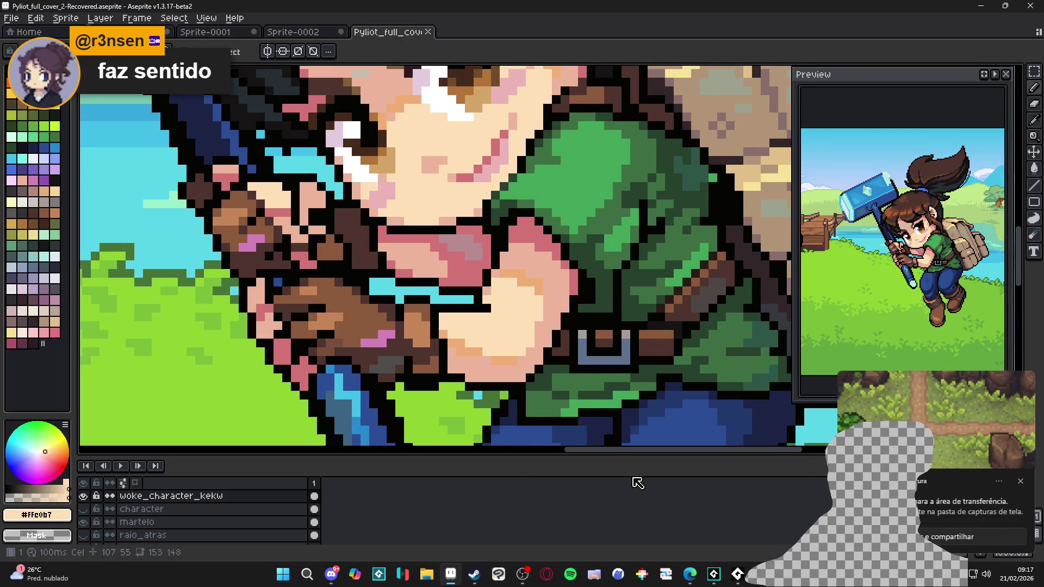
# Step: Return to Steam and close the enlarged Sea of Stars screenshot
pyautogui.click(736, 574)
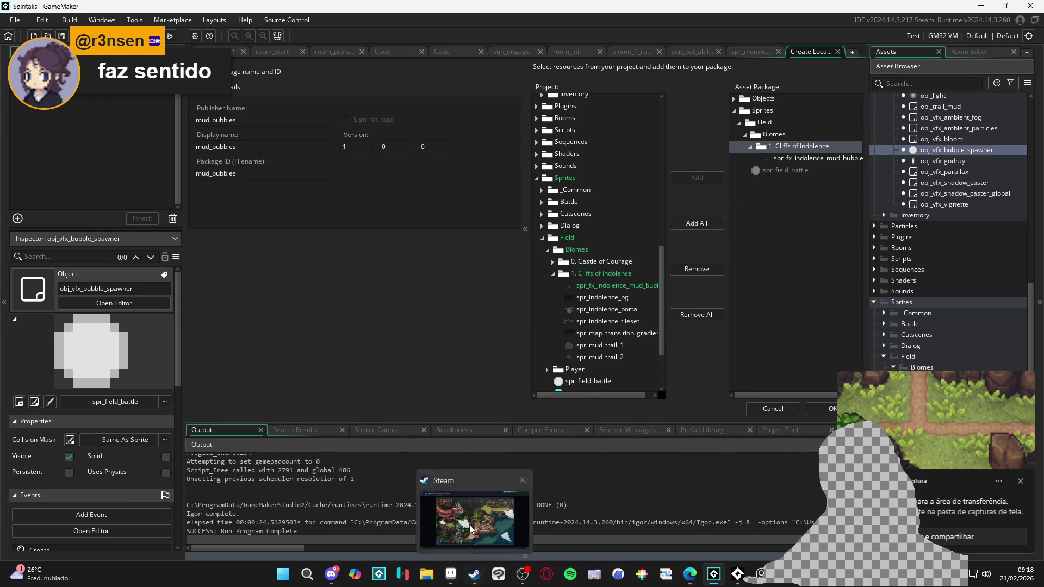
pyautogui.click(474, 519)
pyautogui.click(951, 214)
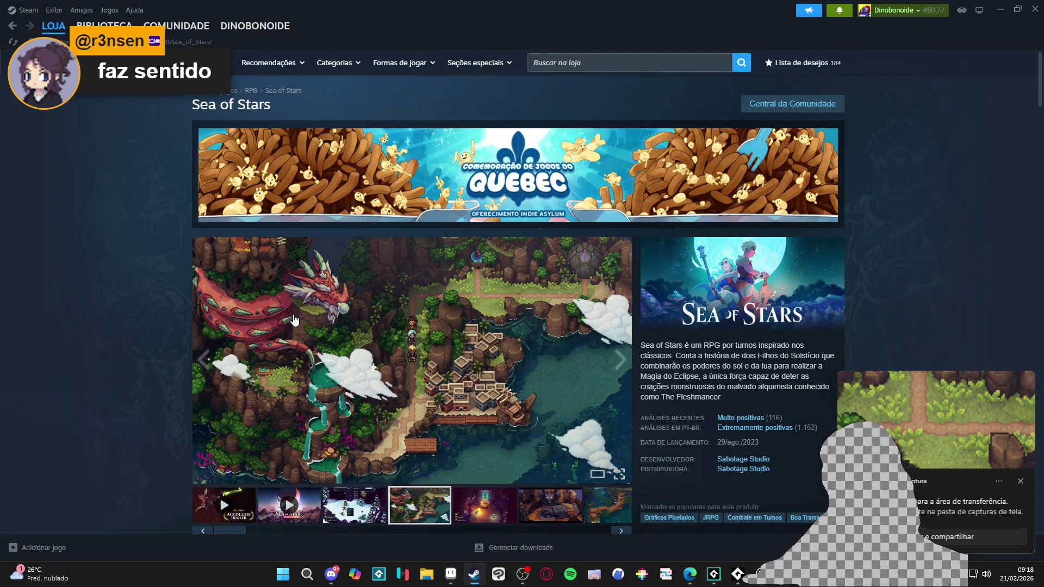
pyautogui.scroll(-10, 275, 342)
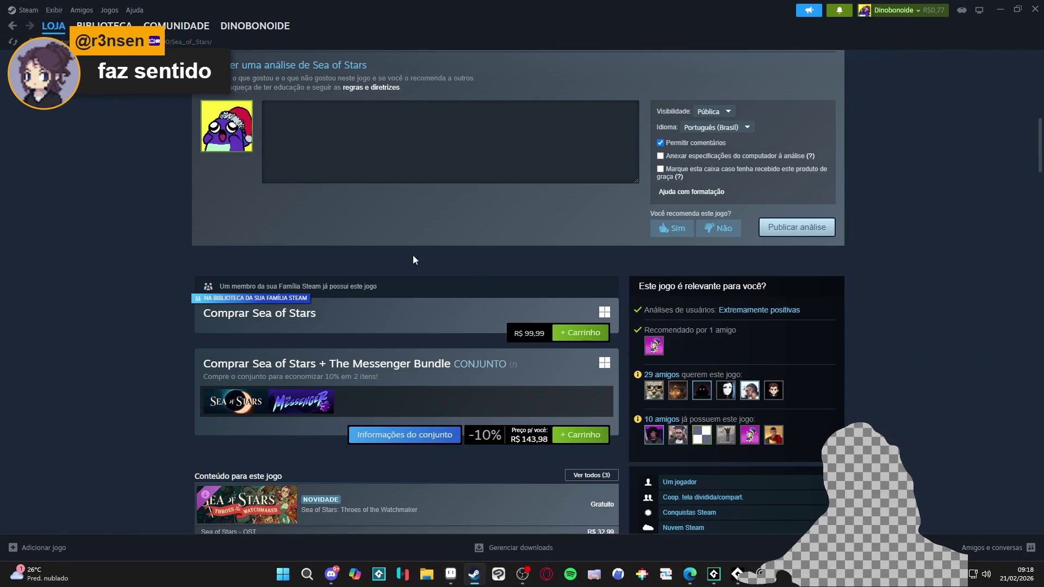
# Step: Search the library for 'sea' and open the Sea of Stars game page
pyautogui.click(103, 27)
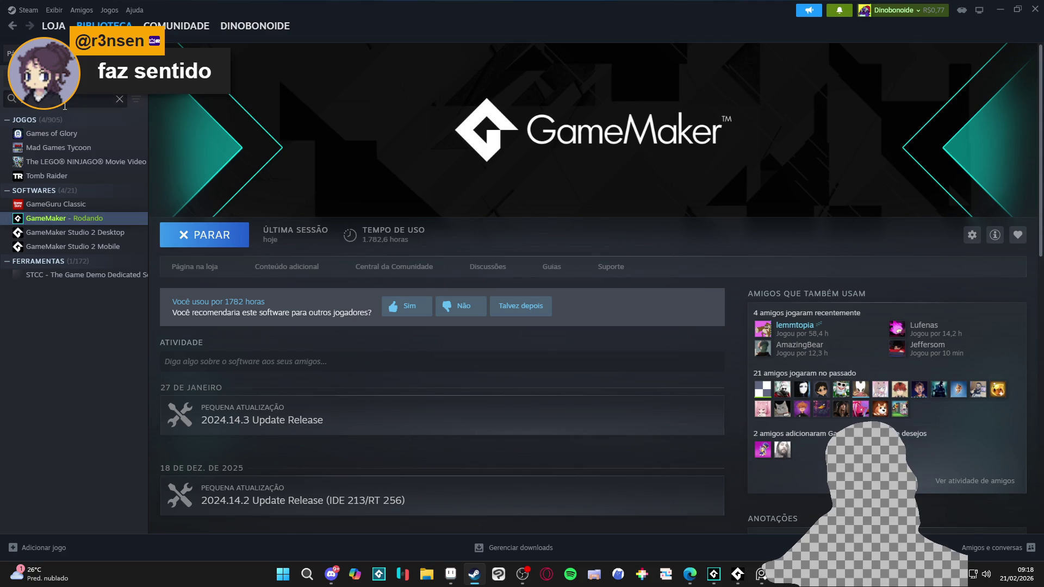
pyautogui.write('sea')
pyautogui.click(52, 147)
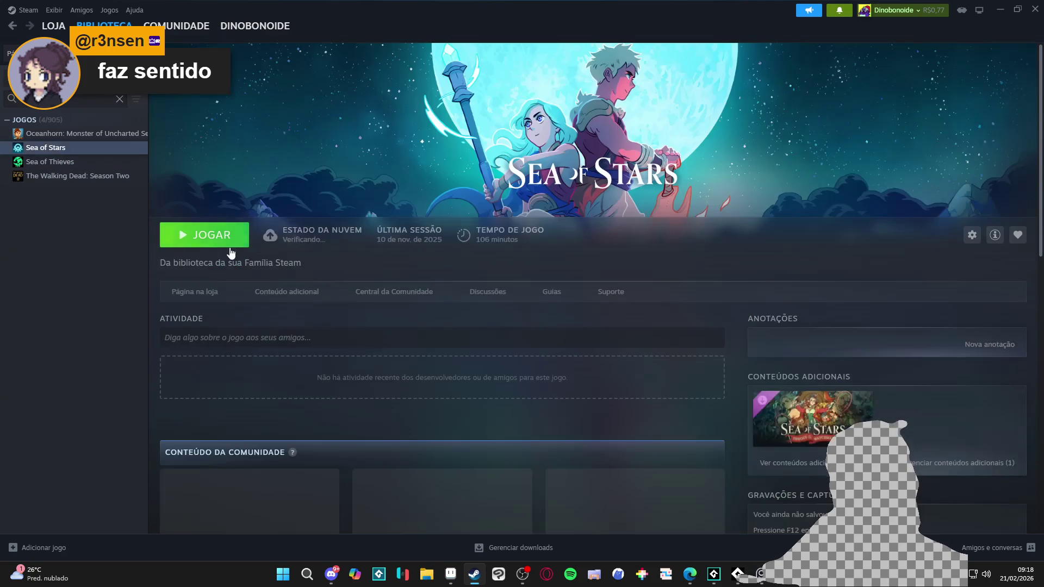
# Step: Launch Sea of Stars, capture its title-screen campfire area, and bring Aseprite back up
pyautogui.click(217, 235)
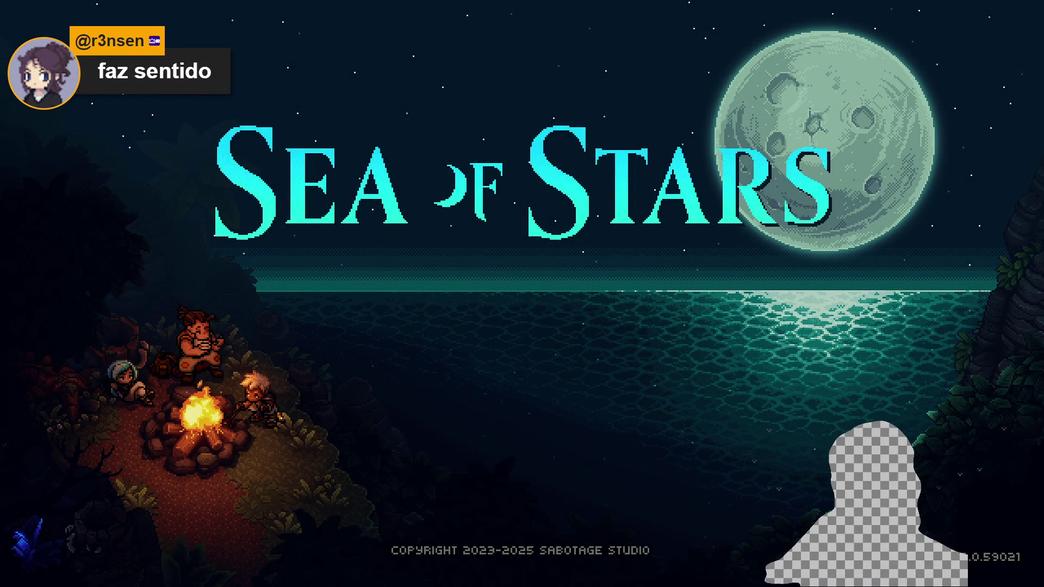
pyautogui.press('super+shift+s')
pyautogui.moveTo(13, 295)
pyautogui.mouseDown()
pyautogui.moveTo(341, 578)
pyautogui.moveTo(370, 565)
pyautogui.mouseUp()
pyautogui.press('super')
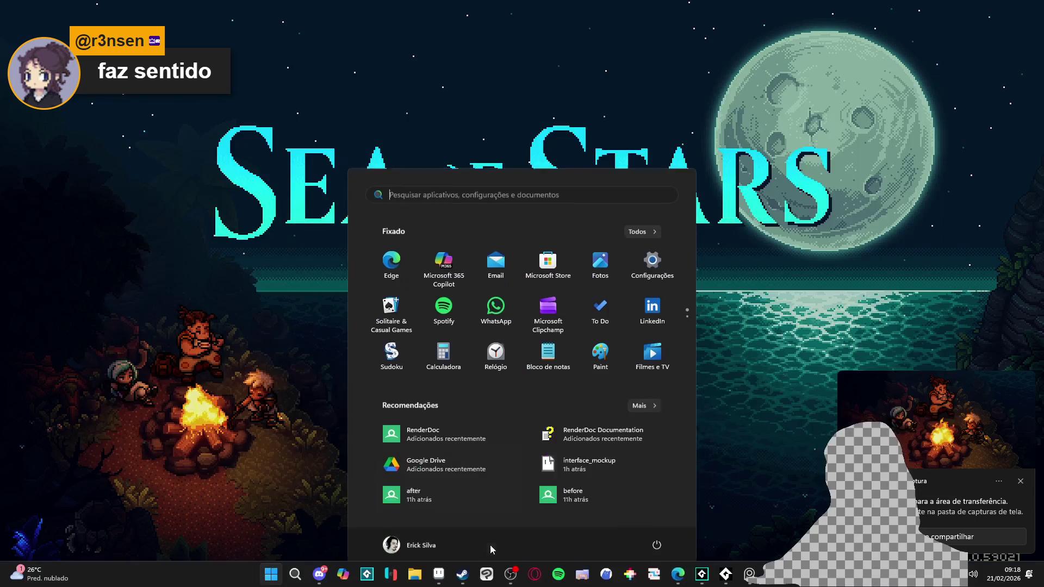
pyautogui.click(438, 573)
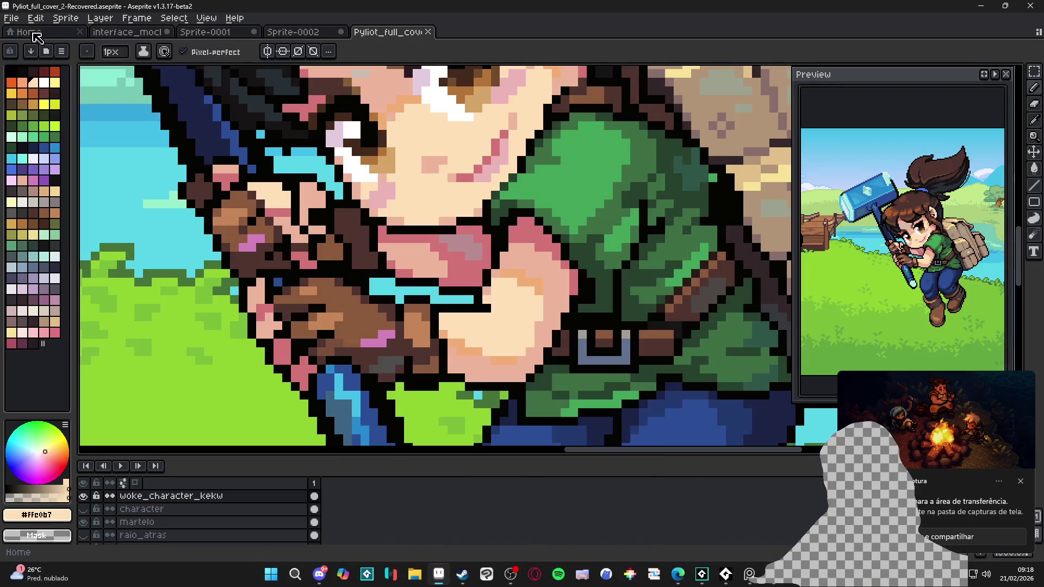
# Step: Create a new 656×488 sprite and paste in the captured campfire image
pyautogui.click(11, 18)
pyautogui.click(22, 29)
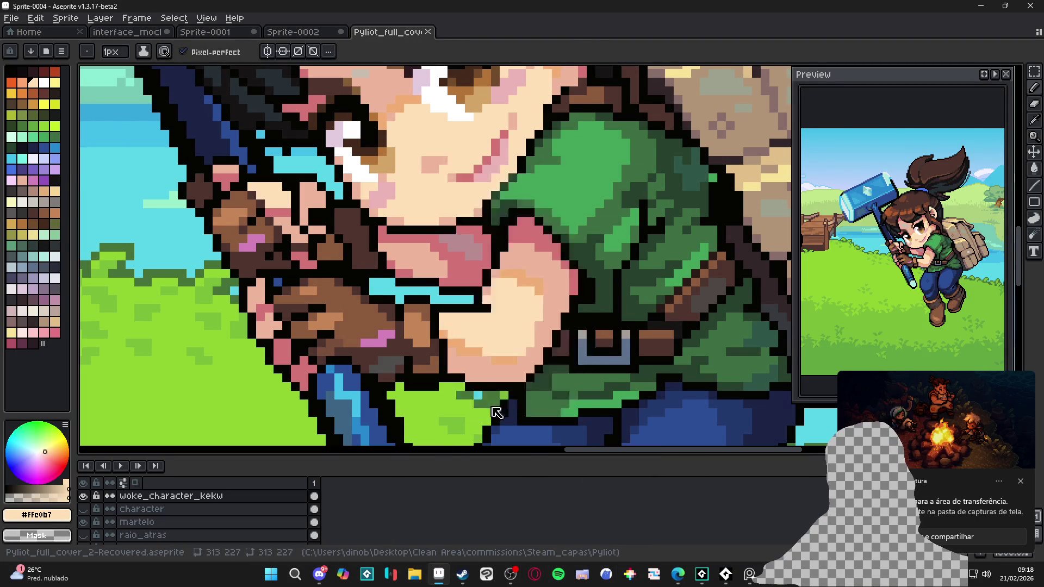
pyautogui.click(490, 402)
pyautogui.hotkey('ctrl', 'v')
pyautogui.scroll(4, 434, 287)
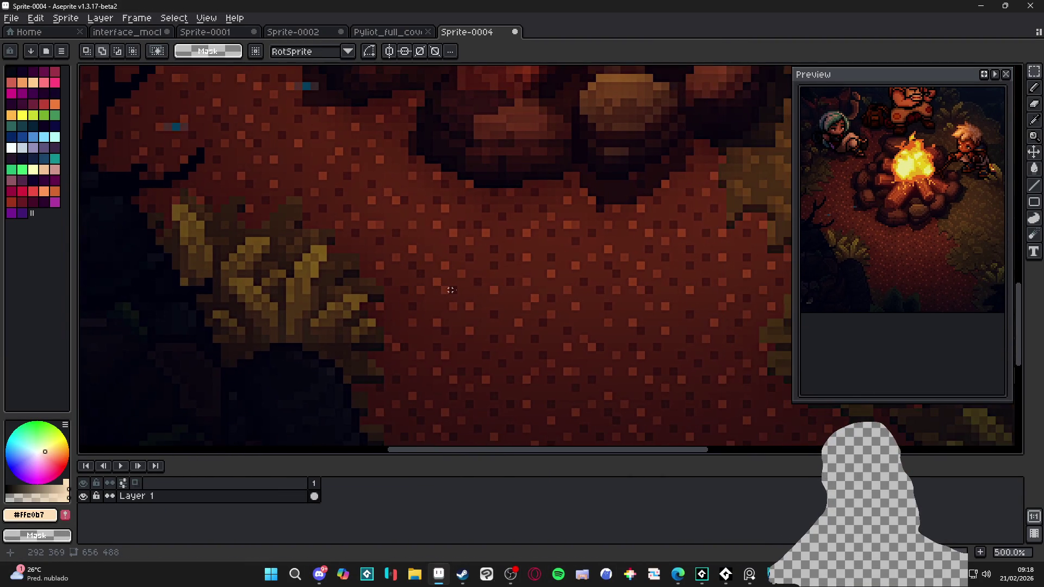
pyautogui.press('Return')
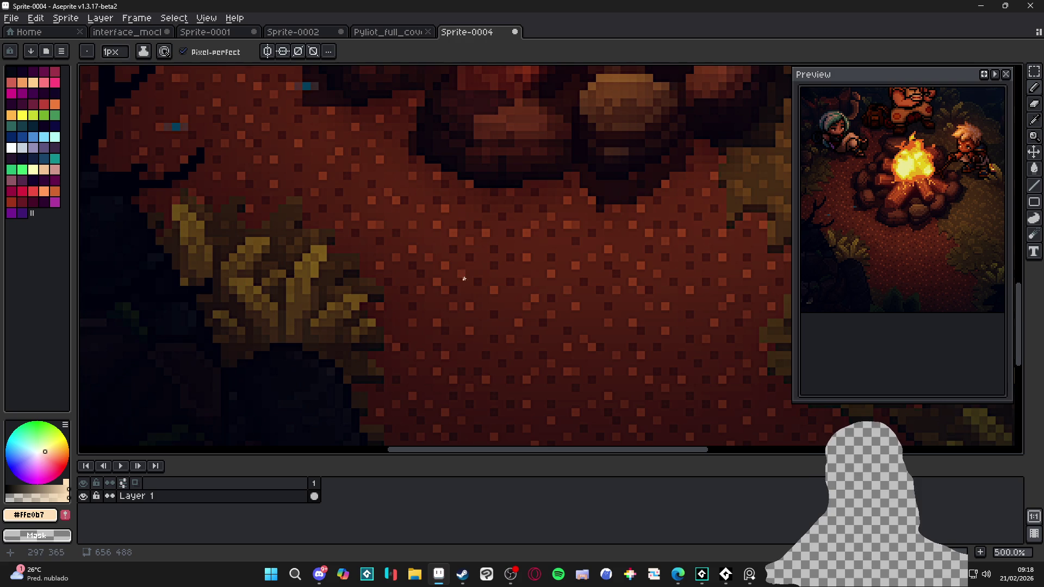
# Step: Zoom in and out over the pasted campfire image to study its pixel details
pyautogui.scroll(-2, 464, 271)
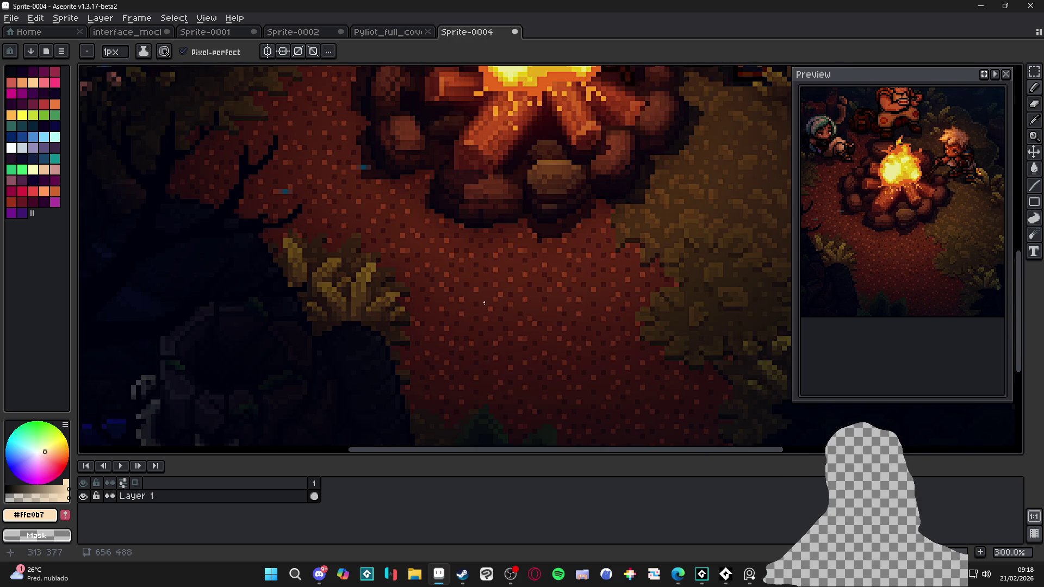
pyautogui.scroll(-1, 484, 303)
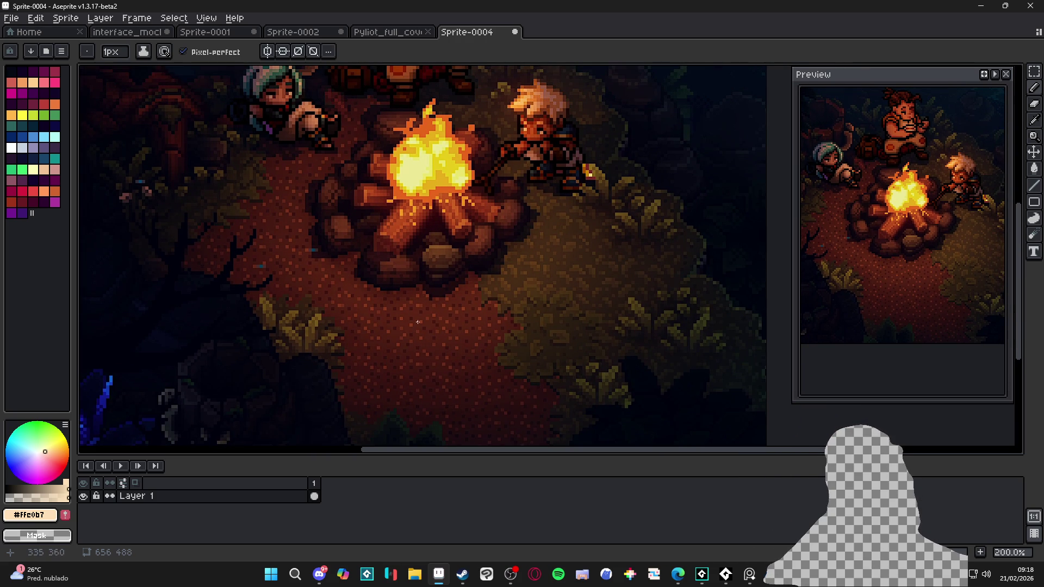
pyautogui.scroll(1, 422, 314)
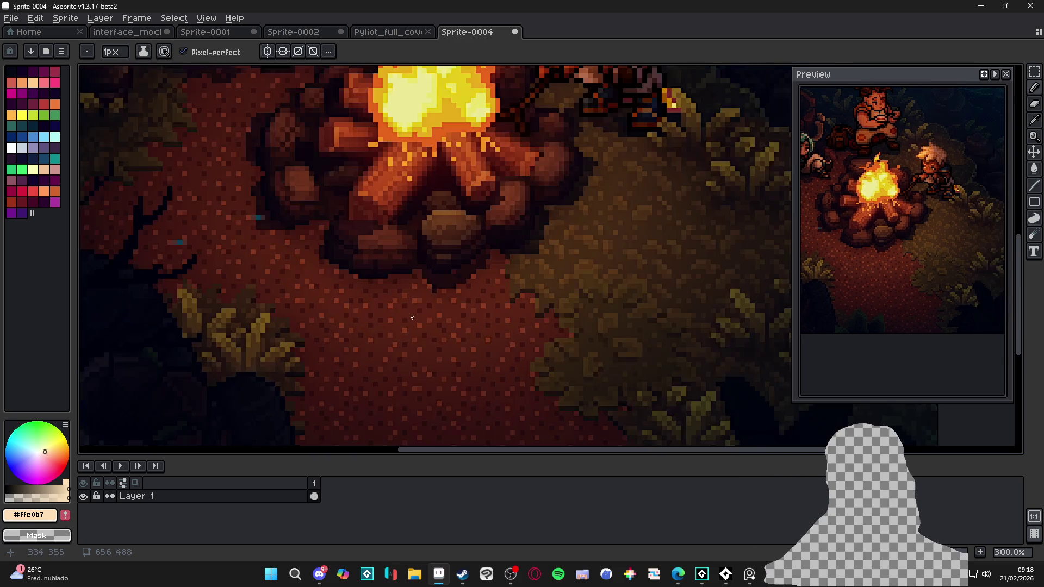
pyautogui.scroll(-1, 294, 321)
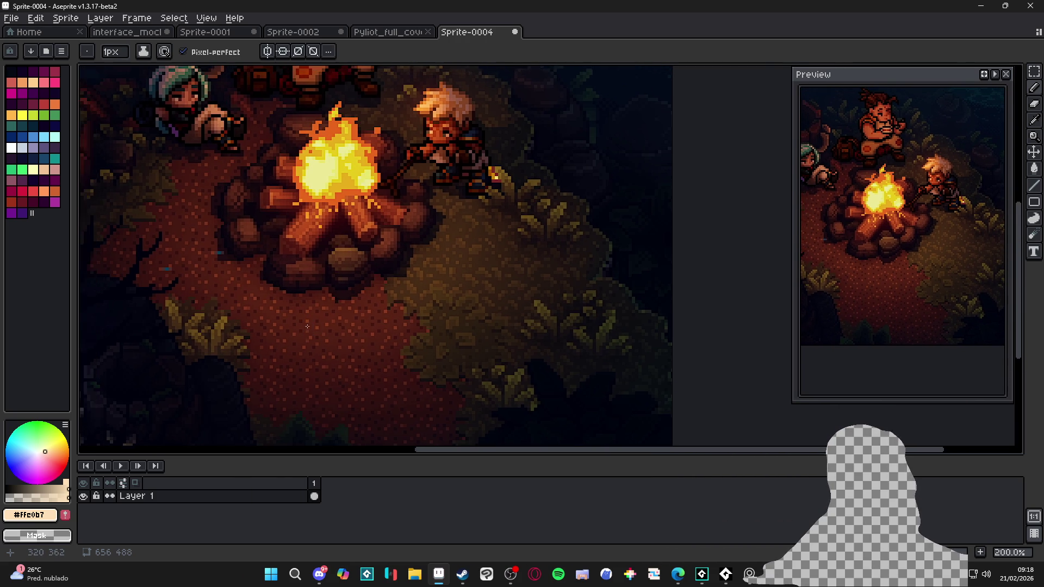
pyautogui.scroll(2, 482, 305)
pyautogui.scroll(-2, 494, 253)
pyautogui.scroll(-2, 283, 296)
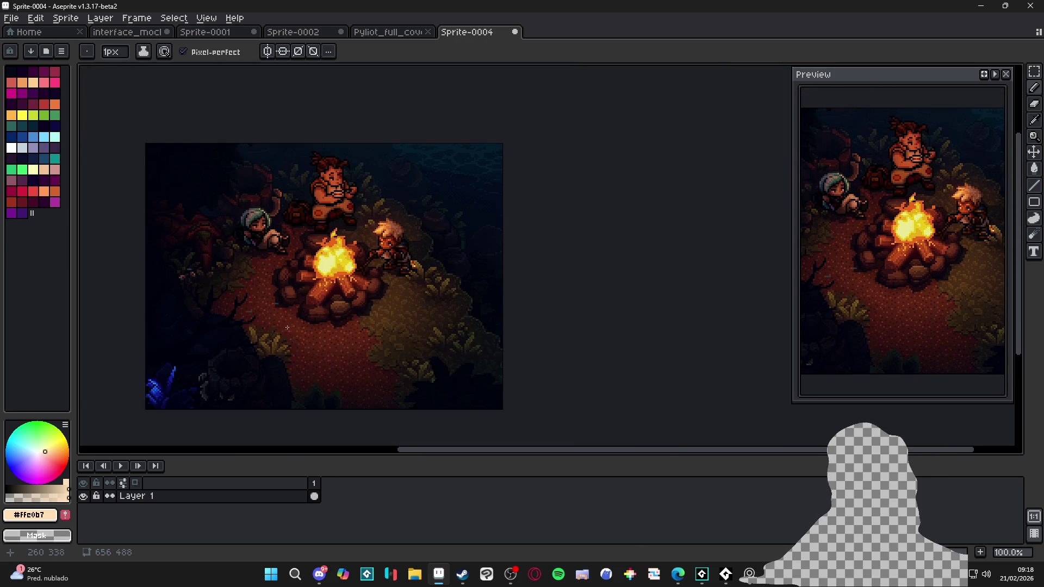
pyautogui.scroll(1, 279, 286)
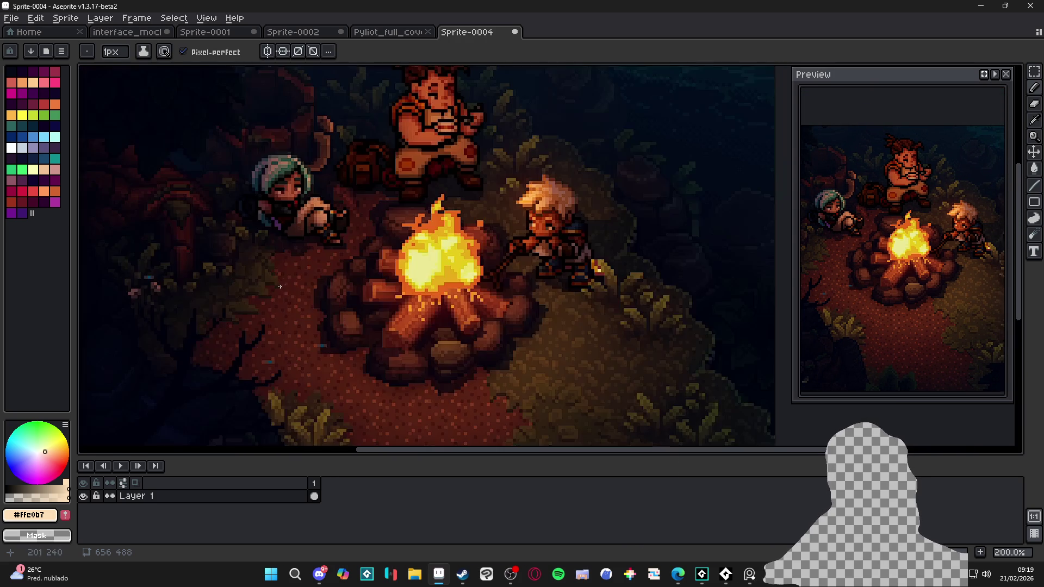
pyautogui.scroll(-1, 279, 286)
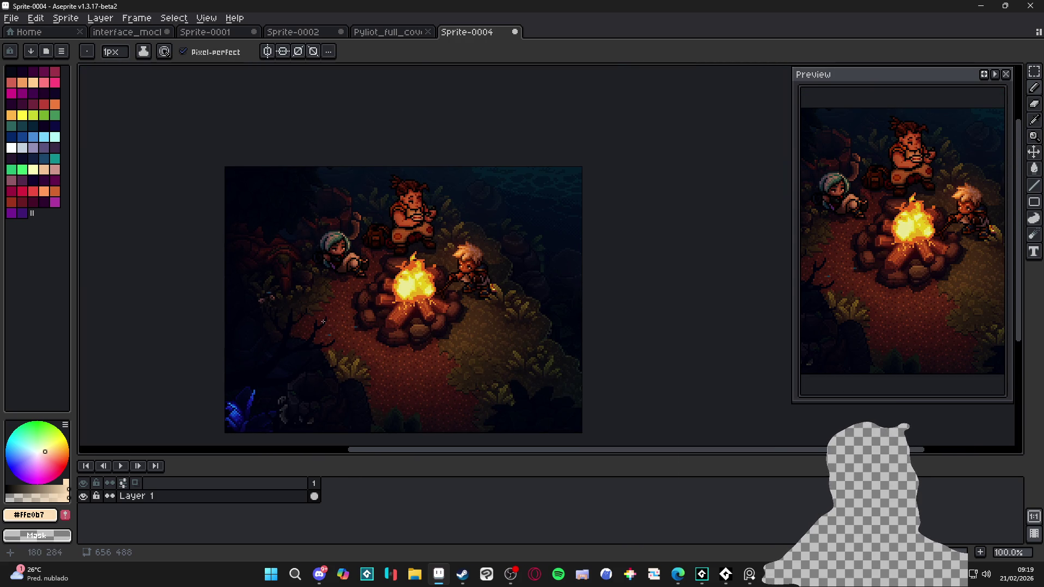
pyautogui.scroll(2, 394, 338)
pyautogui.scroll(-1, 448, 263)
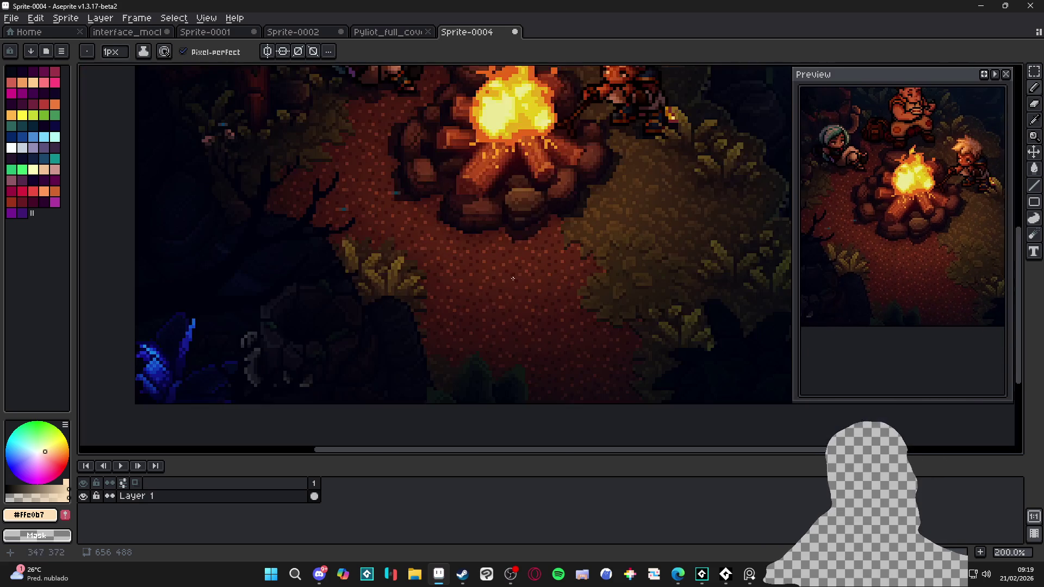
pyautogui.scroll(-1, 483, 292)
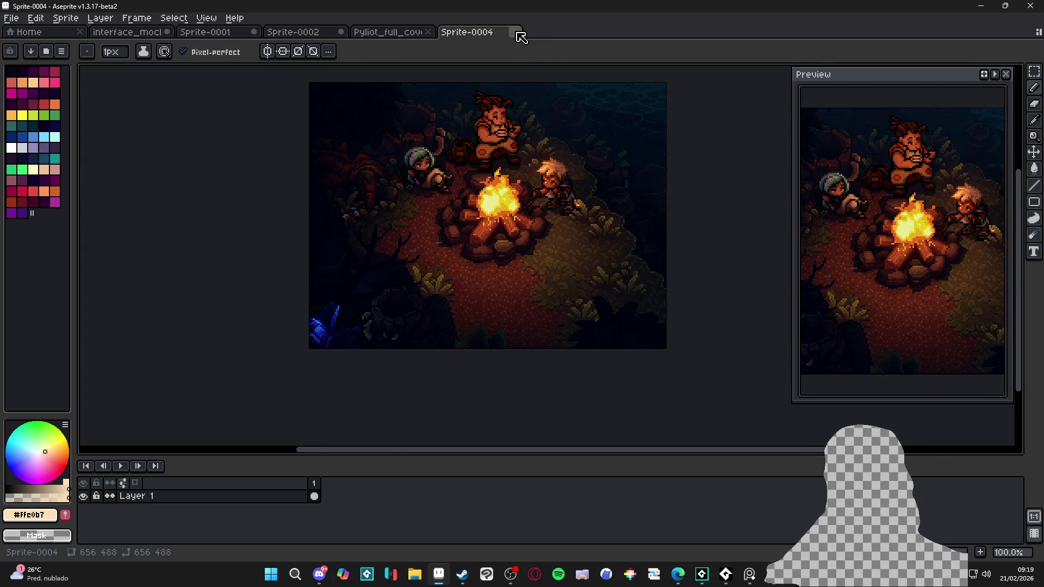
# Step: Close Sprite-0004 without saving and zoom out on the hammer-girl cover
pyautogui.click(516, 33)
pyautogui.click(525, 314)
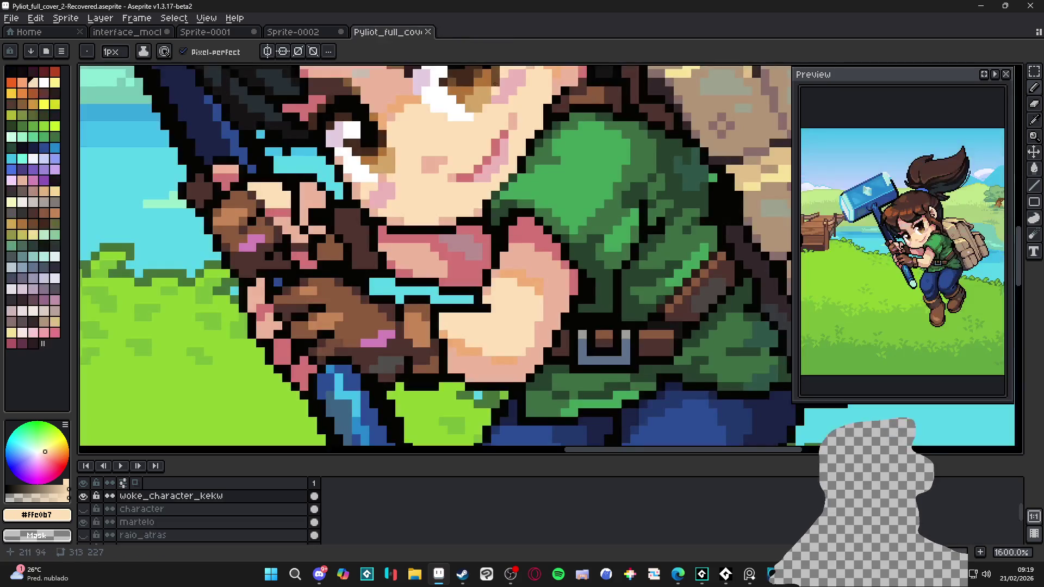
pyautogui.scroll(-4, 527, 84)
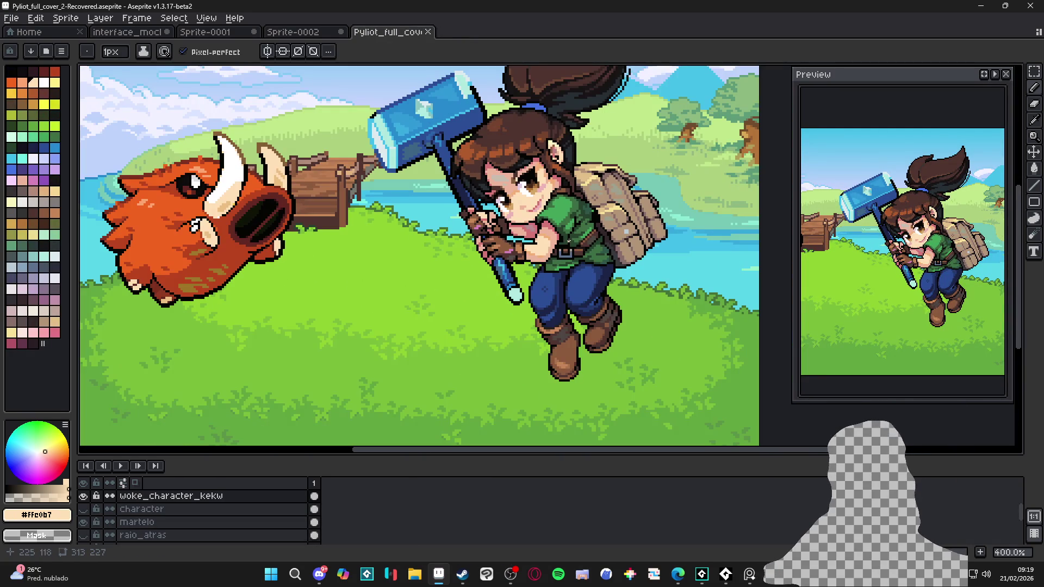
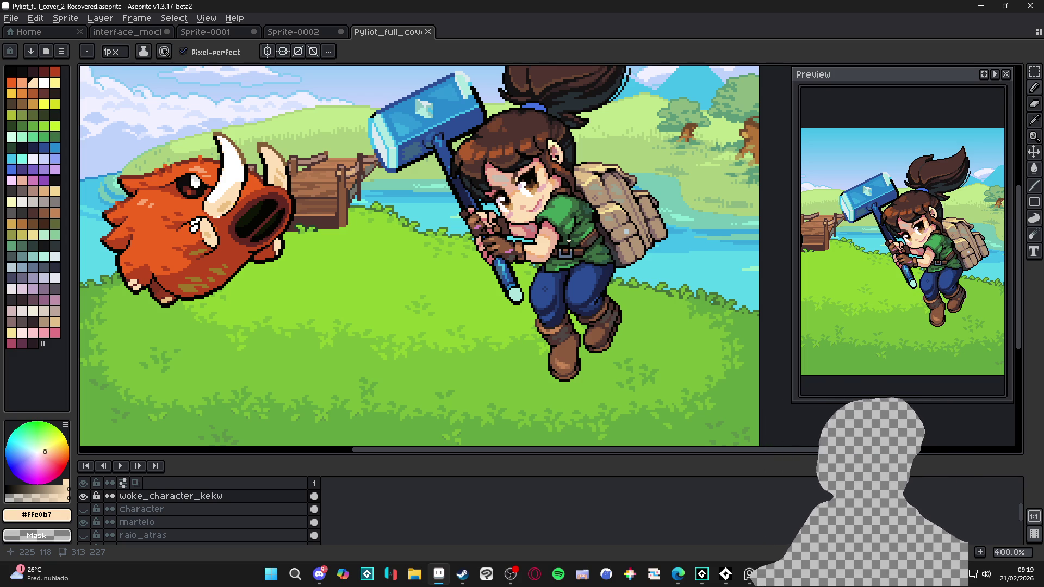
# Step: Try selecting the ponytail hair region with the Magic Wand
pyautogui.scroll(-2, 478, 243)
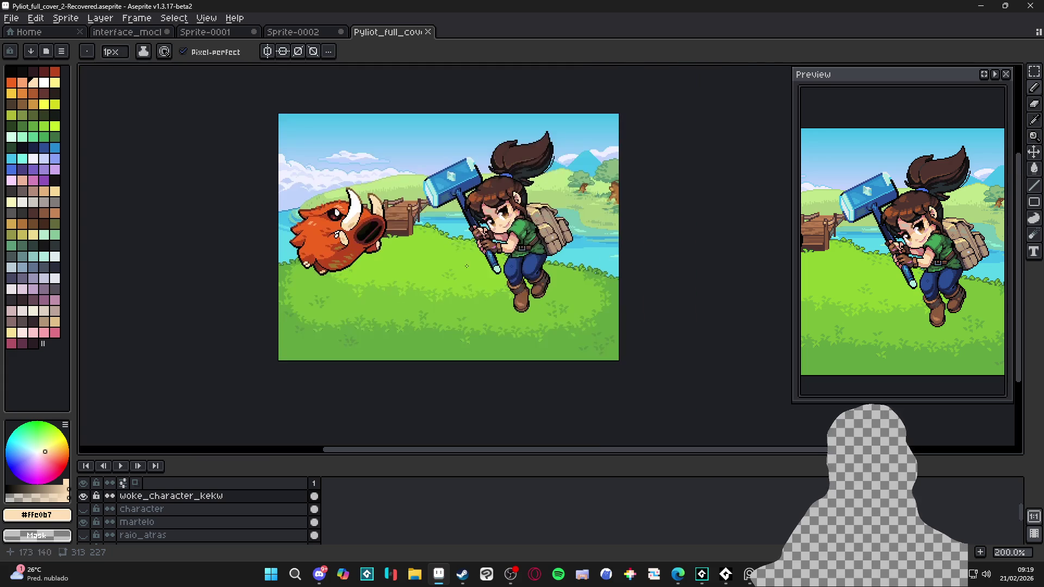
pyautogui.scroll(1, 456, 234)
pyautogui.press('w')
pyautogui.click(576, 152)
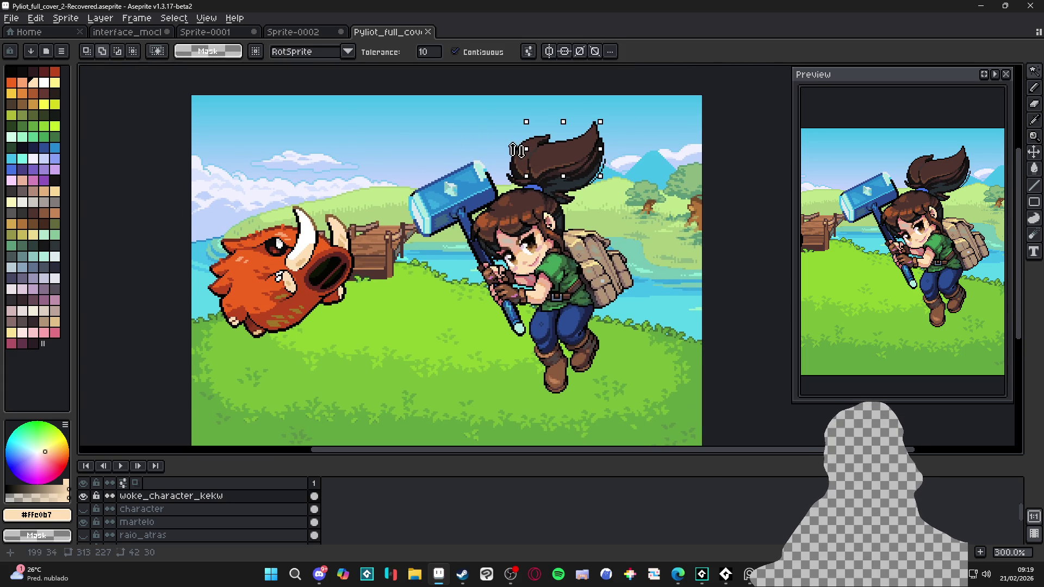
pyautogui.scroll(3, 516, 152)
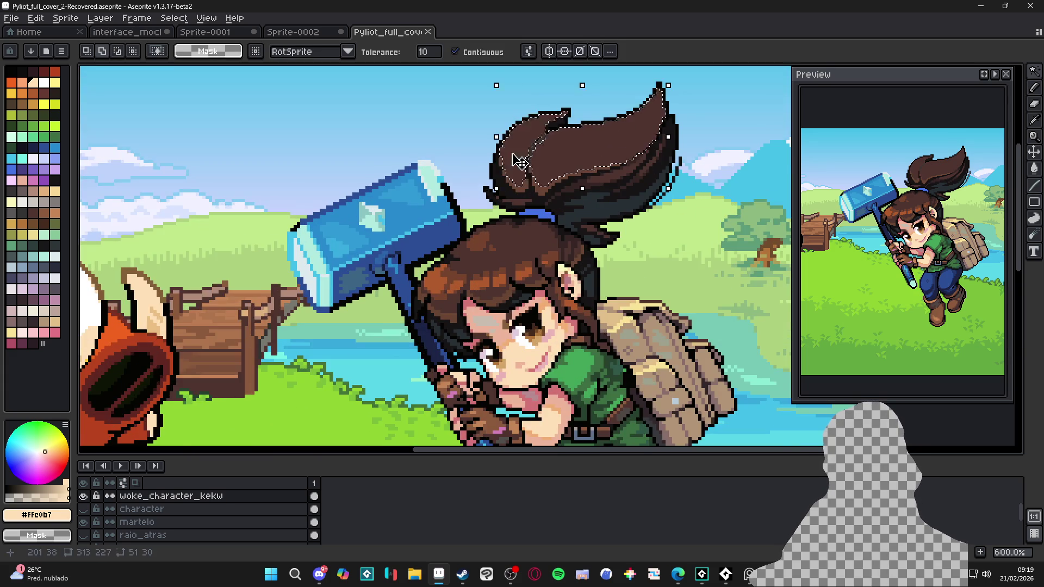
pyautogui.scroll(-3, 519, 162)
# Step: Return to the Pencil and eyedrop the ponytail's medium brown #77442e
pyautogui.press('b')
pyautogui.scroll(2, 453, 266)
pyautogui.scroll(-1, 453, 266)
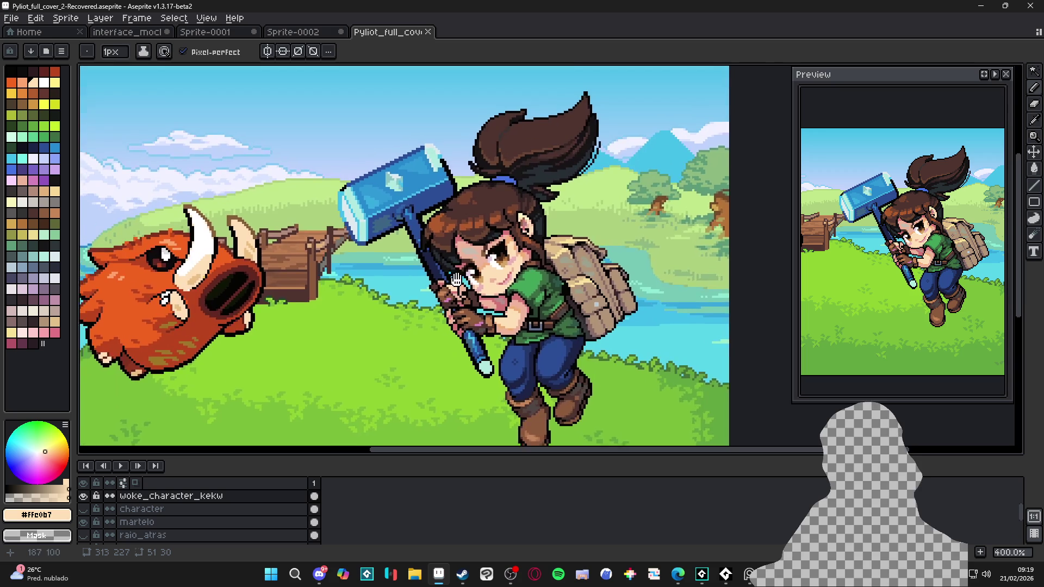
pyautogui.scroll(-1, 494, 237)
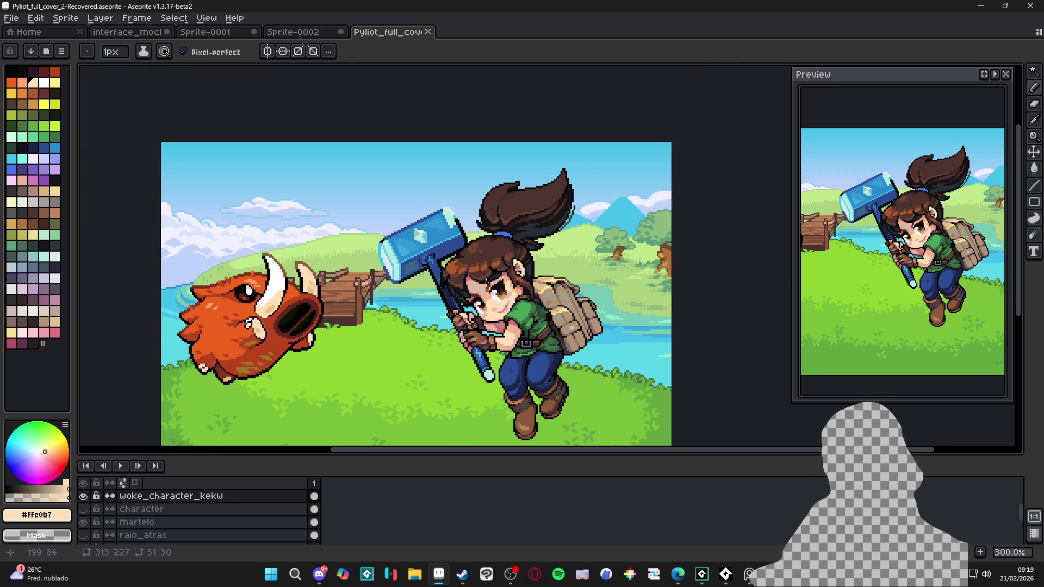
pyautogui.scroll(1, 459, 269)
pyautogui.scroll(1, 456, 272)
pyautogui.press('alt')
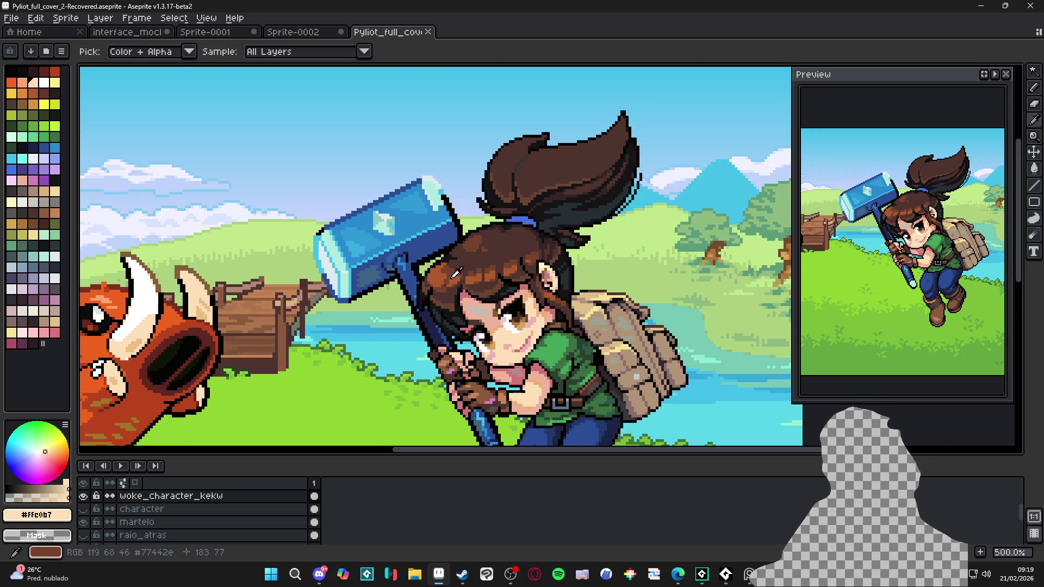
pyautogui.keyDown('alt'); pyautogui.click(453, 269); pyautogui.keyUp('alt')
pyautogui.scroll(1, 553, 235)
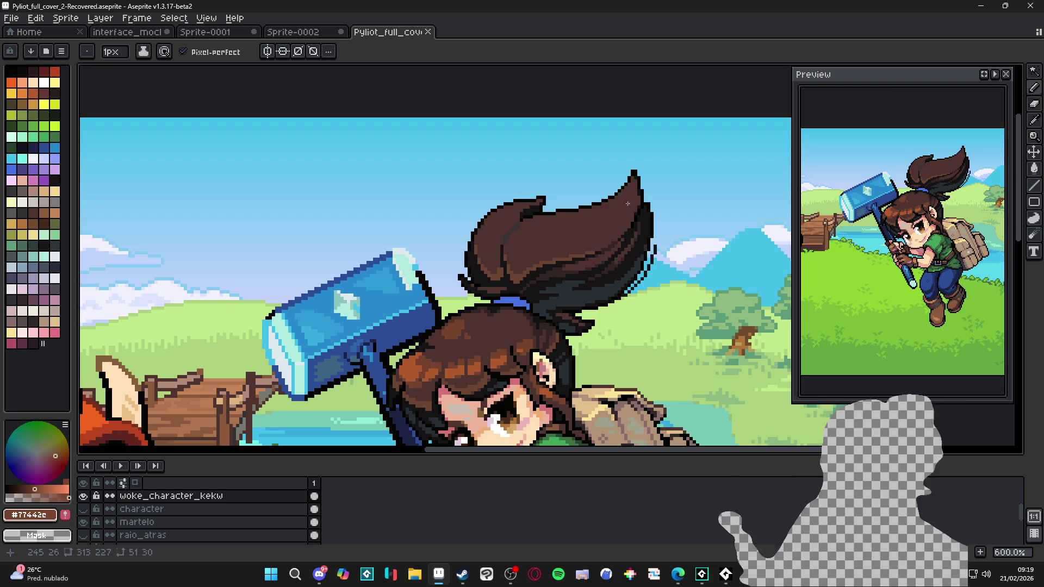
# Step: Paint two lighter-brown strands across the ponytail and bucket-fill a hair area
pyautogui.moveTo(630, 191); pyautogui.dragTo(531, 265)
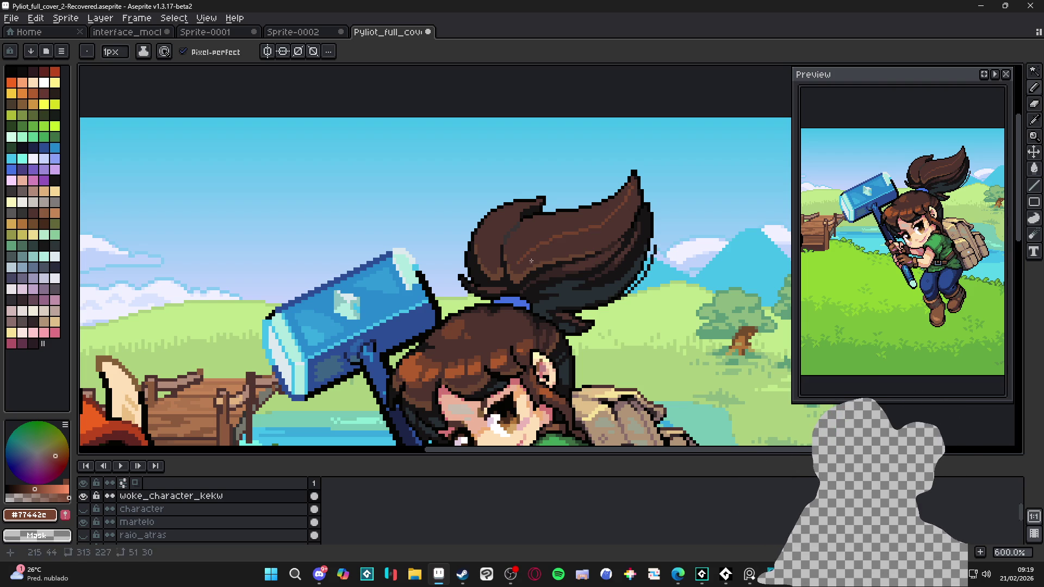
pyautogui.moveTo(550, 215); pyautogui.dragTo(515, 256)
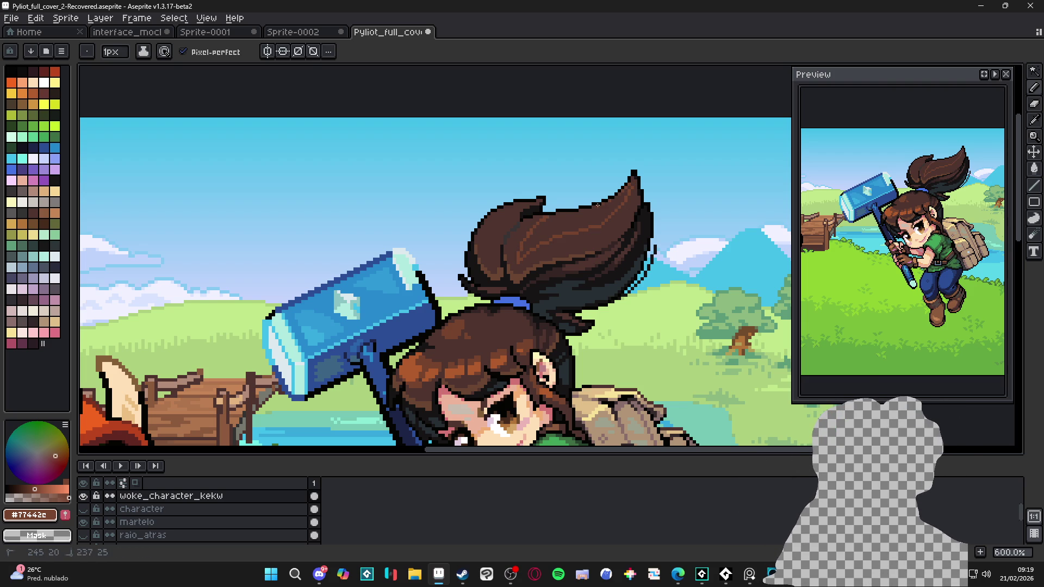
pyautogui.press('g')
pyautogui.click(591, 214)
pyautogui.press('b')
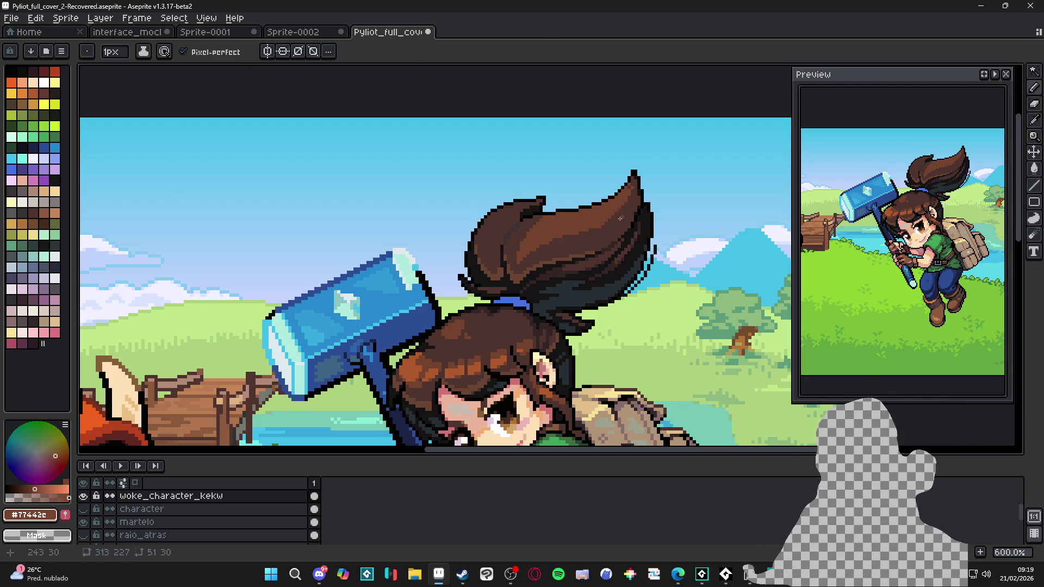
# Step: Switch between the dark and medium hair browns and paint a stroke along the ponytail
pyautogui.keyDown('alt'); pyautogui.click(630, 185); pyautogui.keyUp('alt')
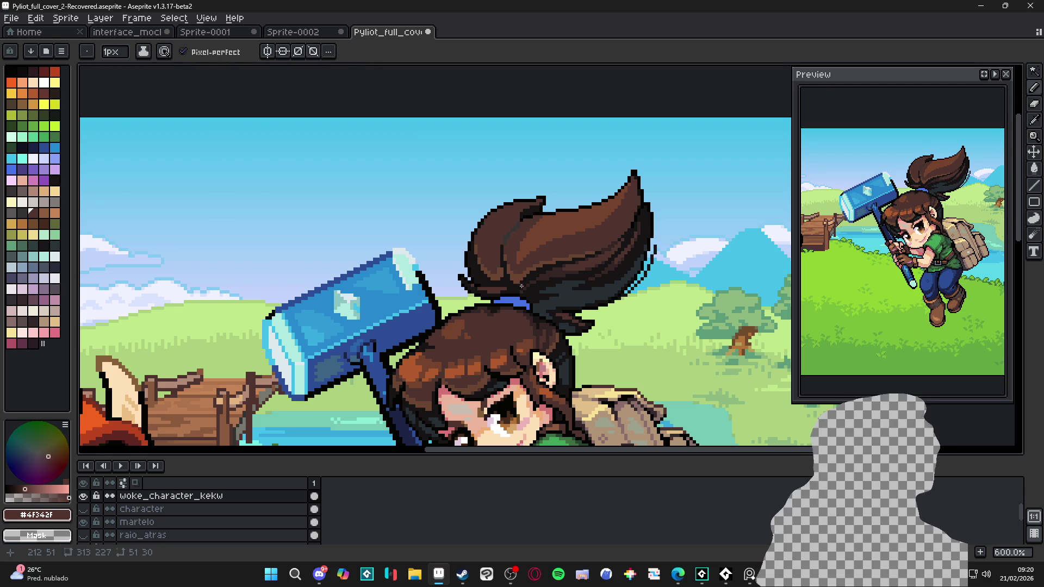
pyautogui.keyDown('alt'); pyautogui.click(533, 252); pyautogui.keyUp('alt')
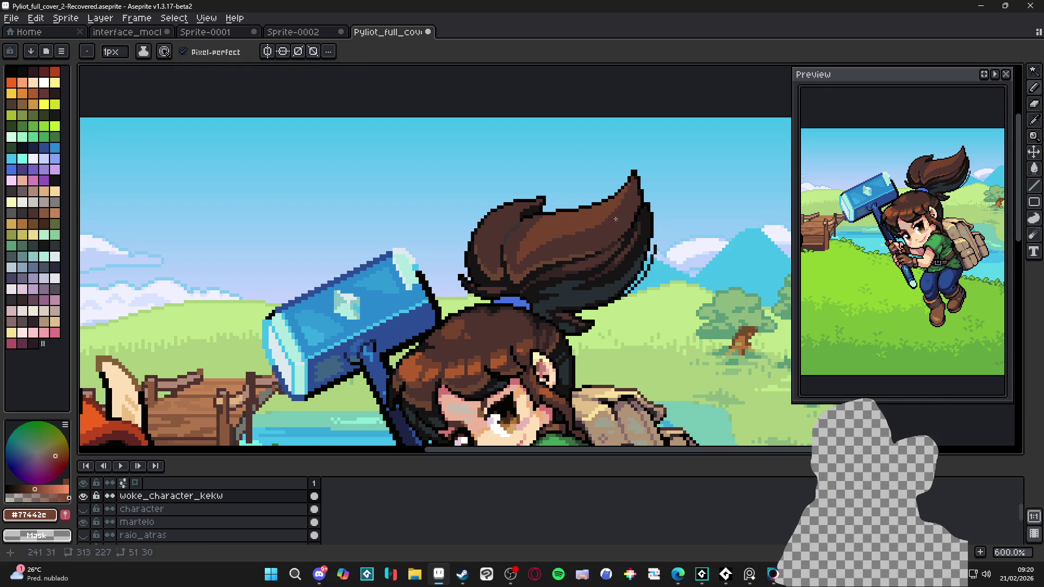
pyautogui.moveTo(549, 244); pyautogui.dragTo(606, 226)
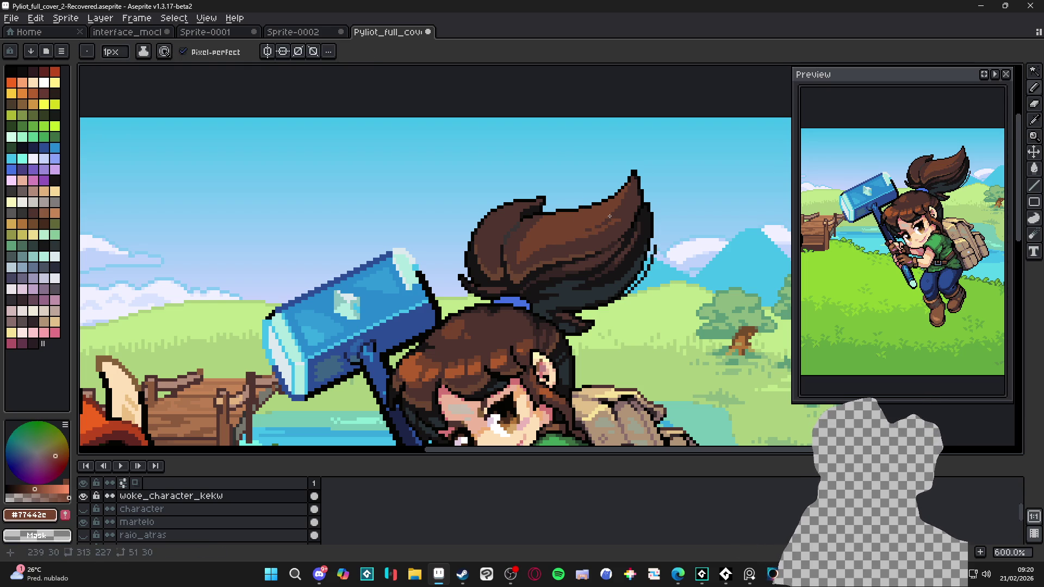
pyautogui.hotkey('alt', 'Tab')
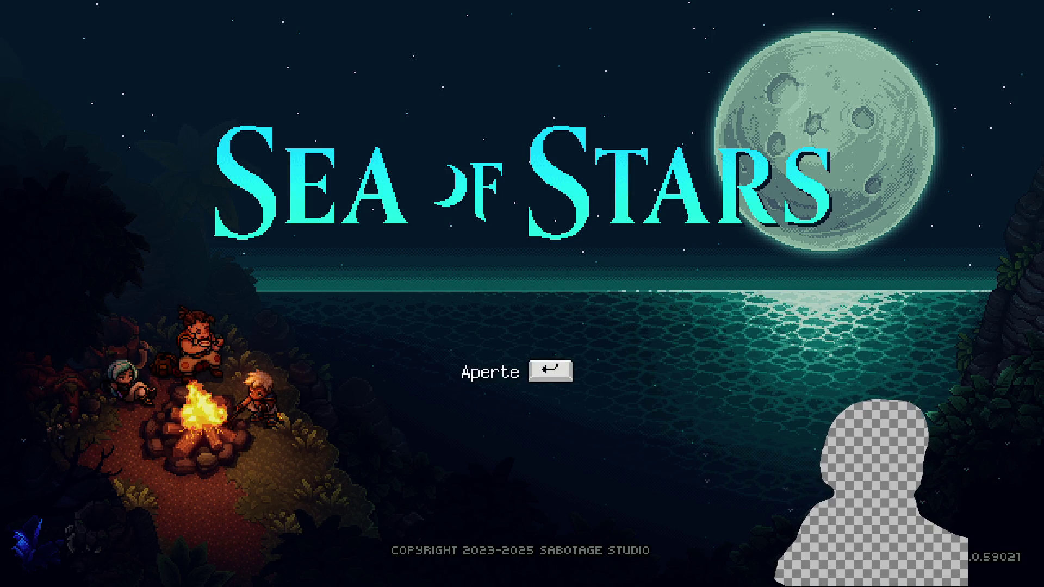
pyautogui.hotkey('alt', 'Tab')
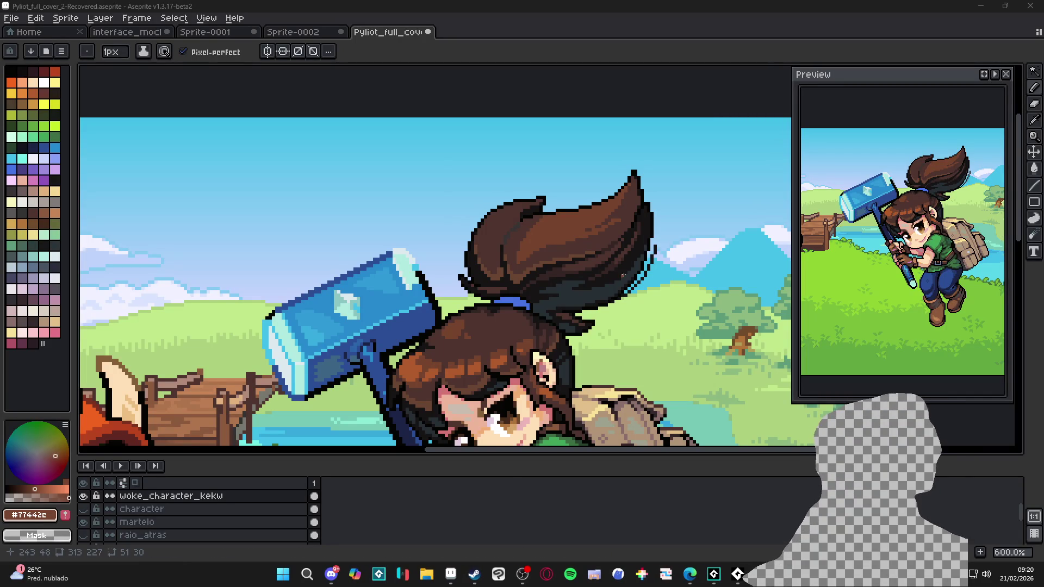
# Step: Sample medium brown #77442c and lighten a single pixel at the ponytail's top
pyautogui.scroll(4, 624, 278)
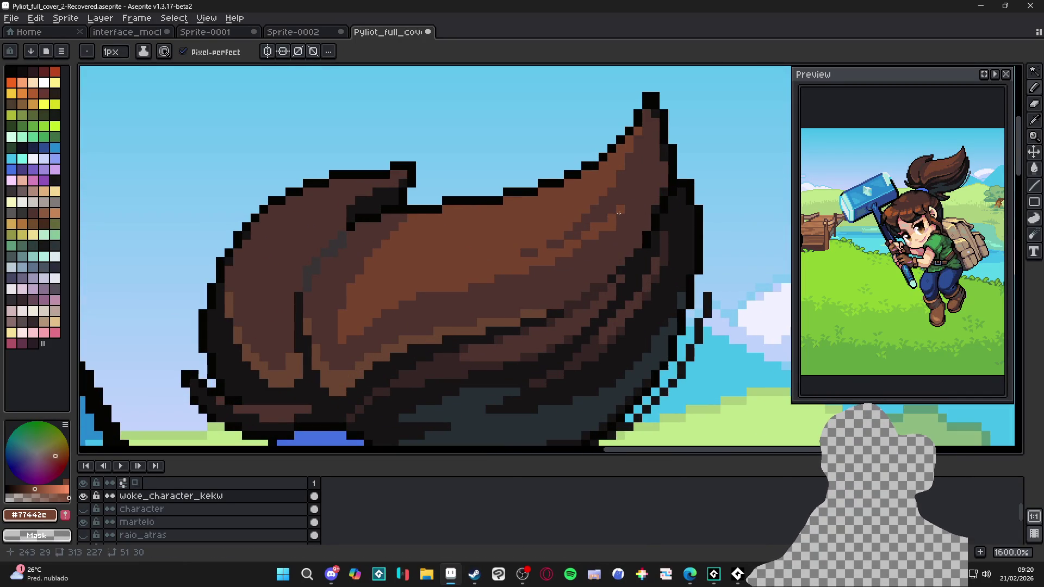
pyautogui.keyDown('alt'); pyautogui.click(618, 219); pyautogui.keyUp('alt')
pyautogui.keyDown('alt'); pyautogui.click(582, 243); pyautogui.keyUp('alt')
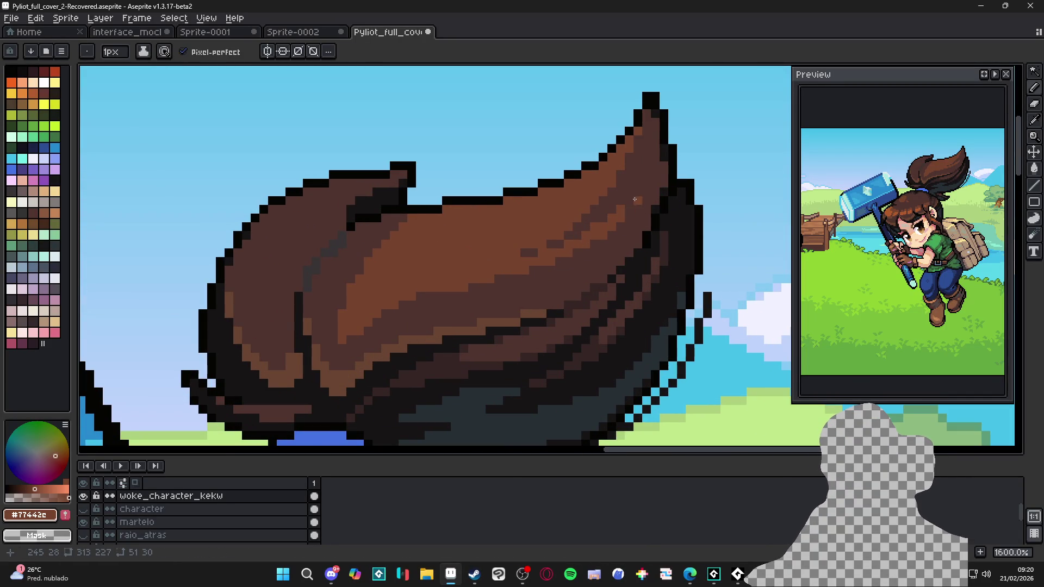
pyautogui.click(629, 193)
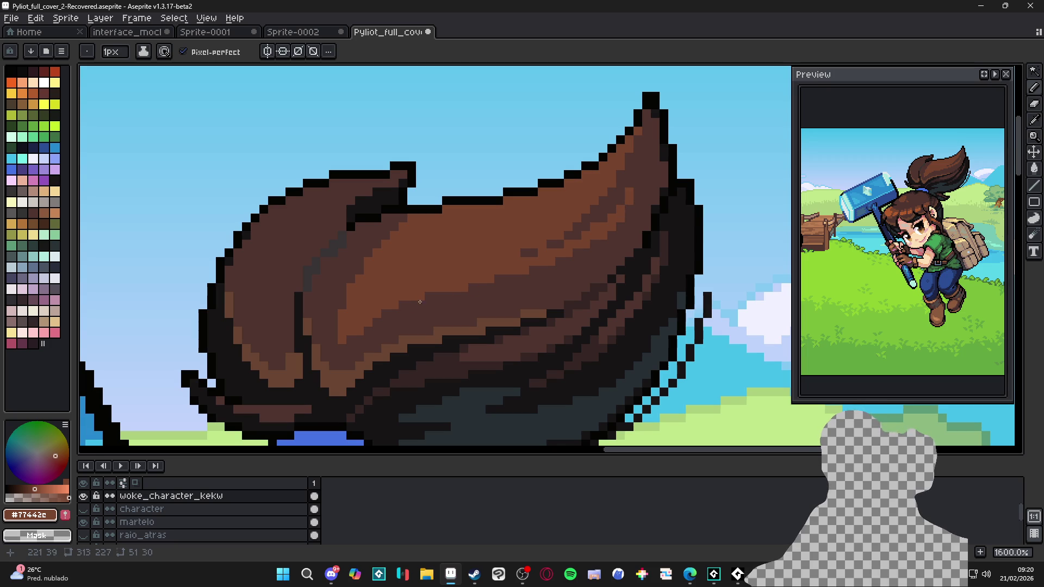
pyautogui.scroll(-1, 399, 298)
# Step: Alternate between dark brown #4f342f and medium brown to refine individual hair pixels
pyautogui.keyDown('alt'); pyautogui.click(400, 222); pyautogui.keyUp('alt')
pyautogui.scroll(1, 400, 221)
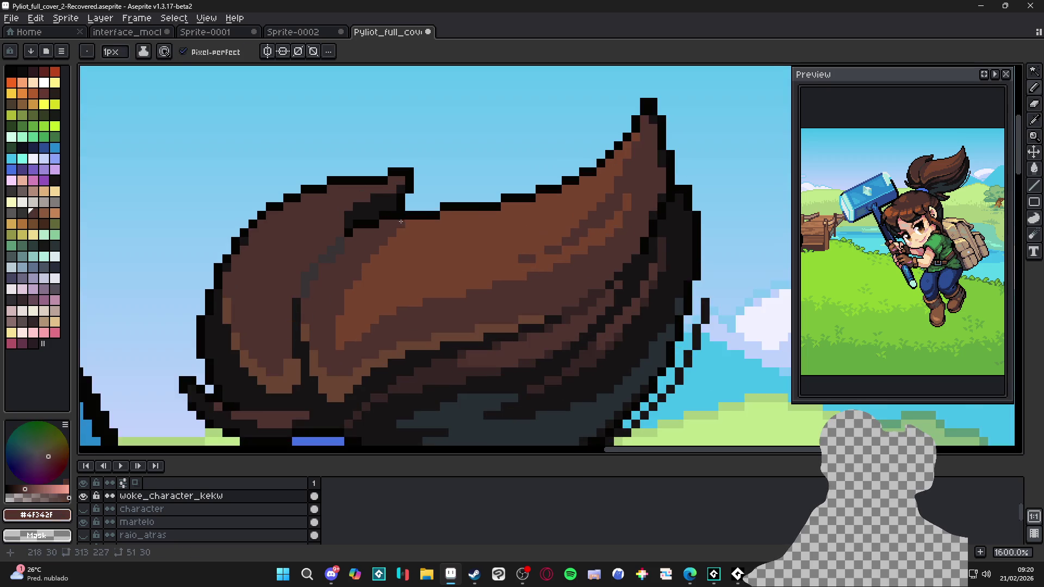
pyautogui.scroll(-3, 413, 223)
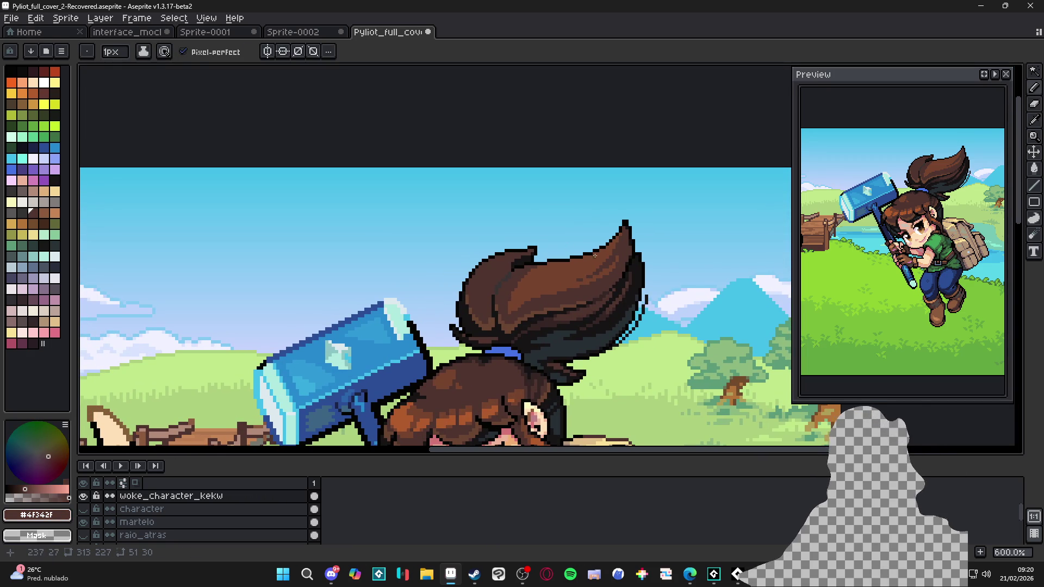
pyautogui.scroll(3, 592, 256)
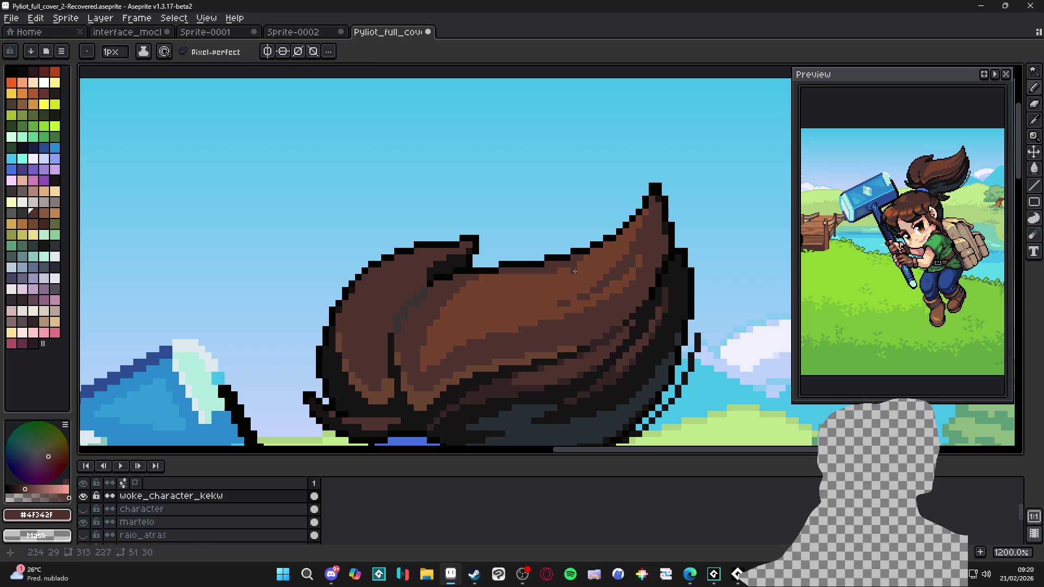
pyautogui.scroll(1, 572, 277)
pyautogui.keyDown('alt'); pyautogui.click(546, 271); pyautogui.keyUp('alt')
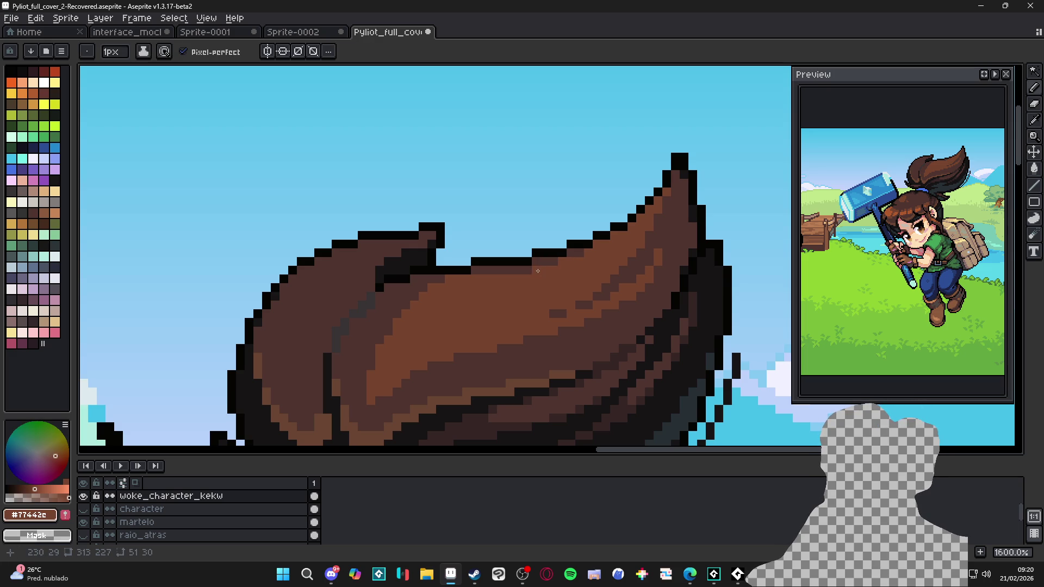
pyautogui.scroll(-4, 531, 272)
pyautogui.scroll(4, 526, 285)
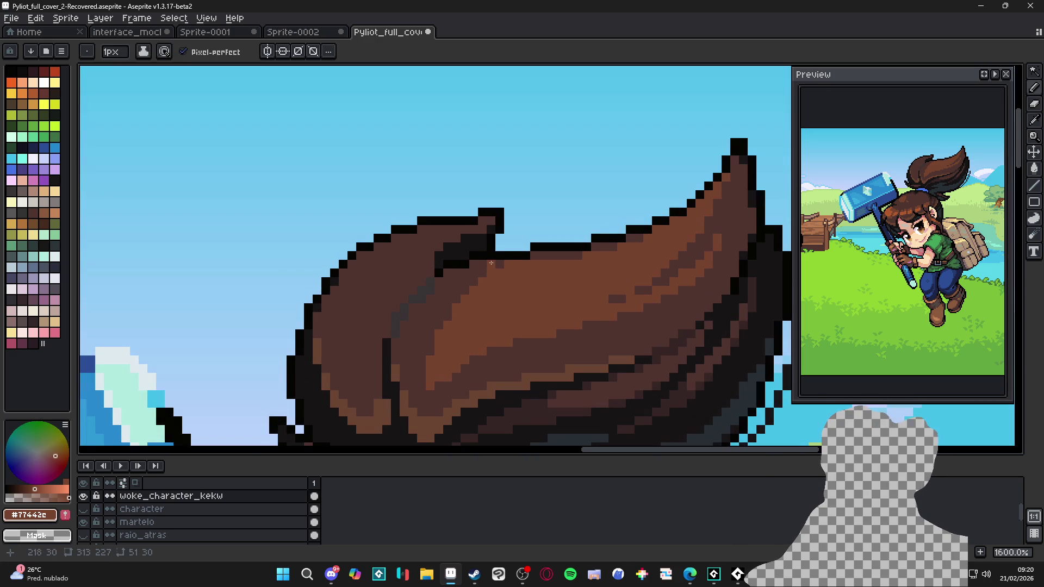
pyautogui.keyDown('alt'); pyautogui.click(496, 264); pyautogui.keyUp('alt')
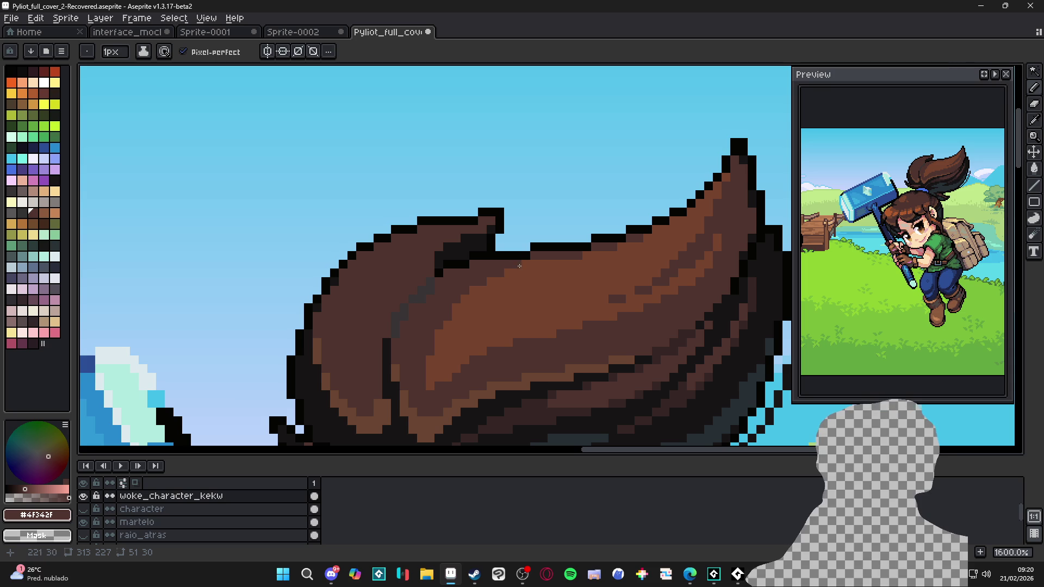
pyautogui.scroll(-3, 530, 277)
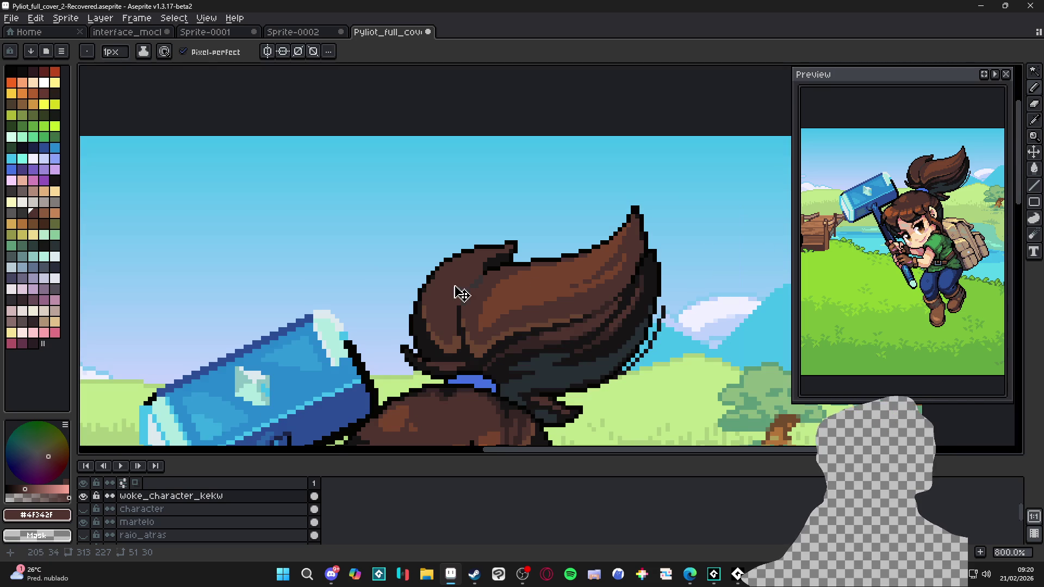
# Step: Pick the hair browns, Magic Wand a ponytail region, then clear the selection
pyautogui.keyDown('alt'); pyautogui.click(513, 292); pyautogui.keyUp('alt')
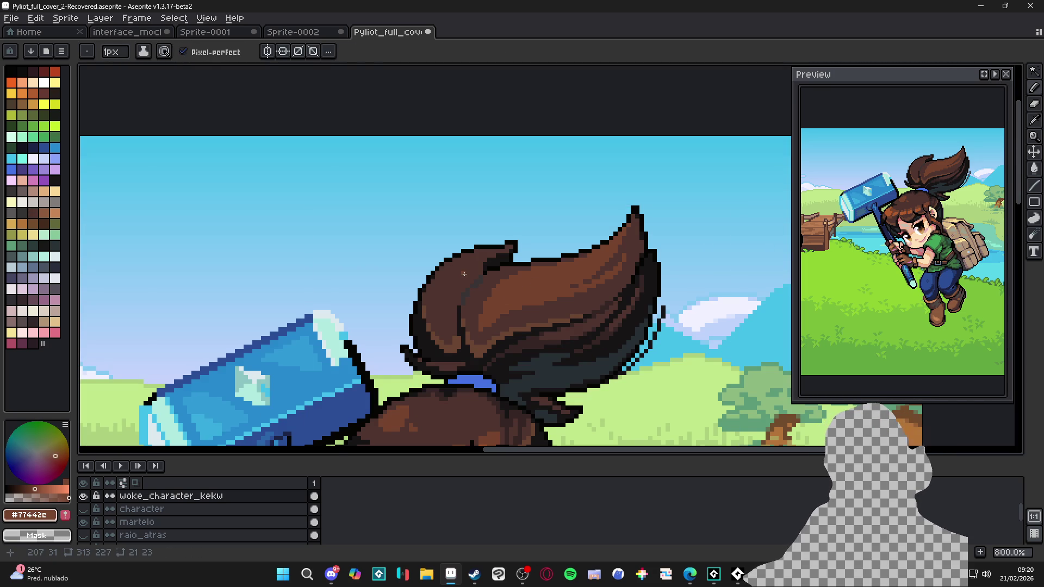
pyautogui.moveTo(459, 273); pyautogui.dragTo(496, 280)
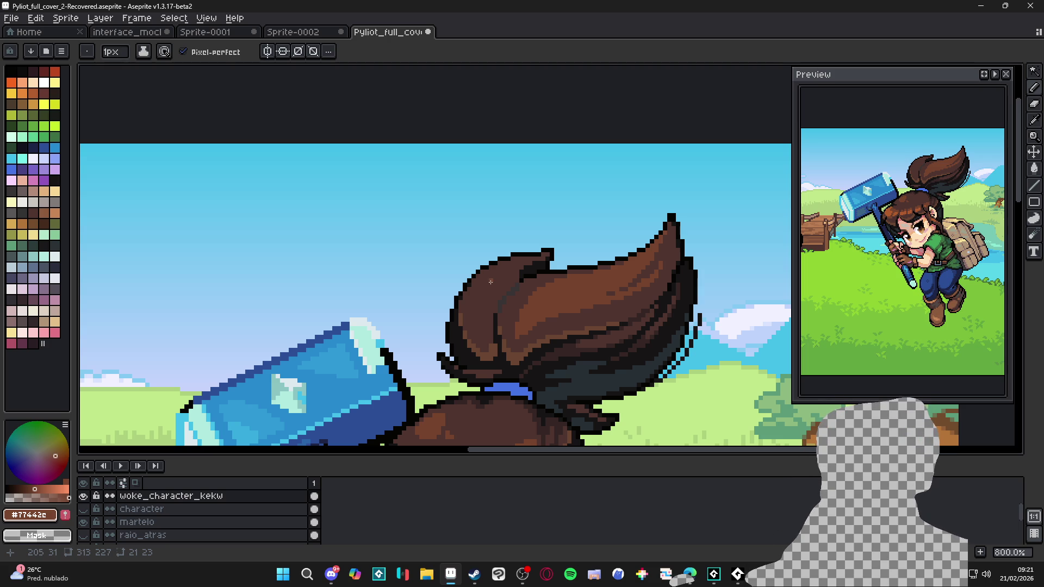
pyautogui.scroll(2, 512, 313)
pyautogui.keyDown('alt'); pyautogui.click(521, 305); pyautogui.keyUp('alt')
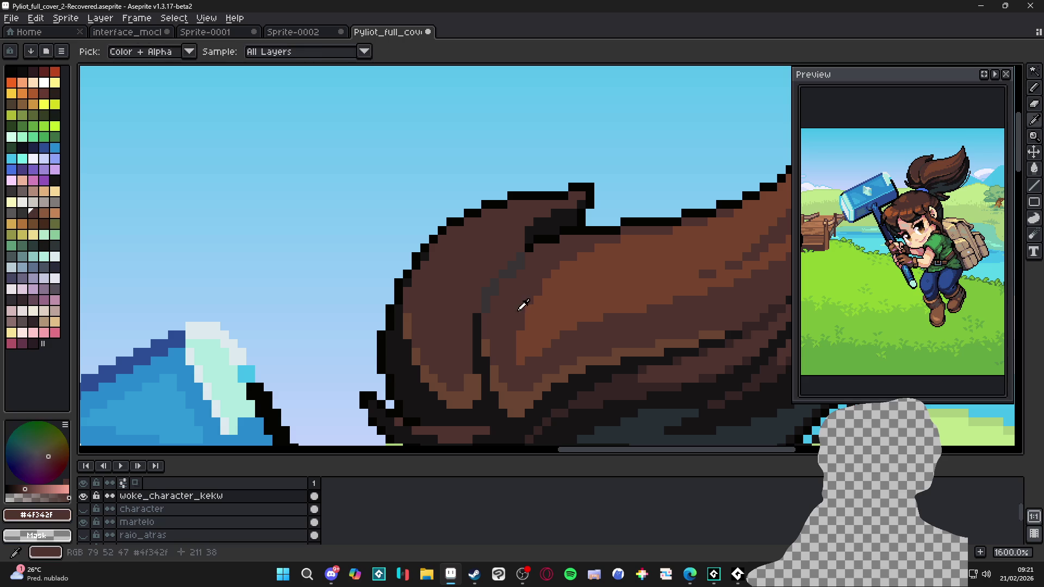
pyautogui.scroll(-1, 527, 342)
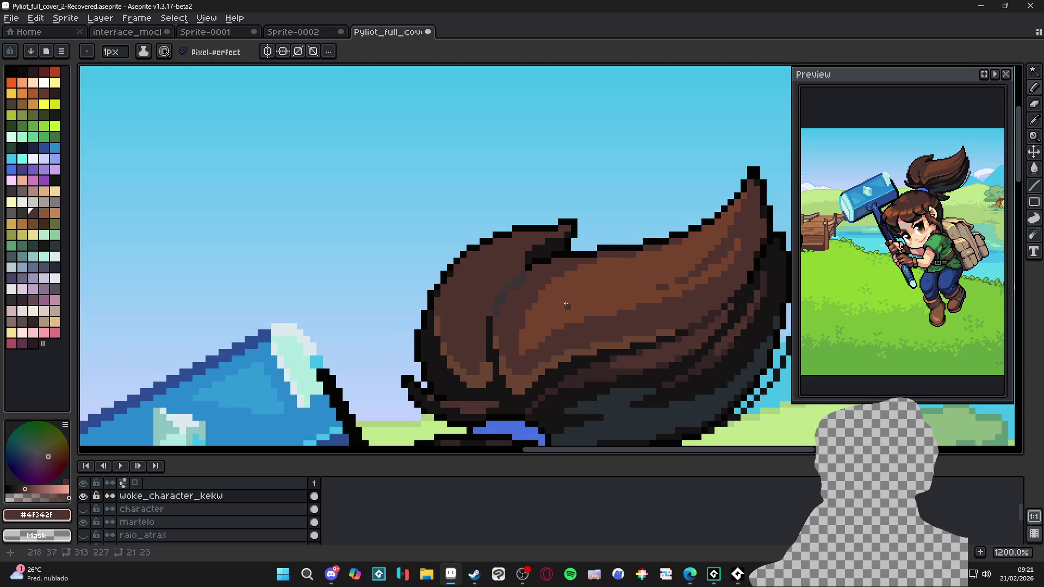
pyautogui.scroll(1, 527, 342)
pyautogui.press('w')
pyautogui.click(456, 280)
pyautogui.hotkey('ctrl', 'd')
pyautogui.press('b')
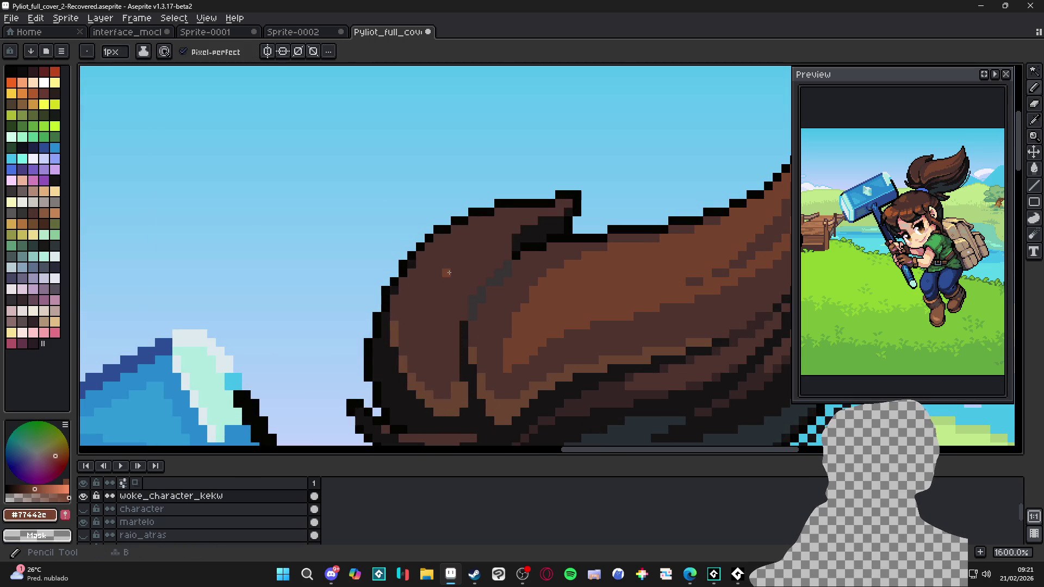
# Step: Paint lighter-brown shading across the ponytail, the lower hair and its left edge
pyautogui.moveTo(441, 234)
pyautogui.mouseDown()
pyautogui.moveTo(425, 330)
pyautogui.moveTo(519, 215)
pyautogui.moveTo(473, 232)
pyautogui.moveTo(429, 293)
pyautogui.moveTo(454, 234)
pyautogui.moveTo(457, 244)
pyautogui.moveTo(530, 212)
pyautogui.mouseUp()
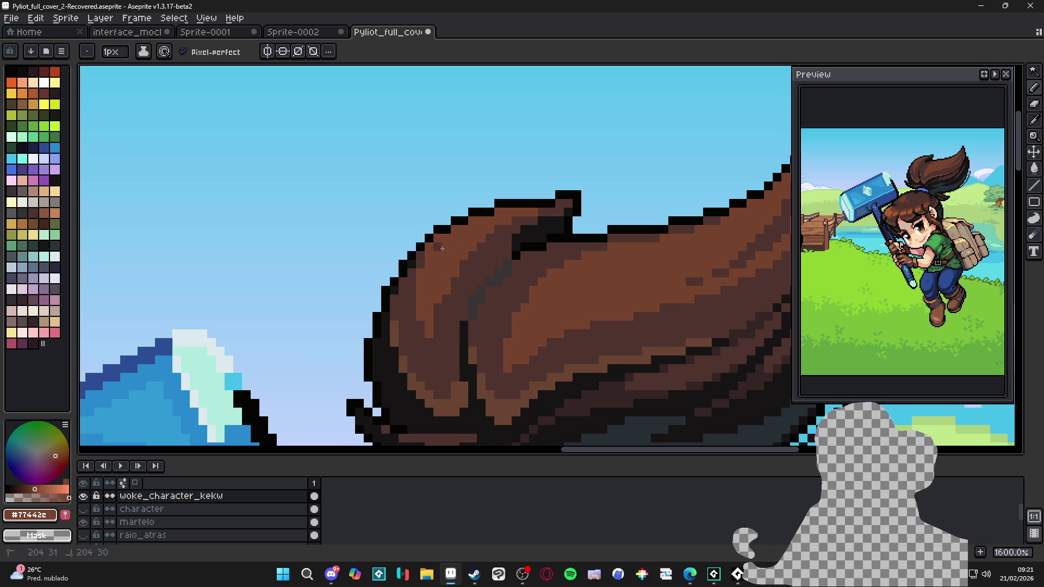
pyautogui.moveTo(438, 361); pyautogui.dragTo(437, 346)
pyautogui.moveTo(415, 288); pyautogui.dragTo(412, 308)
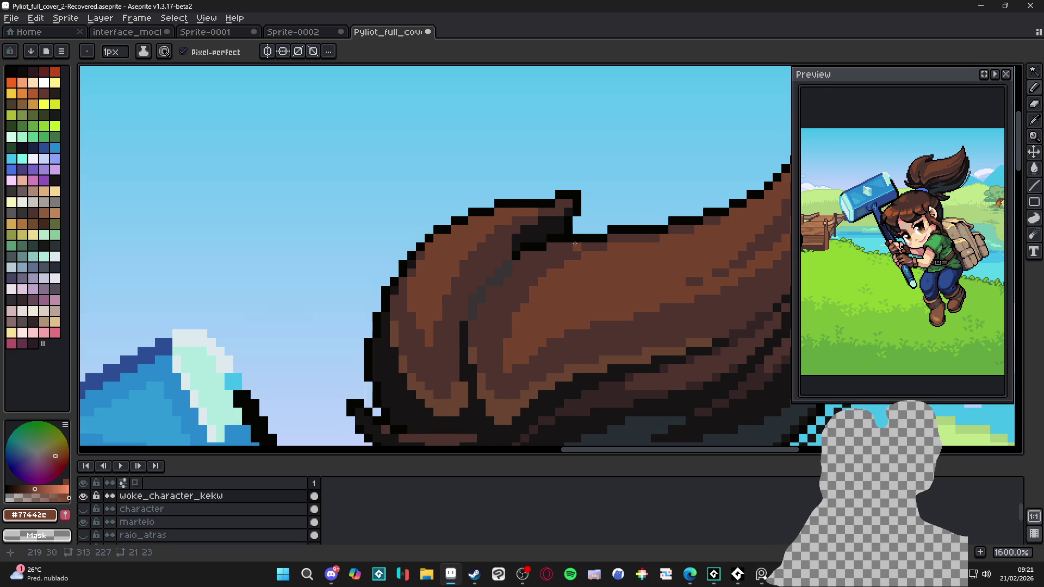
pyautogui.scroll(-1, 565, 248)
pyautogui.scroll(-1, 544, 245)
pyautogui.moveTo(540, 243); pyautogui.dragTo(540, 241)
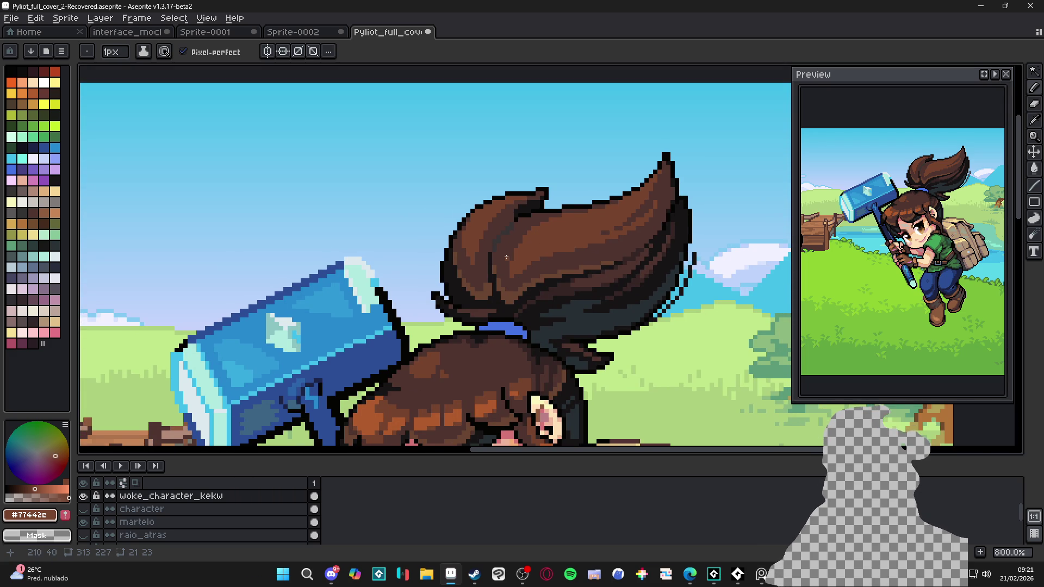
# Step: Save Pyliot_full_cover_2-Recovered.aseprite
pyautogui.hotkey('ctrl', 's')
pyautogui.scroll(1, 474, 330)
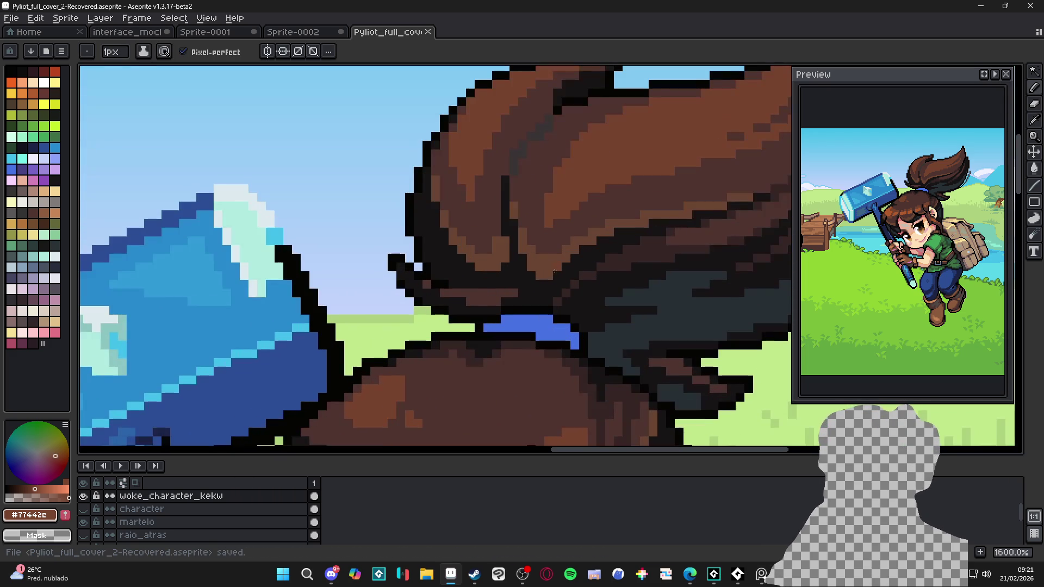
pyautogui.scroll(-1, 534, 270)
pyautogui.scroll(1, 528, 256)
# Step: Pick dark brown #362624 and flood-fill two ponytail patches with it
pyautogui.keyDown('alt'); pyautogui.click(603, 249); pyautogui.keyUp('alt')
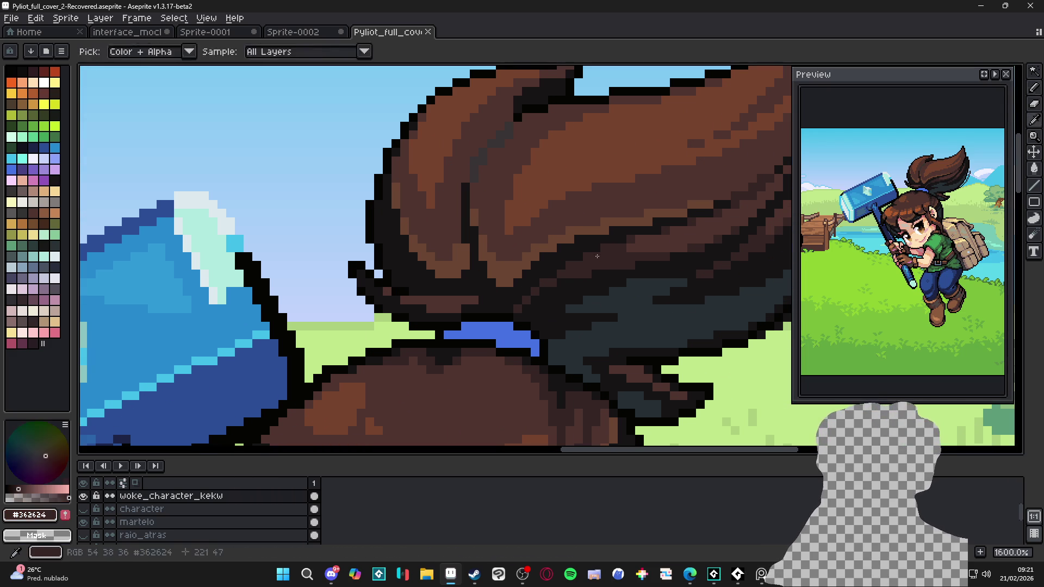
pyautogui.press('g')
pyautogui.click(519, 267)
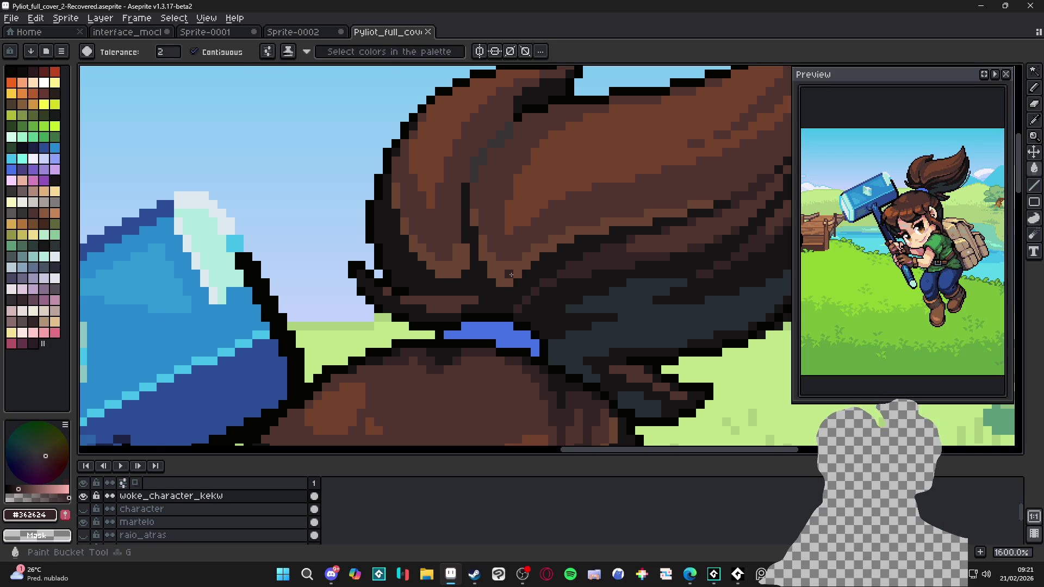
pyautogui.click(511, 276)
pyautogui.scroll(-1, 505, 277)
pyautogui.scroll(-3, 471, 289)
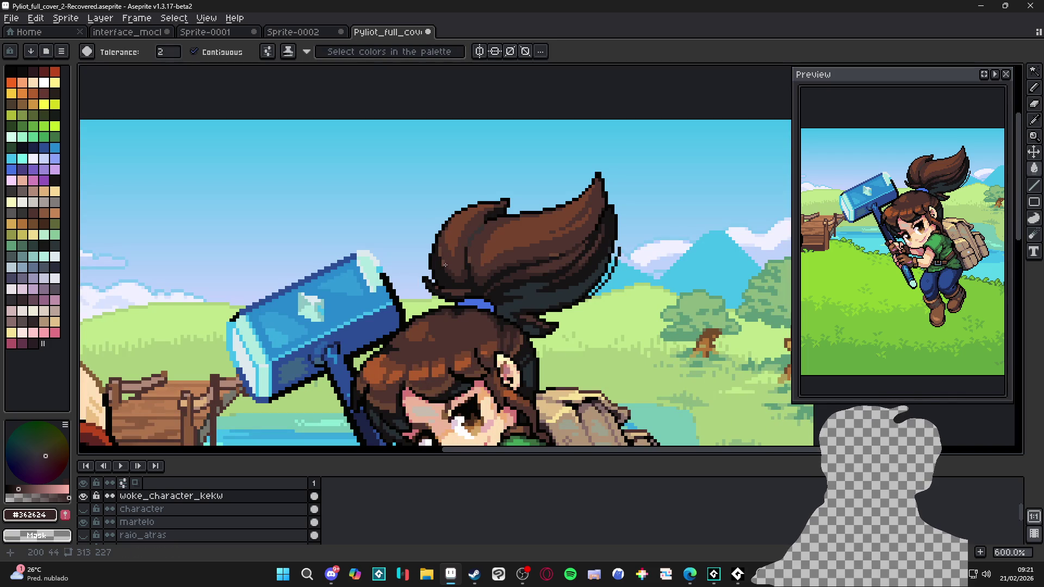
pyautogui.scroll(3, 429, 256)
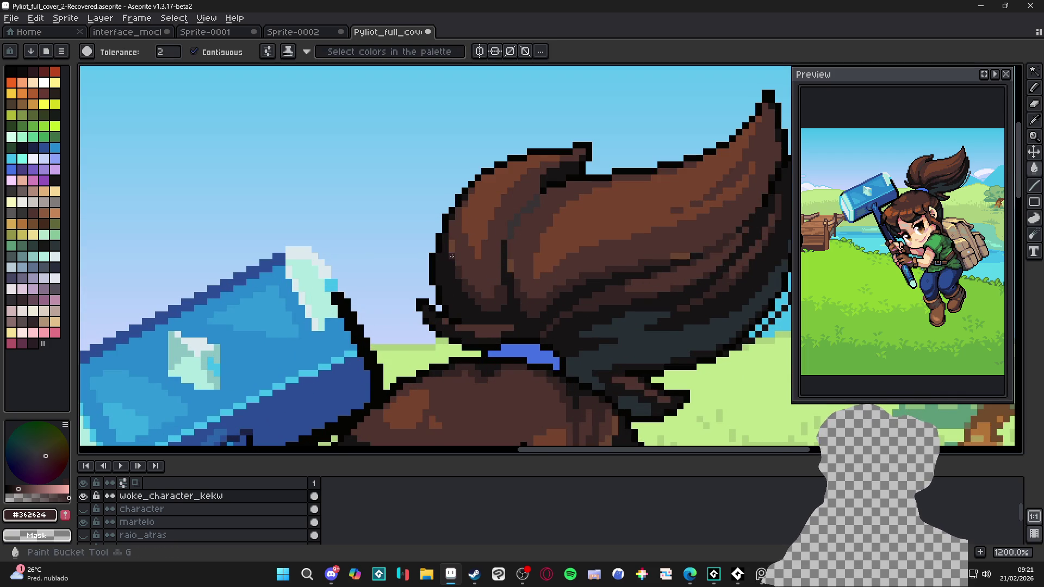
pyautogui.scroll(-3, 464, 265)
pyautogui.scroll(3, 567, 251)
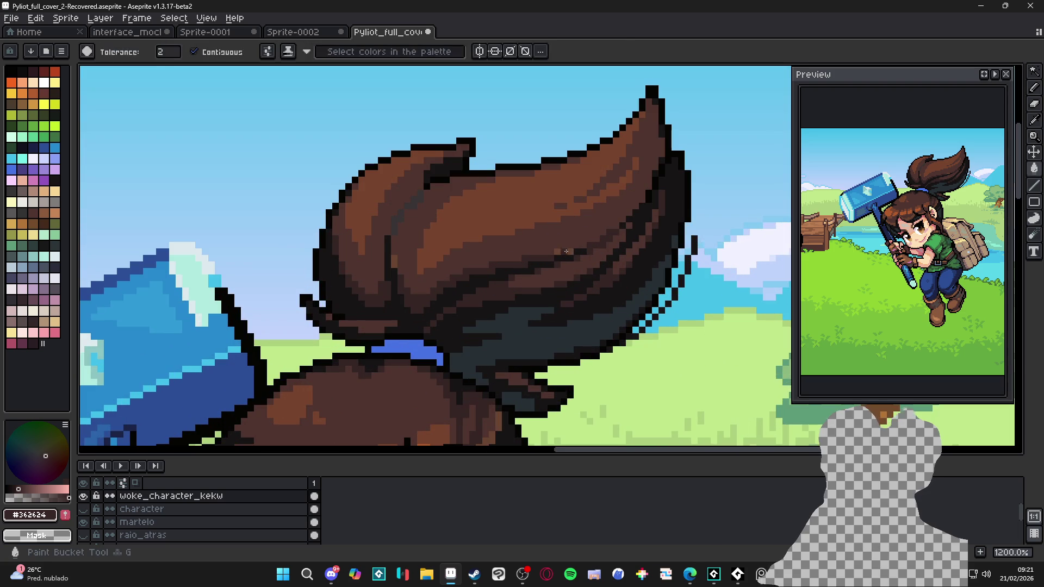
# Step: Save the cover again and bring Steam's library to the front
pyautogui.press('b')
pyautogui.scroll(-2, 565, 251)
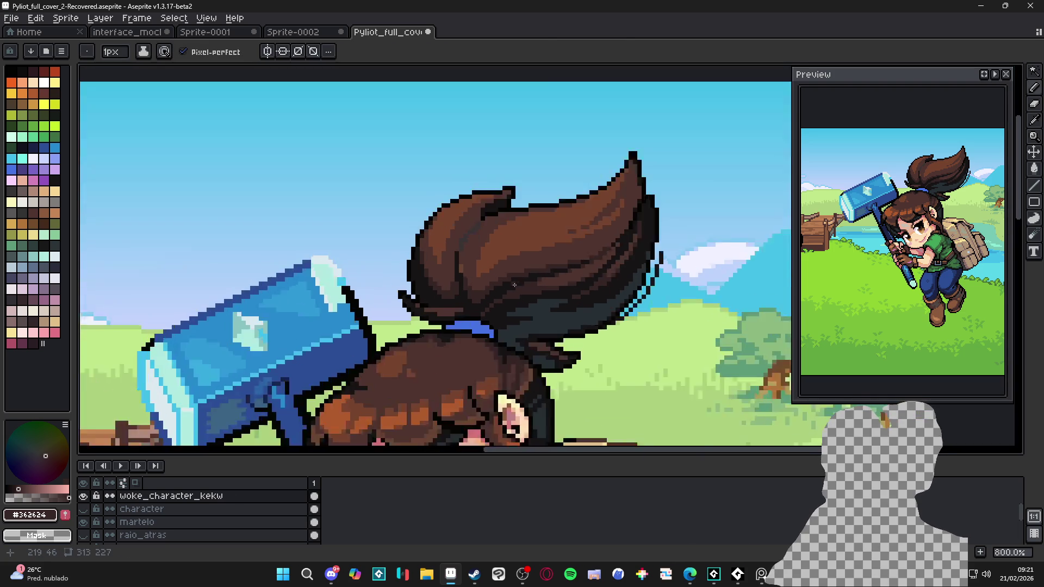
pyautogui.scroll(3, 486, 294)
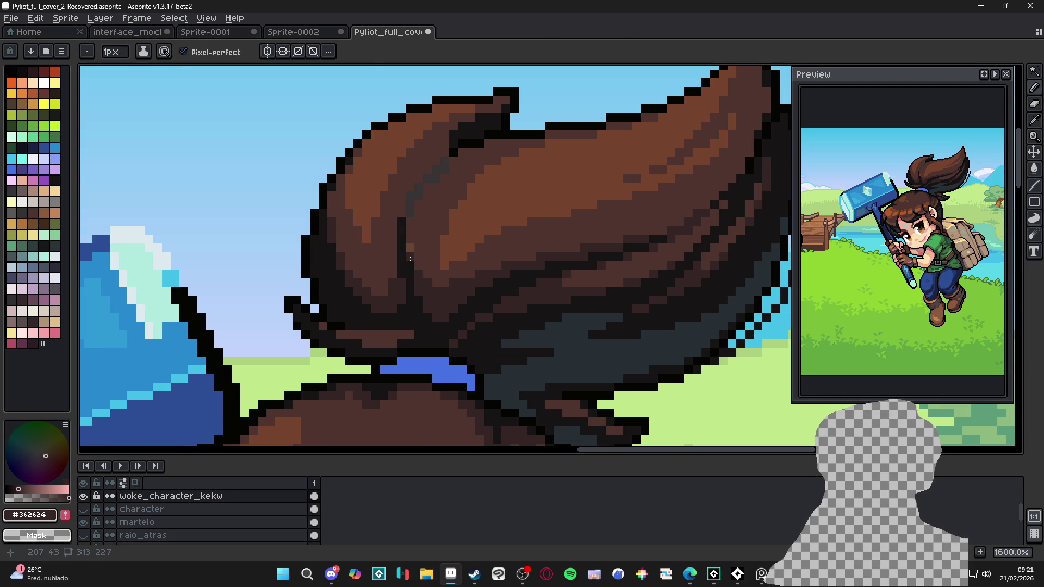
pyautogui.scroll(-5, 454, 299)
pyautogui.scroll(-2, 454, 299)
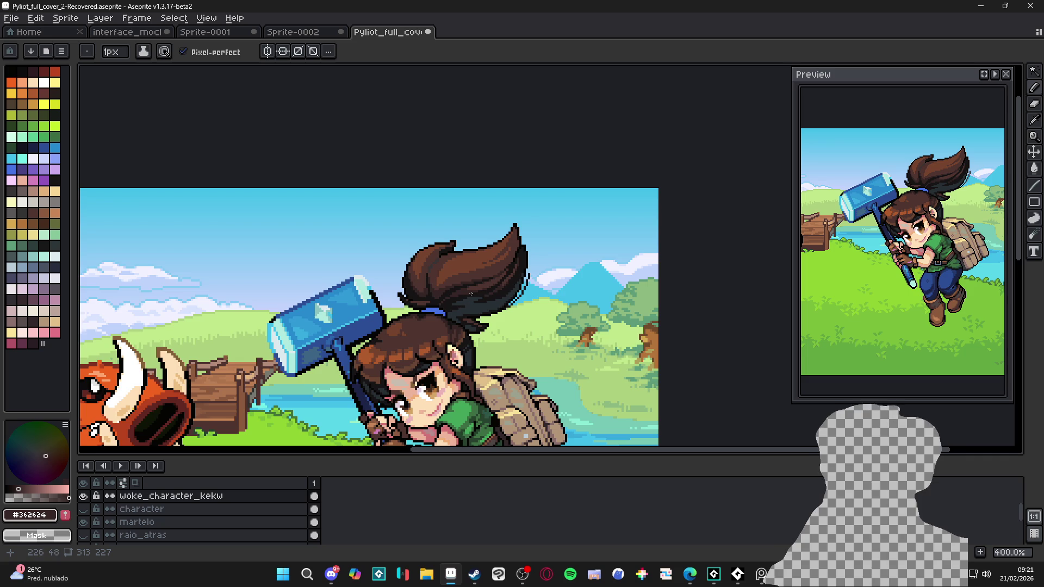
pyautogui.scroll(2, 522, 207)
pyautogui.hotkey('ctrl', 's')
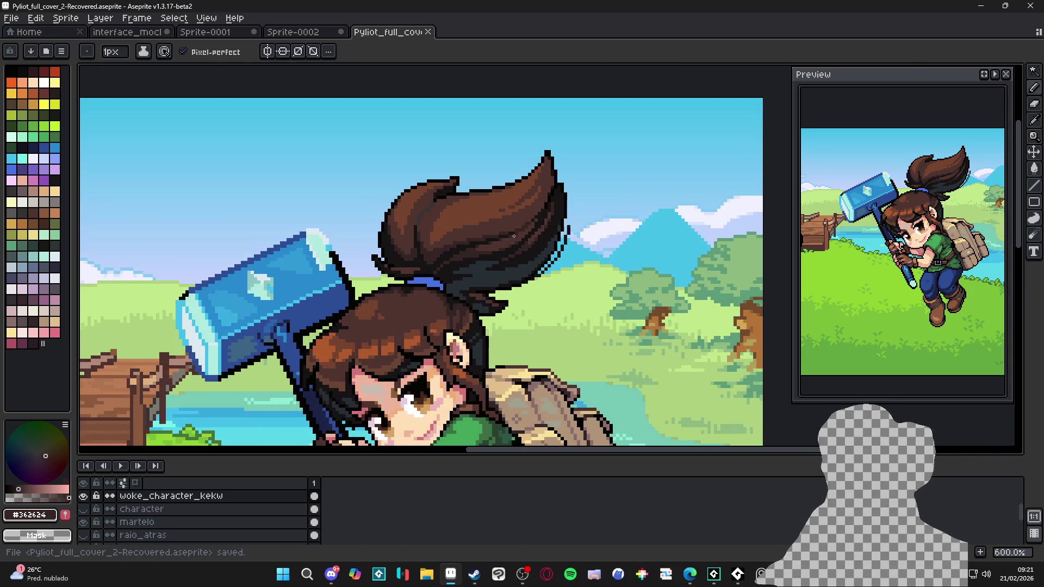
pyautogui.scroll(1, 521, 207)
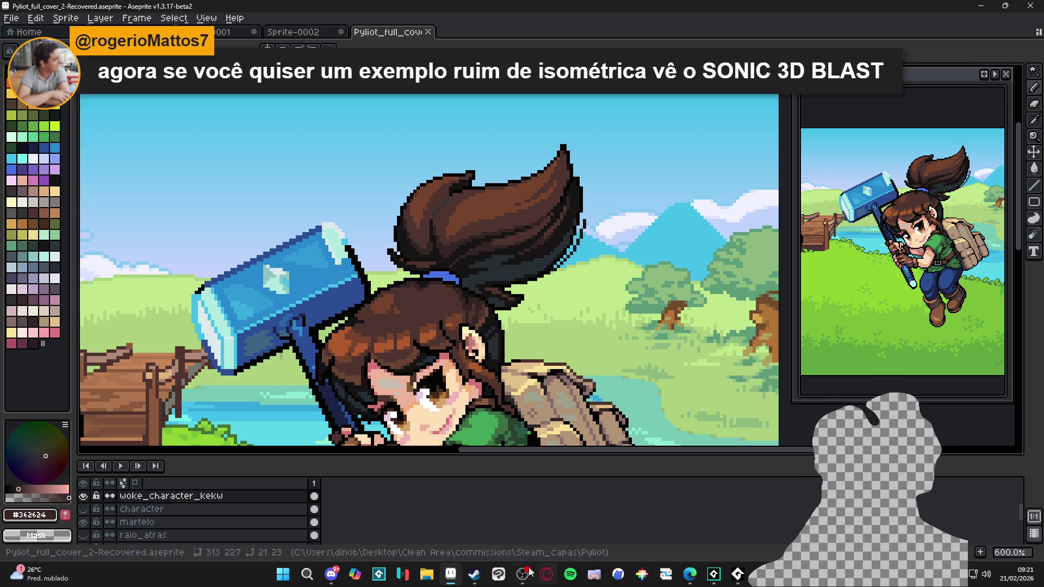
pyautogui.click(474, 573)
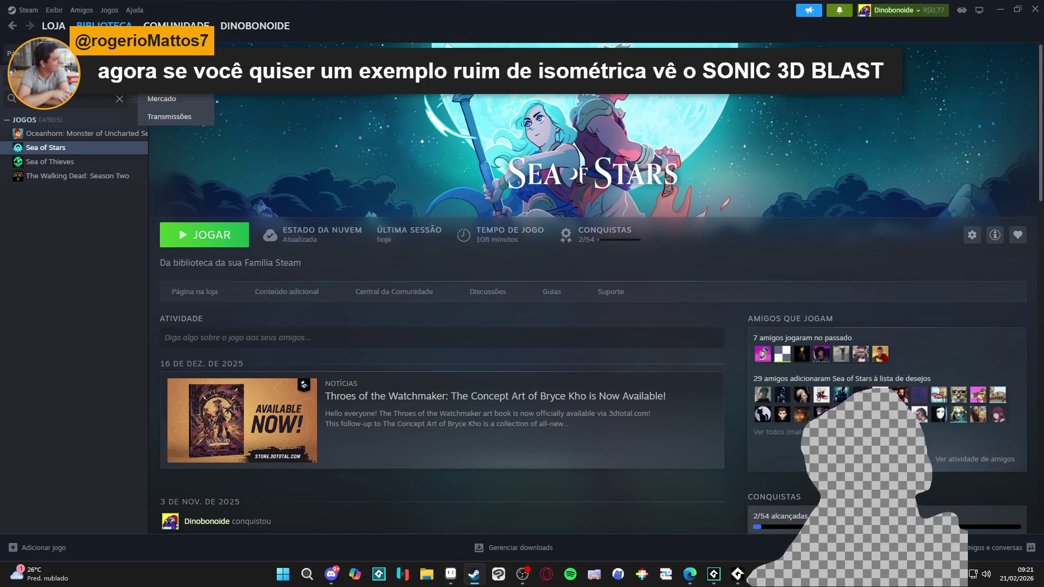
# Step: Search the Steam Store for 'sonic 3d blast', then switch to the Edge browser
pyautogui.click(53, 26)
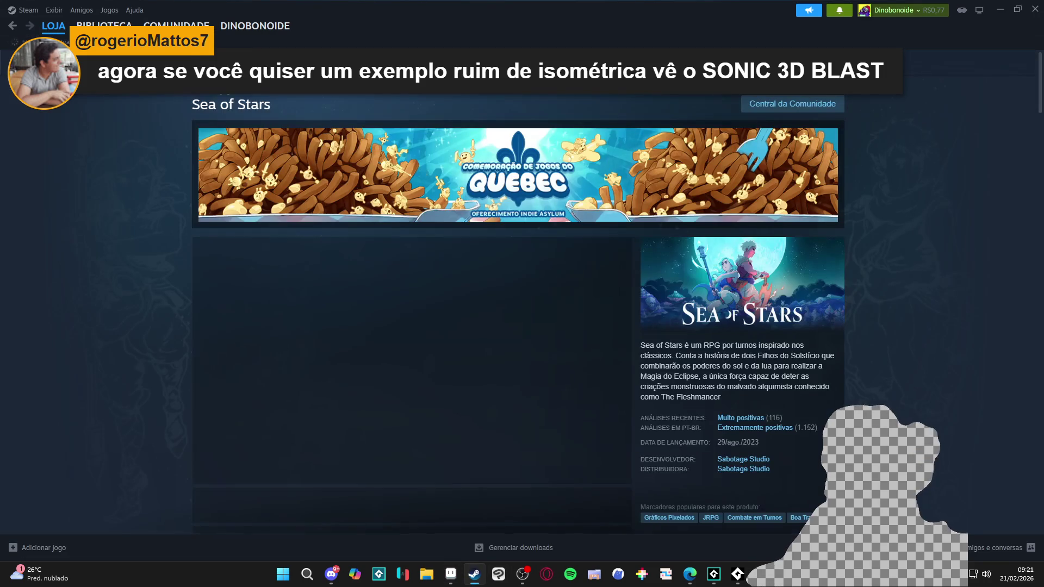
pyautogui.click(636, 81)
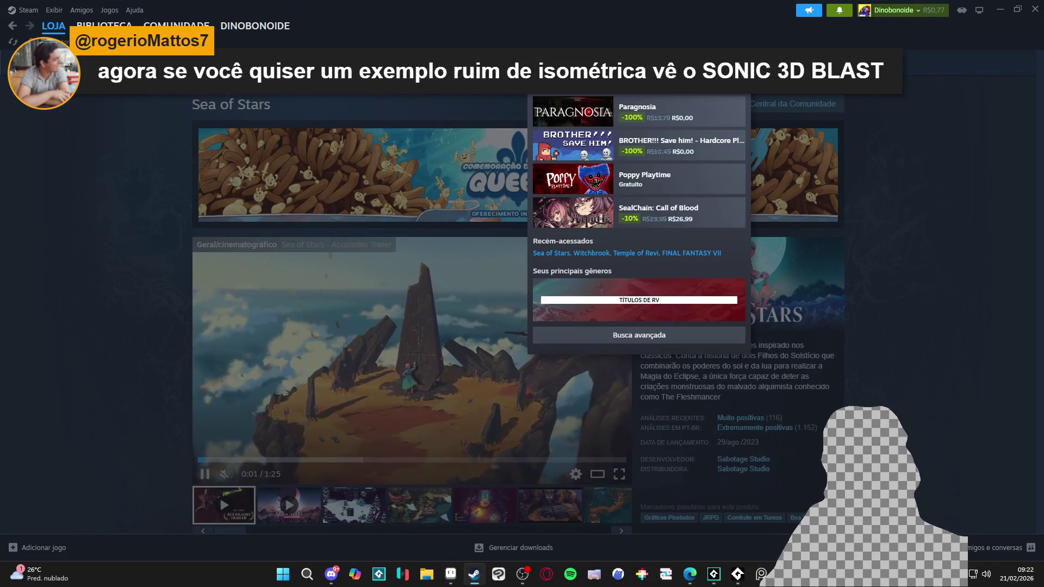
pyautogui.write('sonic 3d blast')
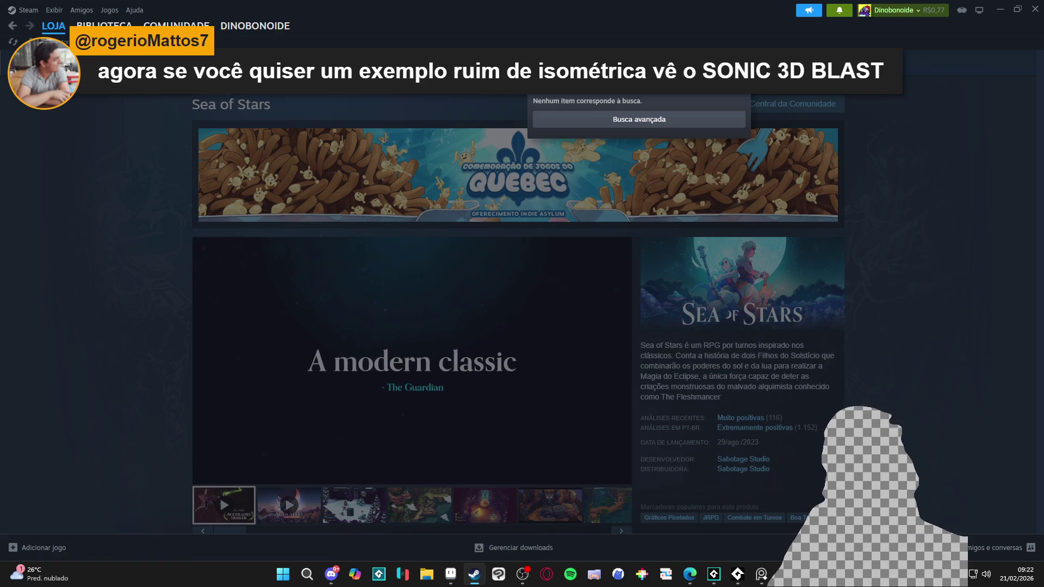
pyautogui.moveTo(686, 575)
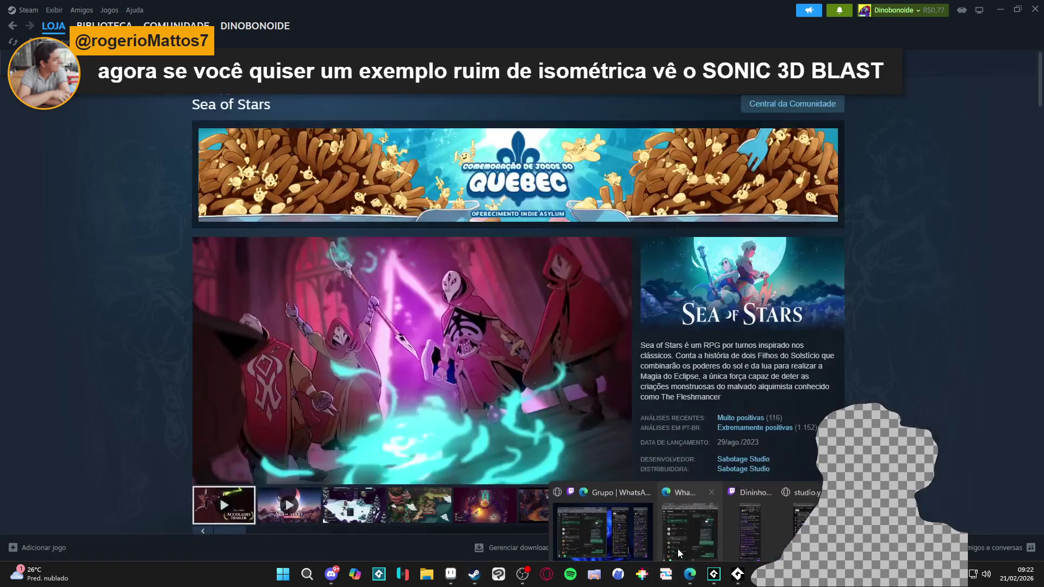
pyautogui.click(628, 513)
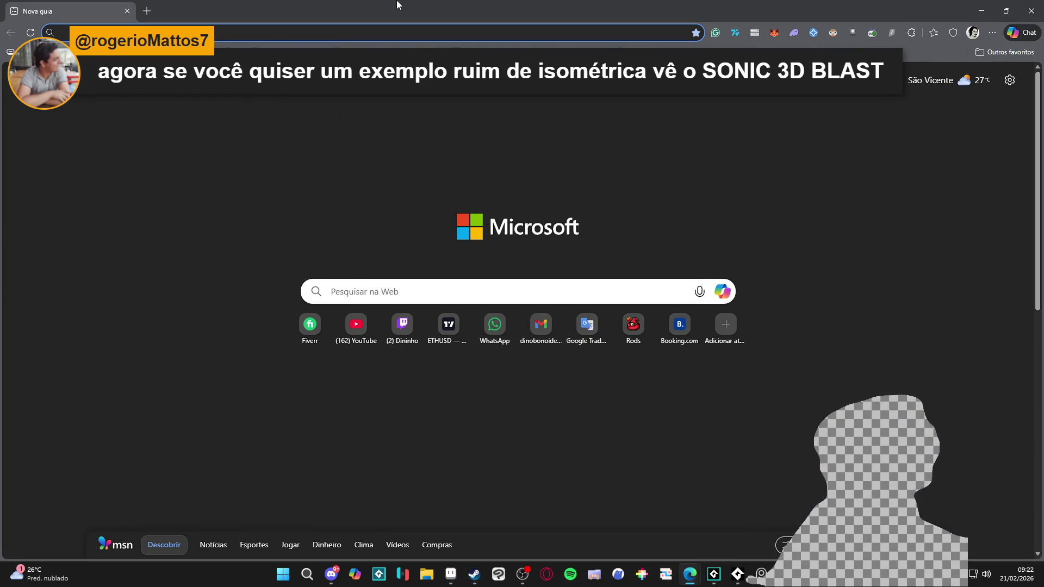
# Step: Google 'sonic 3d blast' and switch to image results
pyautogui.write('sonic+ 3d blast')
pyautogui.press('Return')
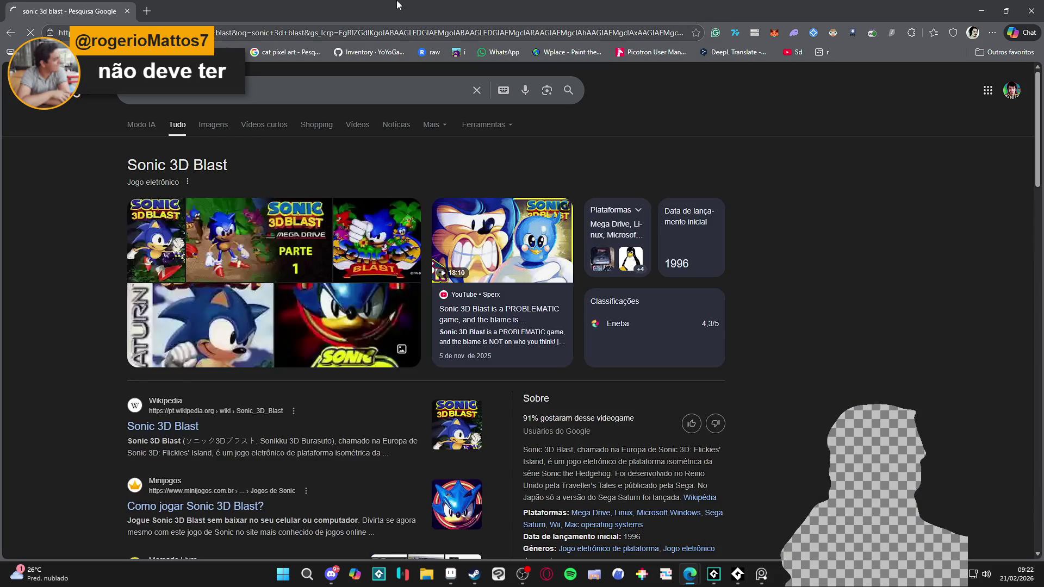
pyautogui.click(210, 126)
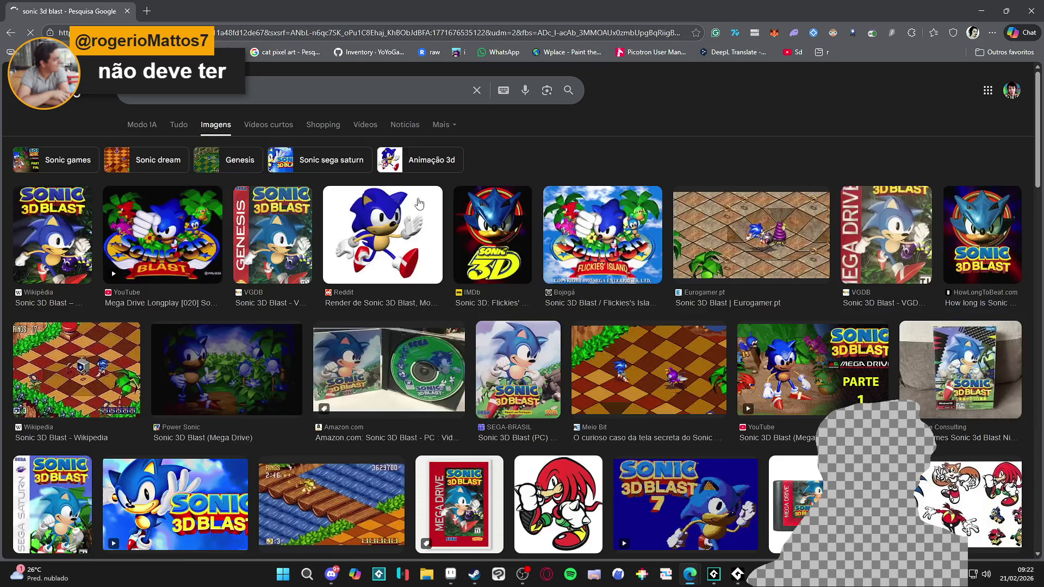
# Step: Preview Meio Bit, Twosday Code, MobyGames, Cutting Room Floor and King of Grabs screenshots, then close the preview
pyautogui.click(637, 371)
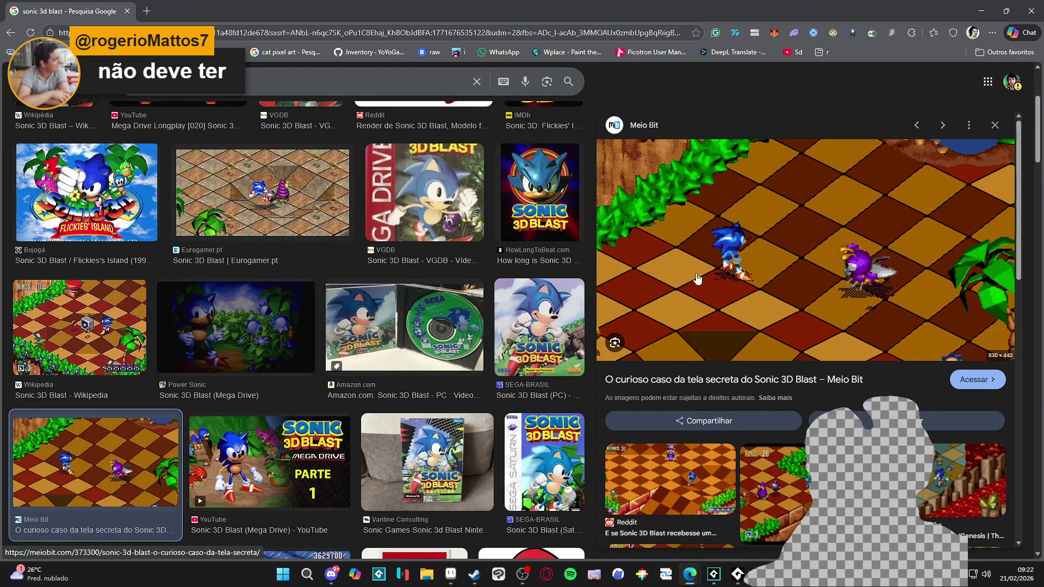
pyautogui.click(777, 478)
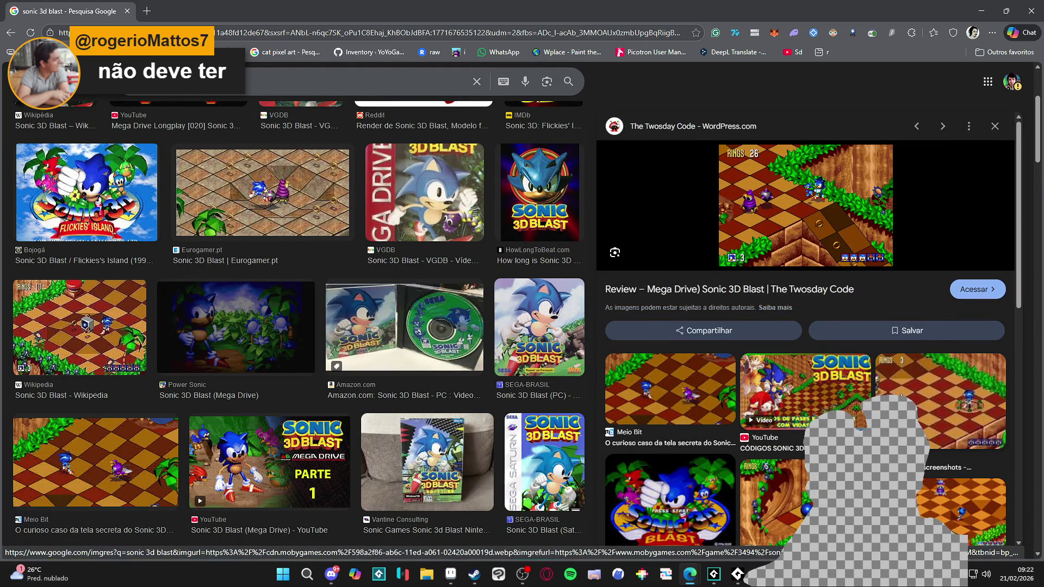
pyautogui.click(901, 399)
pyautogui.click(903, 413)
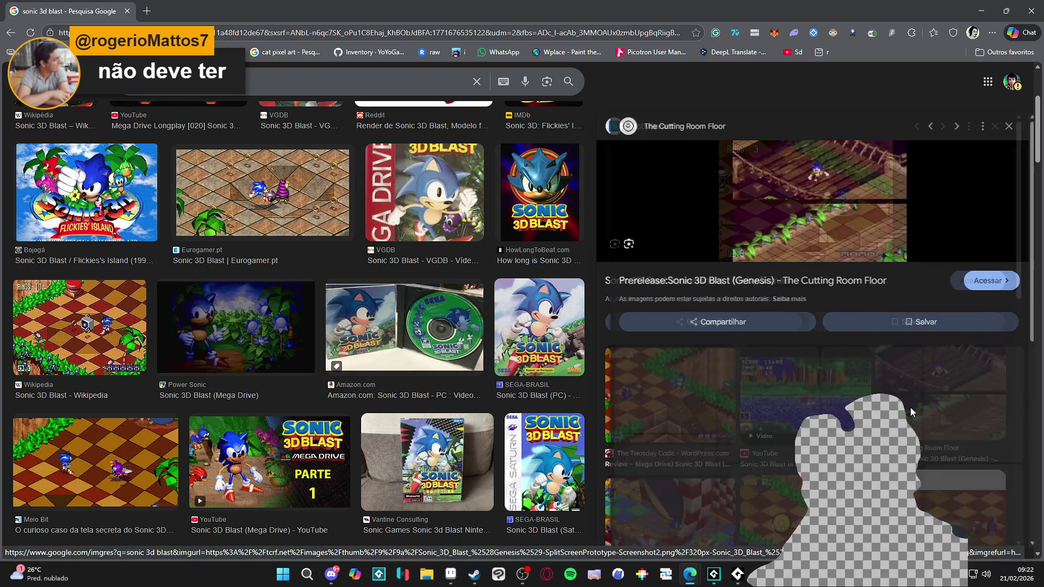
pyautogui.click(698, 399)
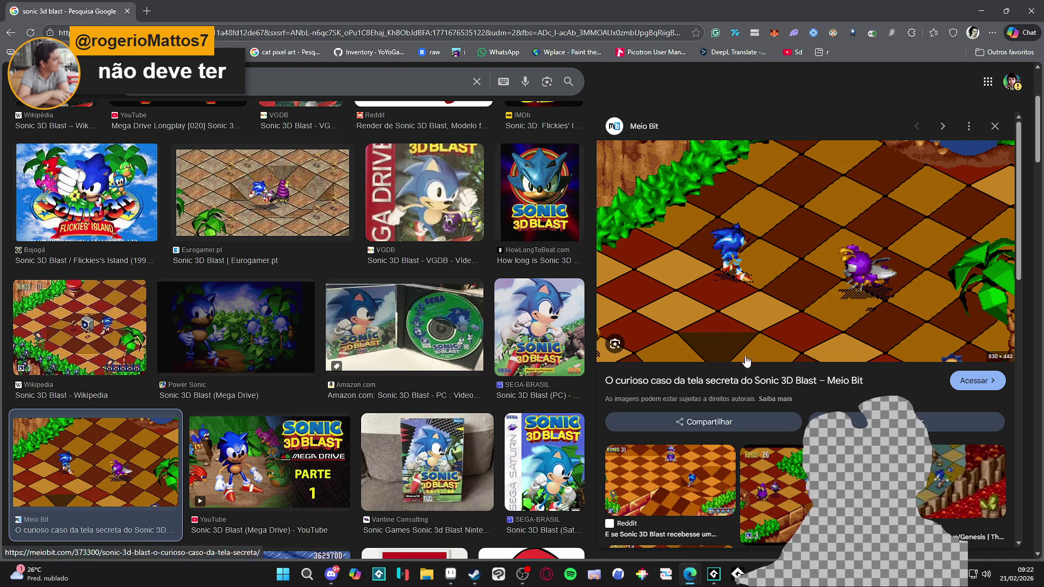
pyautogui.click(962, 479)
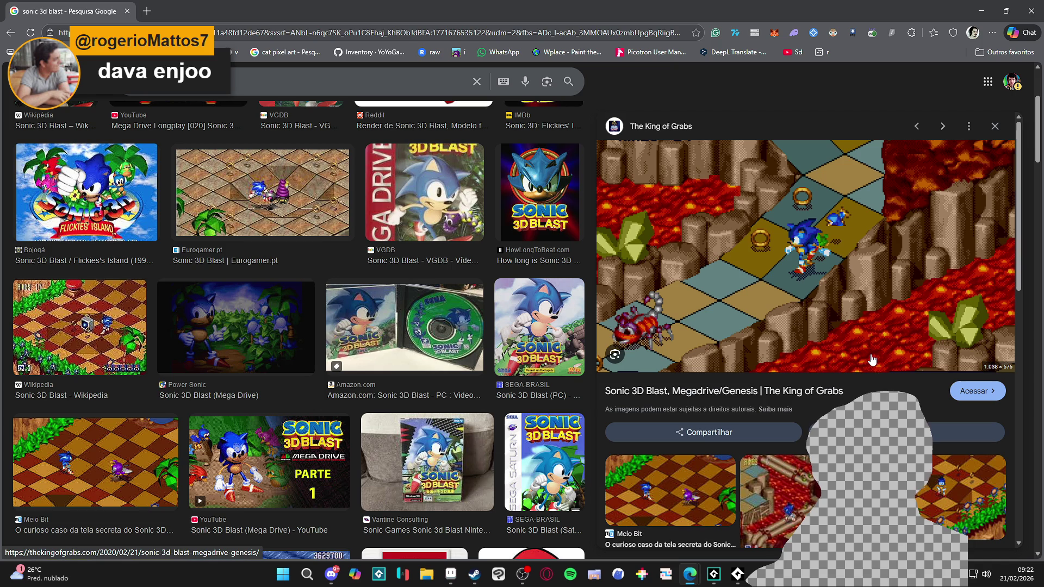
pyautogui.scroll(-5, 820, 359)
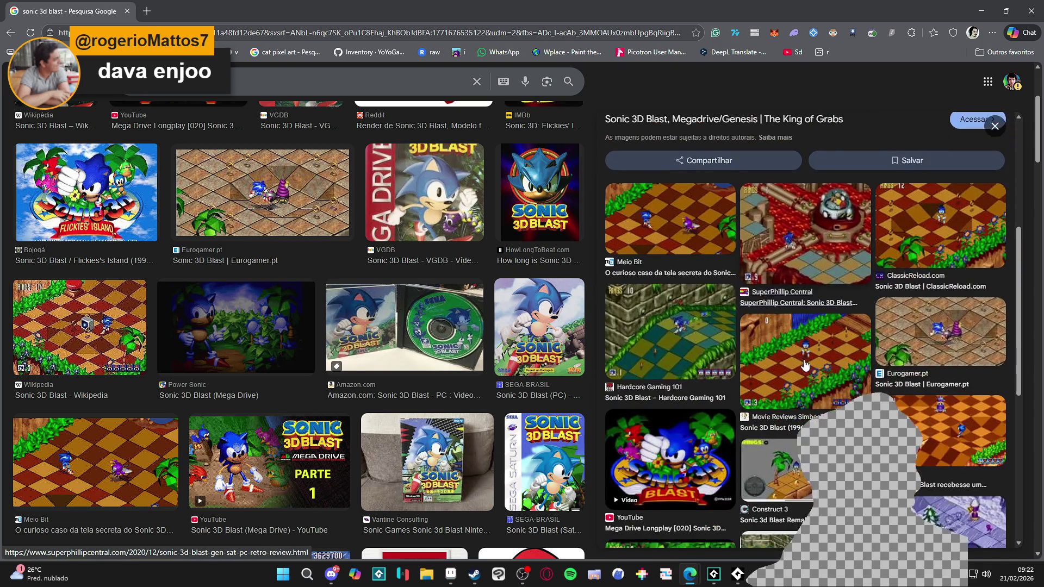
pyautogui.scroll(5, 805, 366)
pyautogui.click(993, 126)
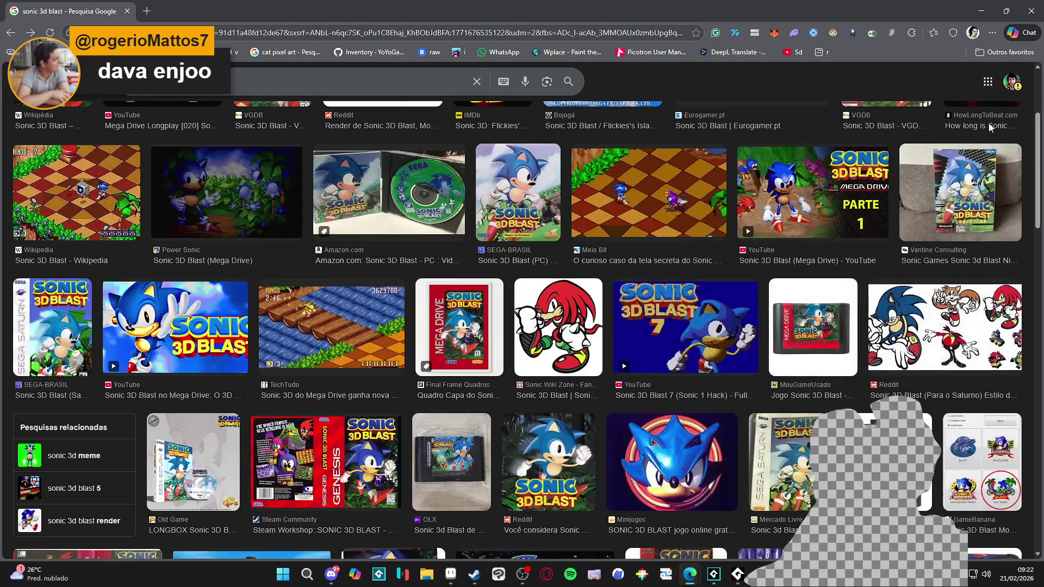
pyautogui.scroll(-4, 597, 319)
pyautogui.scroll(6, 597, 319)
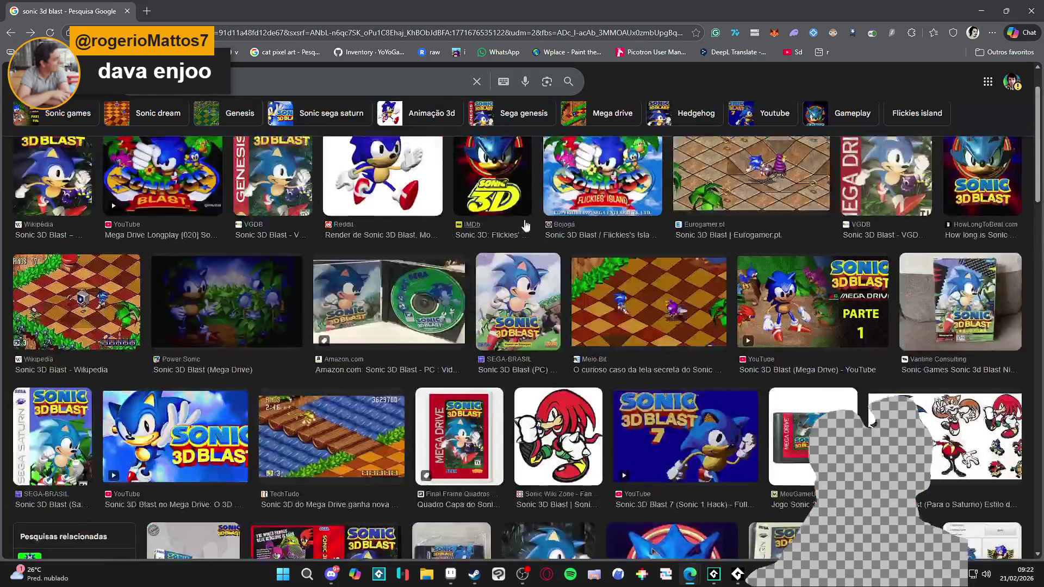
pyautogui.scroll(1, 536, 233)
pyautogui.click(359, 100)
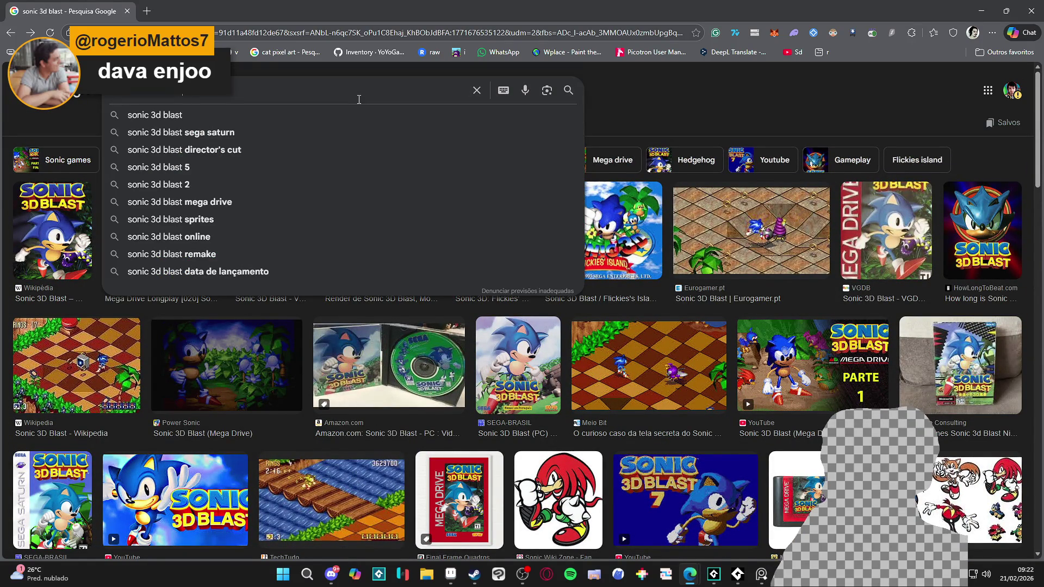
# Step: Replace the query with 'megaman battle network', fixing the typo, and run the search
pyautogui.hotkey('ctrl', 'a')
pyautogui.press('BackSpace')
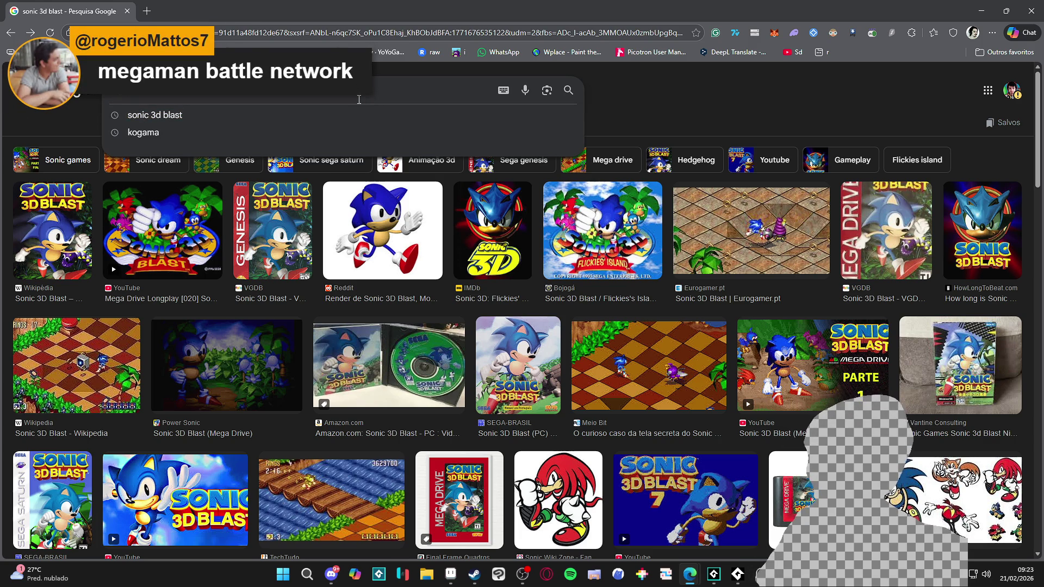
pyautogui.write('megaman battle ')
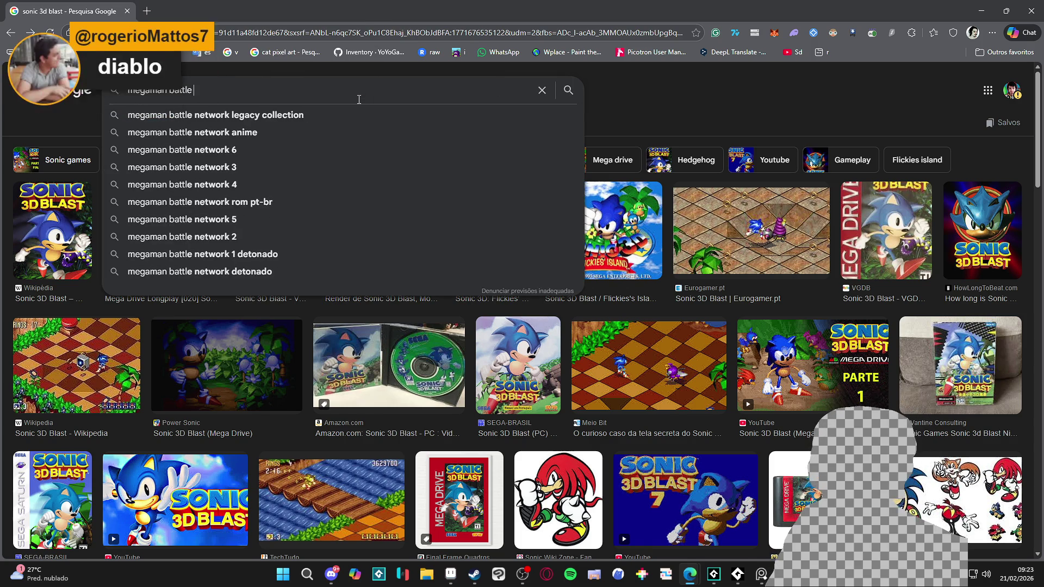
pyautogui.write('netwrok')
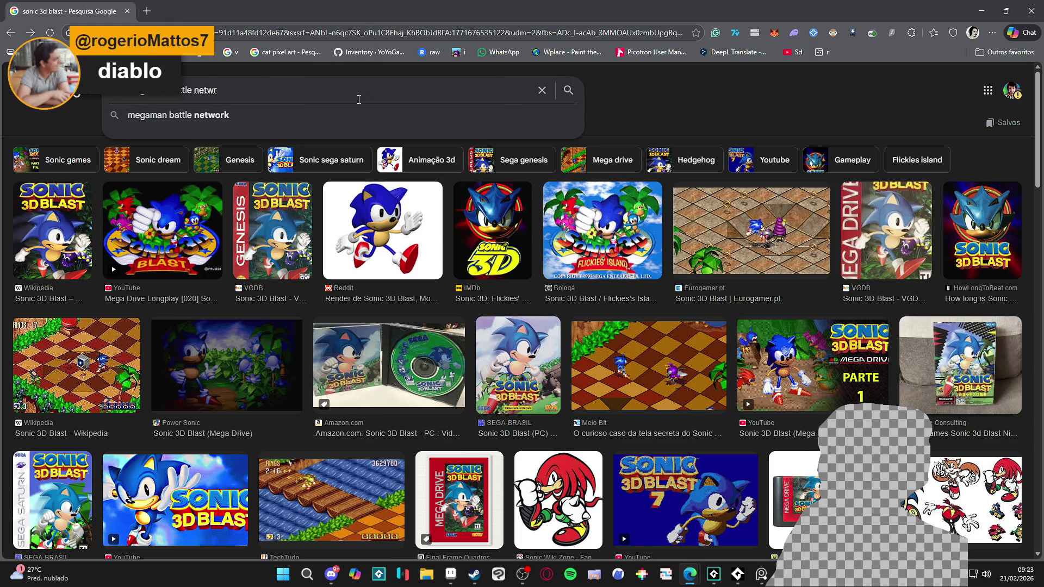
pyautogui.press('BackSpace')
pyautogui.write('ork')
pyautogui.press('Return')
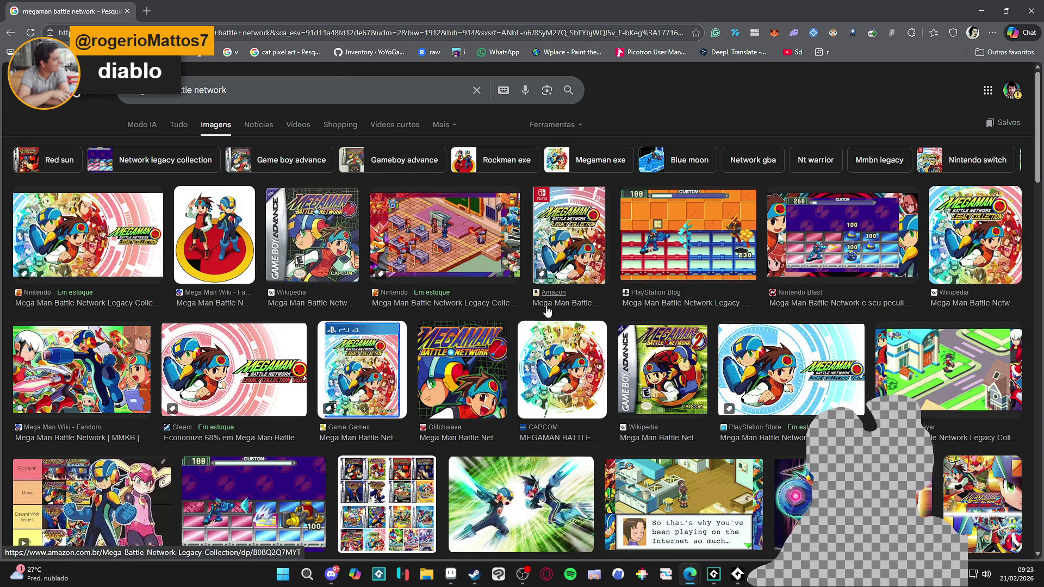
# Step: Preview the Nintendo and Hey Poor Player isometric screenshots, then start typing 'isometric mmorpg'
pyautogui.click(440, 239)
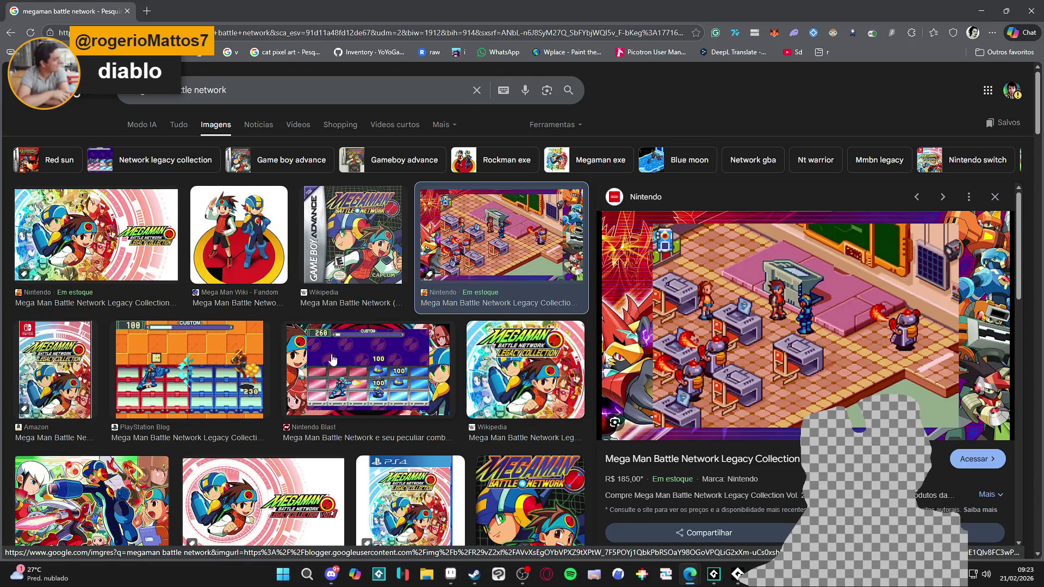
pyautogui.scroll(-5, 327, 360)
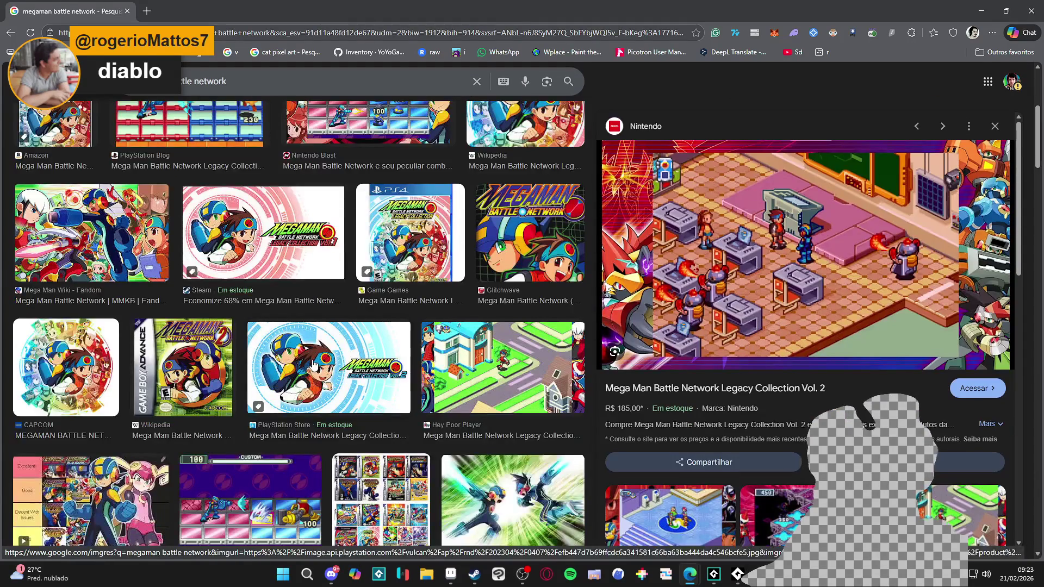
pyautogui.click(506, 381)
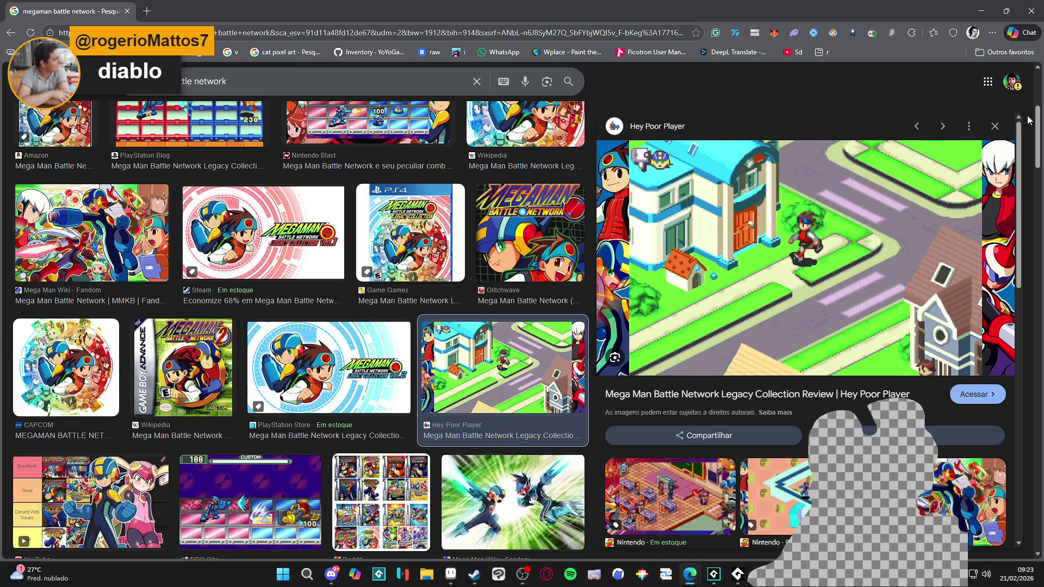
pyautogui.click(999, 129)
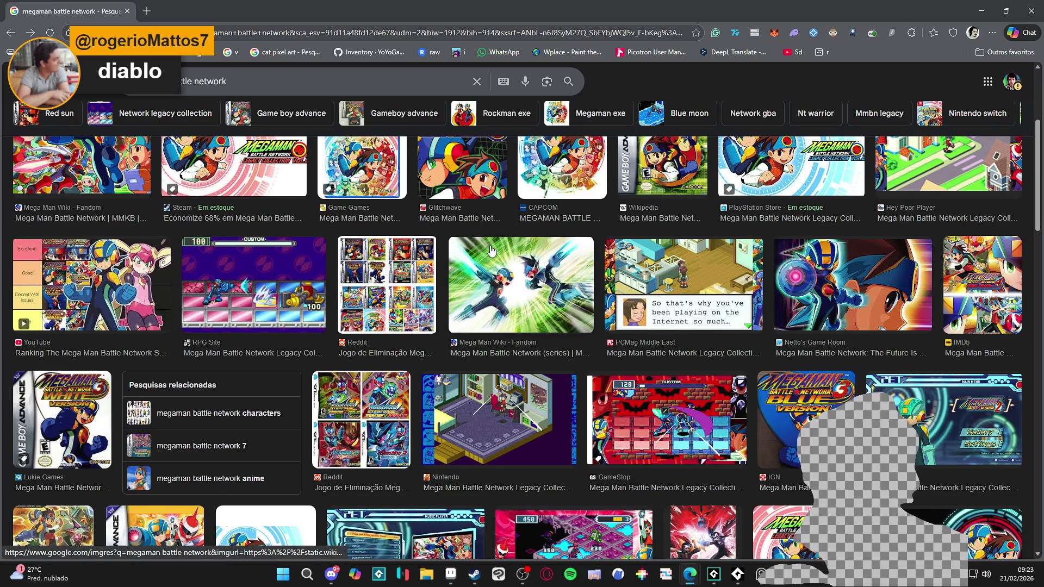
pyautogui.tripleClick(239, 80)
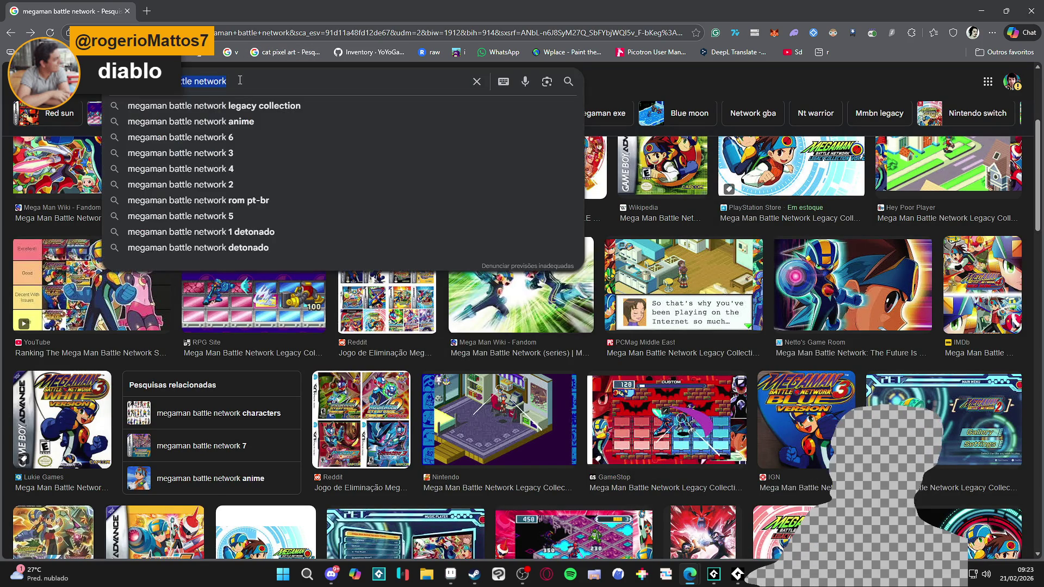
pyautogui.write('isometric')
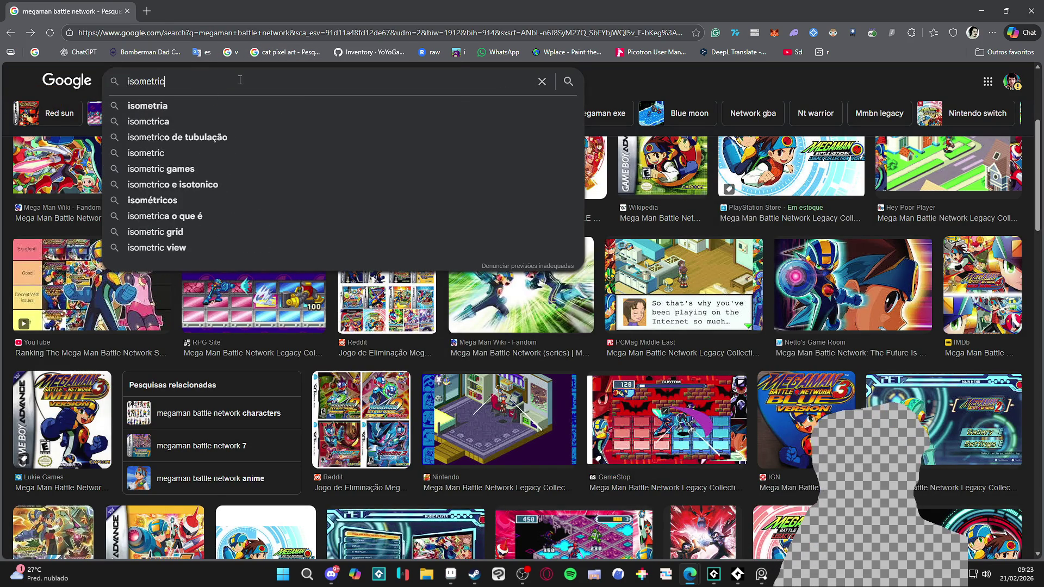
pyautogui.write(' mmorpg')
# Step: Run the 'isometric mmorpg' image search and scroll through the isometric MMO results
pyautogui.press('Return')
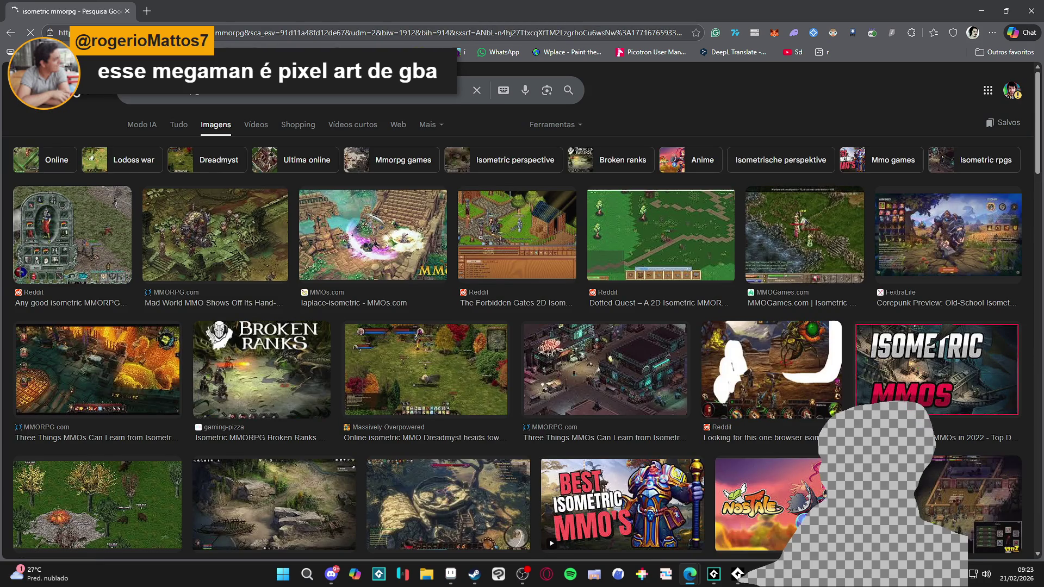
pyautogui.scroll(-3, 456, 340)
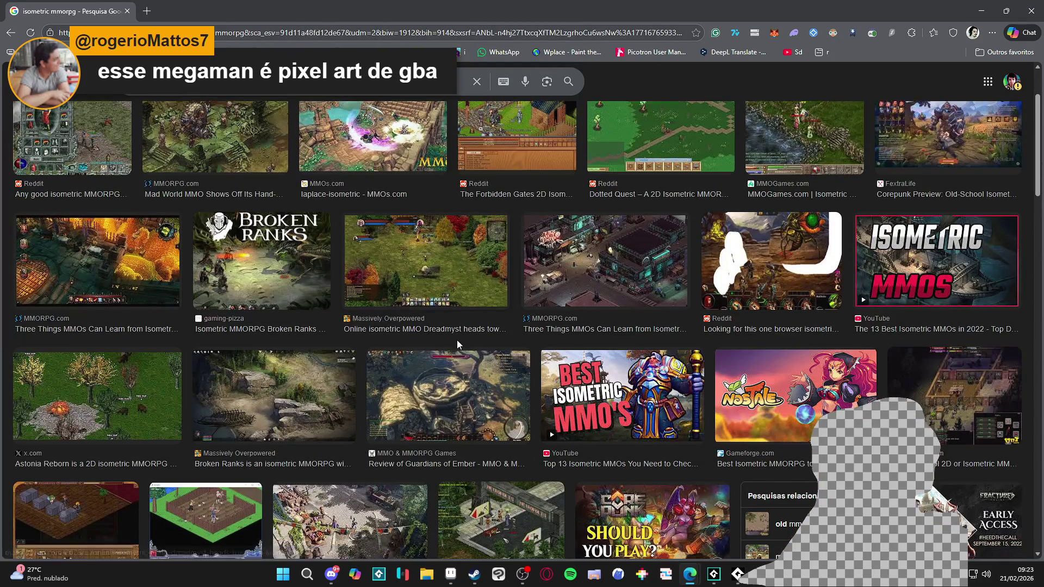
pyautogui.scroll(4, 456, 340)
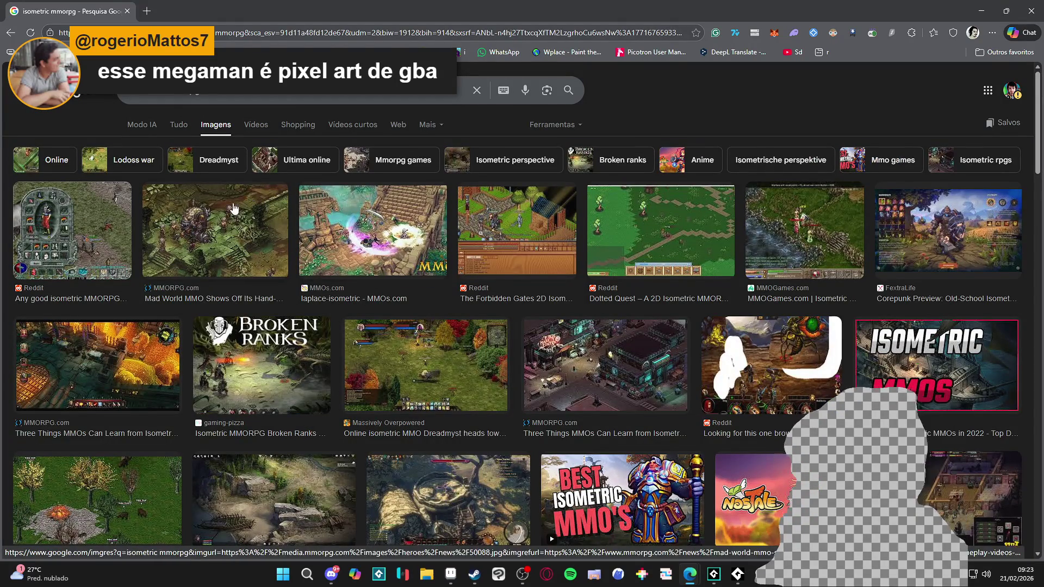
pyautogui.click(278, 96)
# Step: Search images for 'dofus' and preview the La French Touch village and Dofus Touch review images
pyautogui.write('dofus')
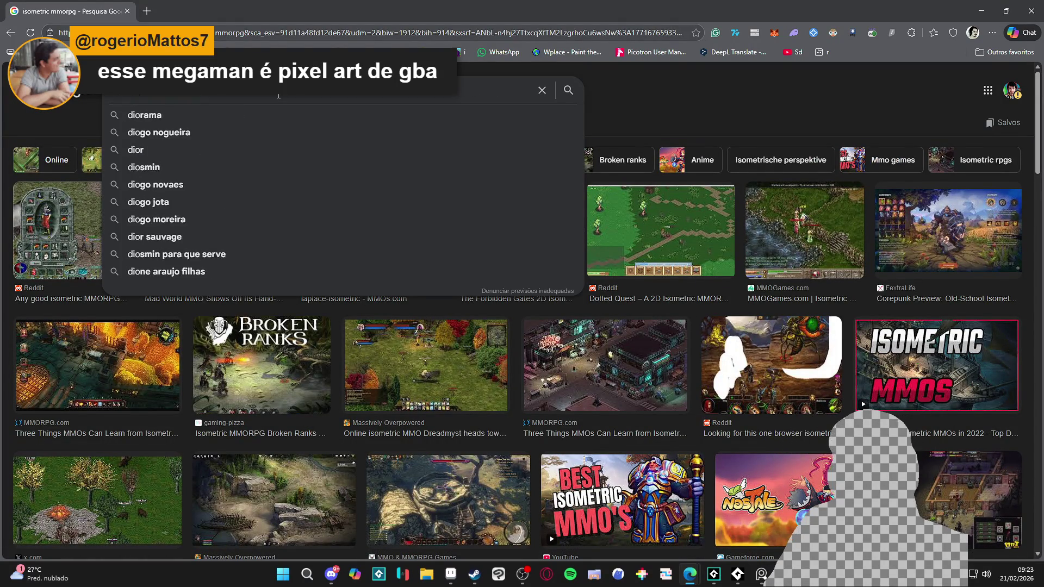
pyautogui.press('Return')
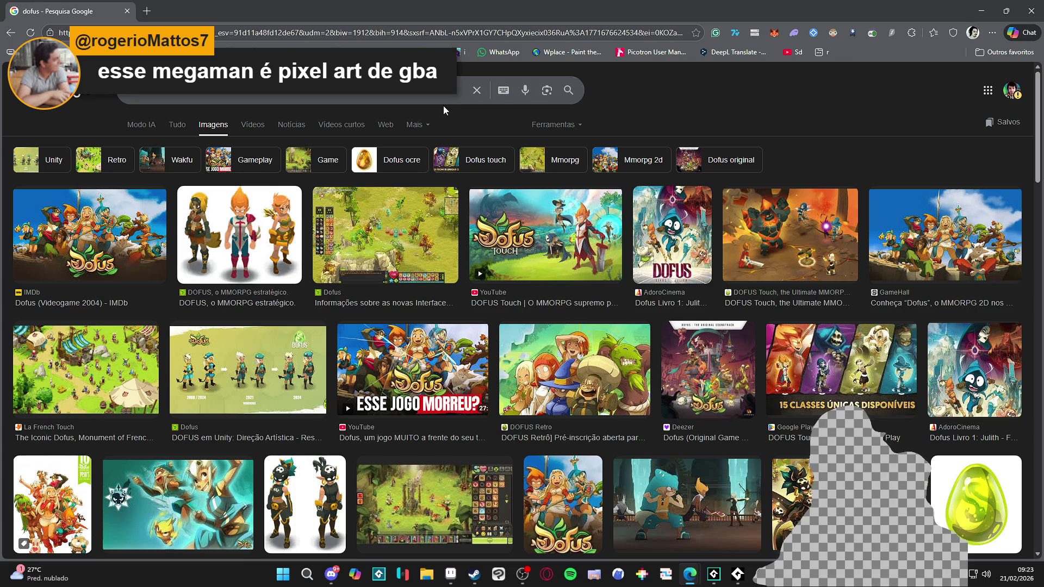
pyautogui.scroll(-3, 87, 256)
pyautogui.click(87, 228)
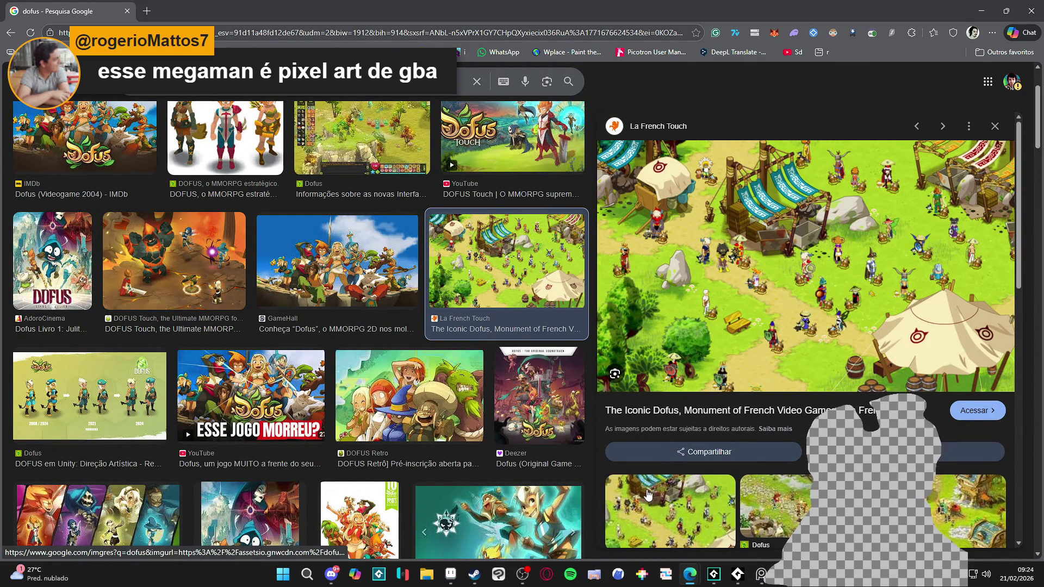
pyautogui.scroll(-3, 445, 311)
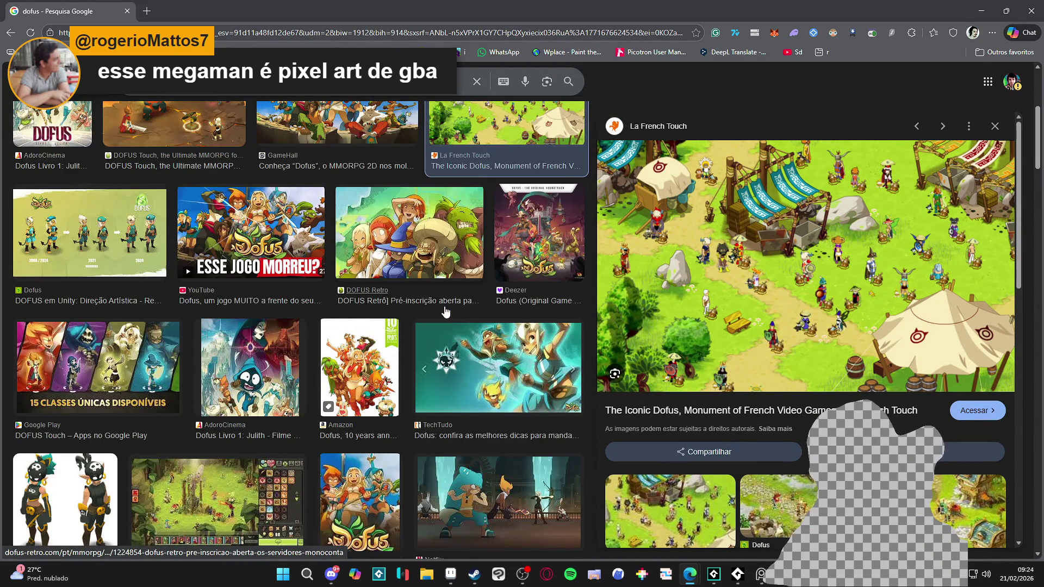
pyautogui.scroll(-4, 445, 312)
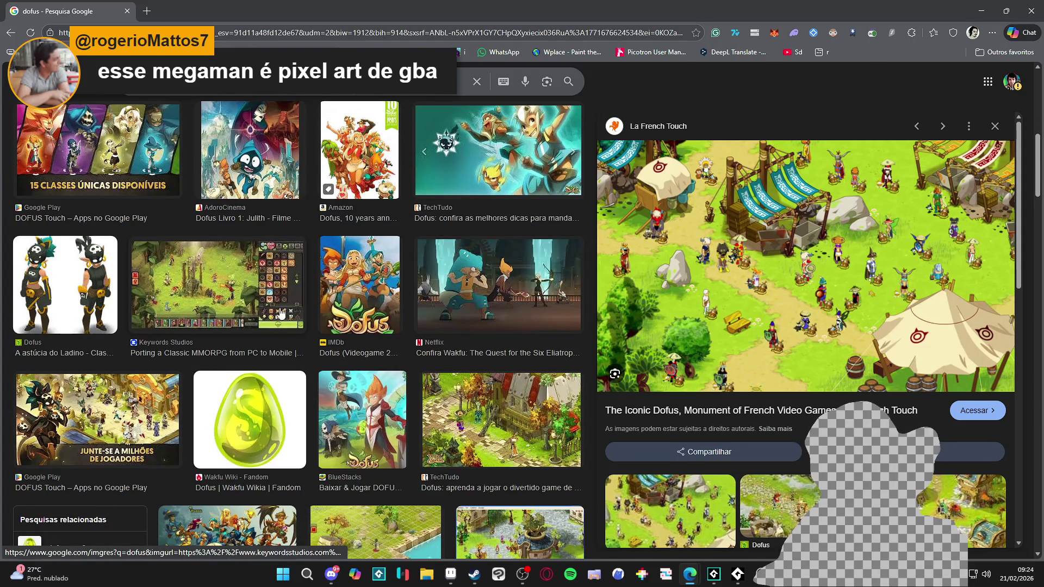
pyautogui.scroll(-2, 239, 334)
pyautogui.click(354, 429)
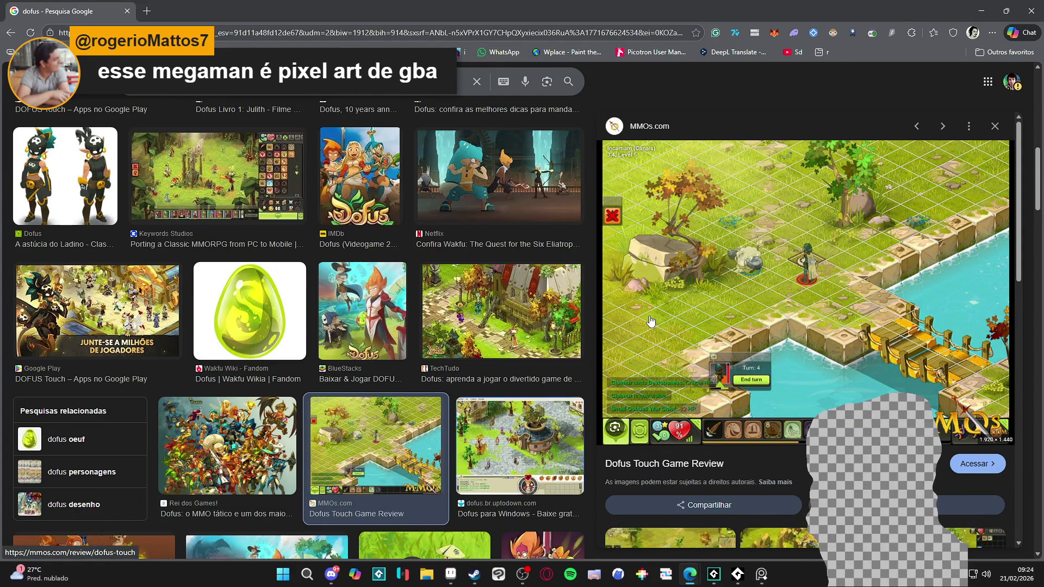
# Step: Preview the Reddit Dofus 3 battle screenshot and the Toddy's Gamehouse Dofus 2.0 review image
pyautogui.scroll(-5, 420, 296)
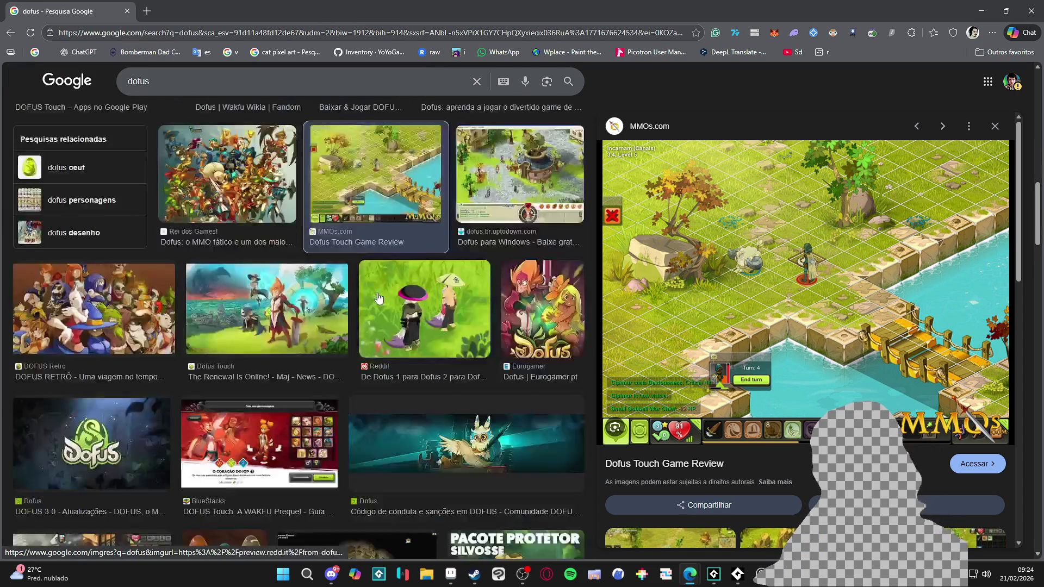
pyautogui.scroll(-5, 420, 297)
pyautogui.scroll(-2, 420, 297)
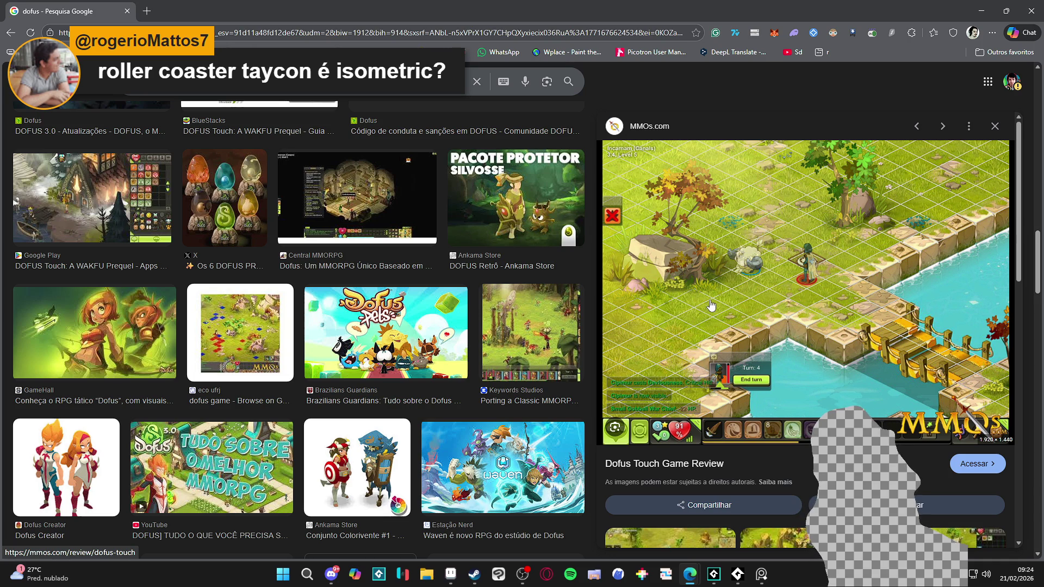
pyautogui.scroll(-10, 279, 387)
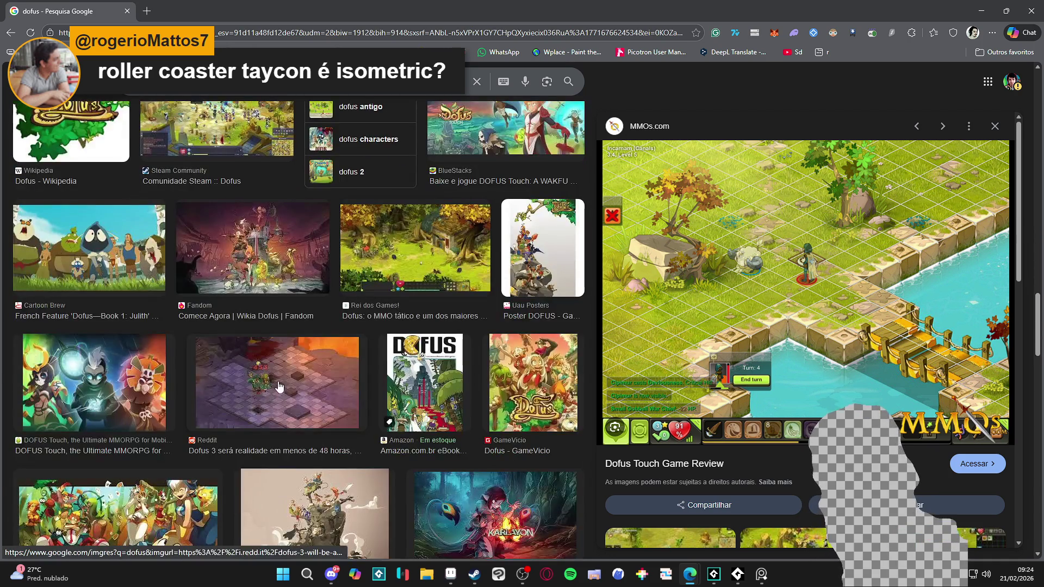
pyautogui.click(279, 386)
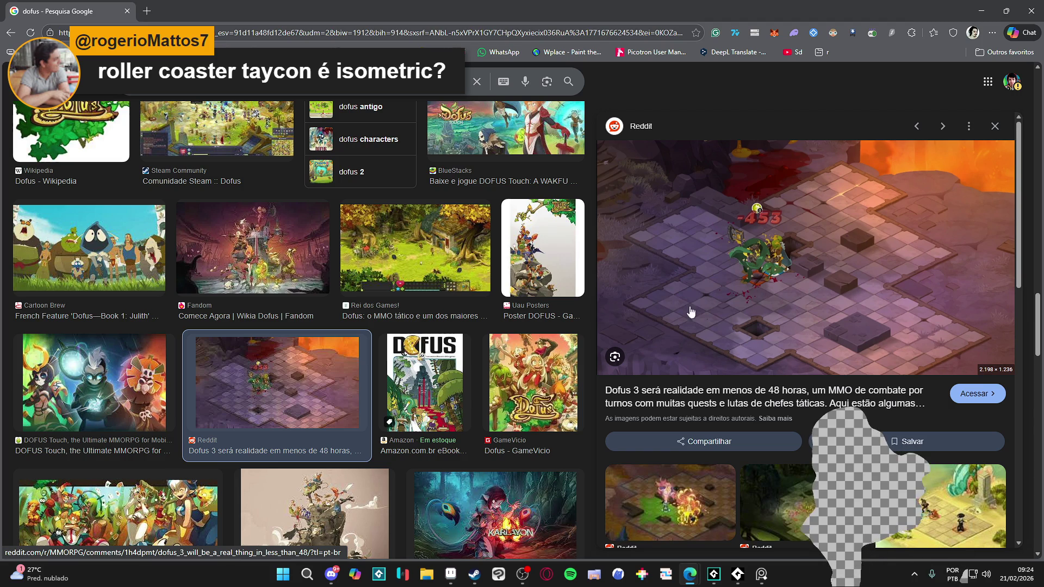
pyautogui.scroll(-3, 269, 308)
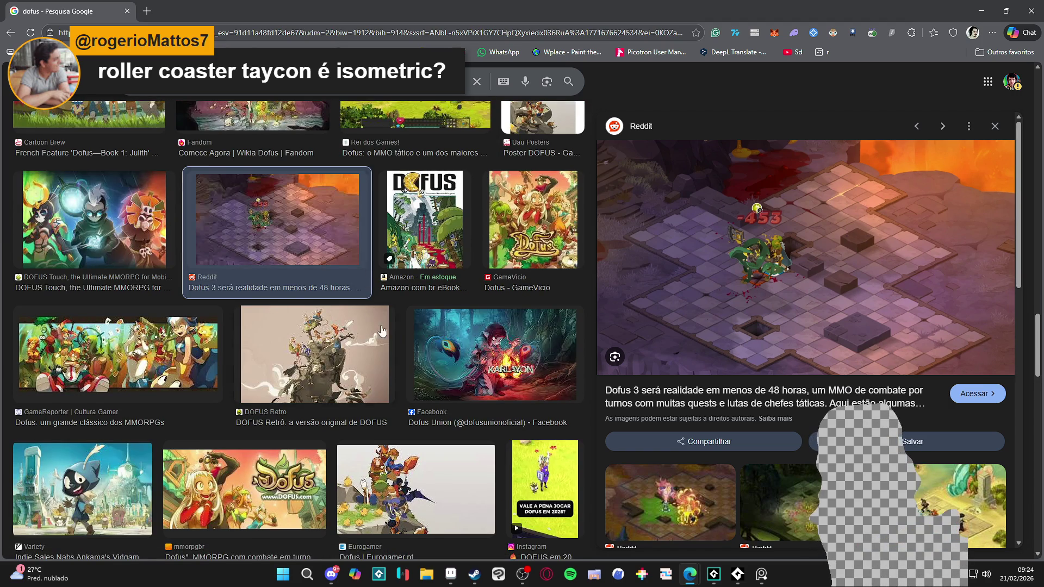
pyautogui.scroll(-5, 437, 325)
pyautogui.scroll(-1, 439, 327)
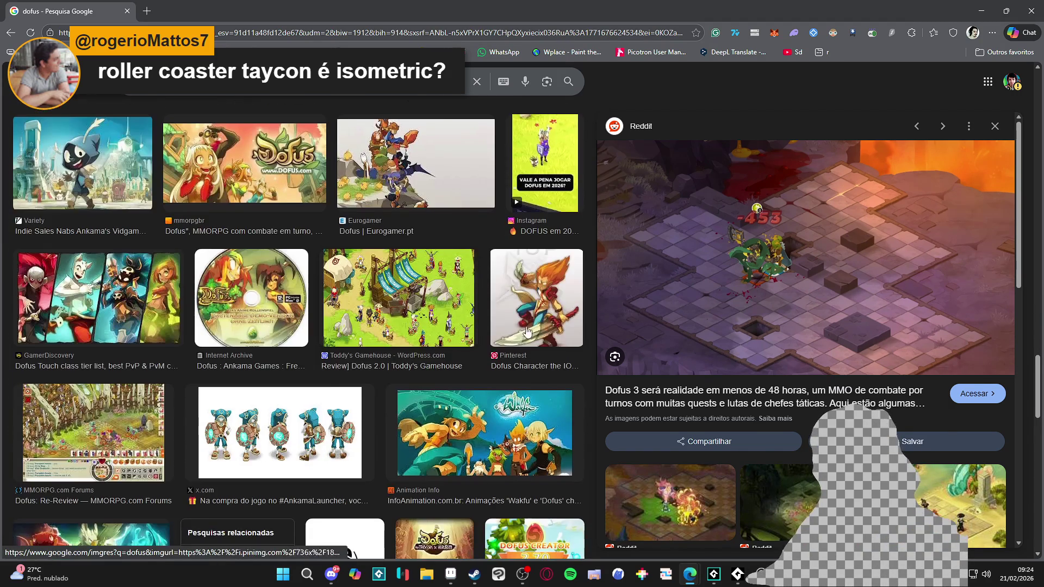
pyautogui.click(446, 299)
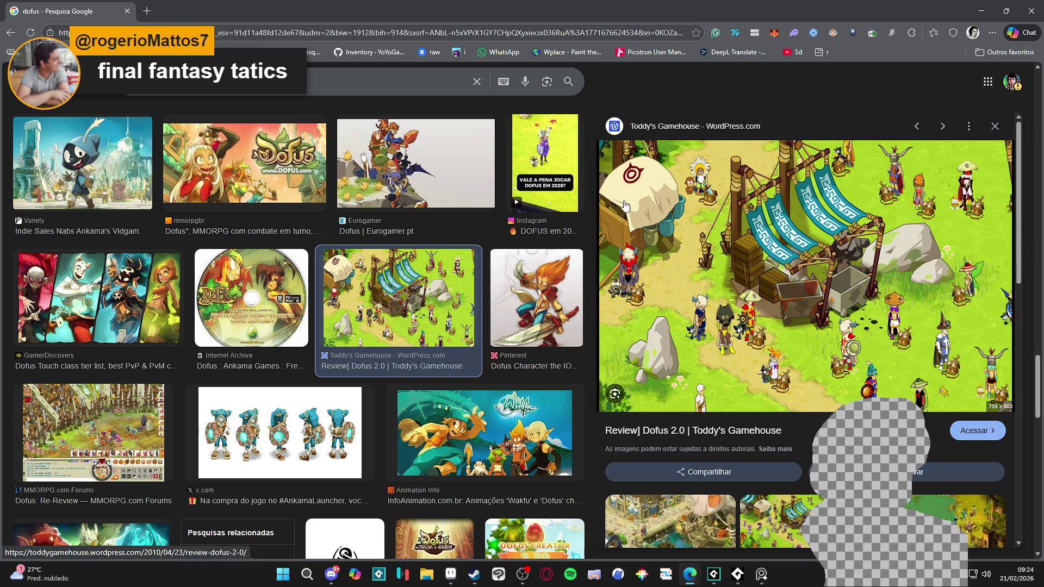
pyautogui.scroll(-3, 625, 206)
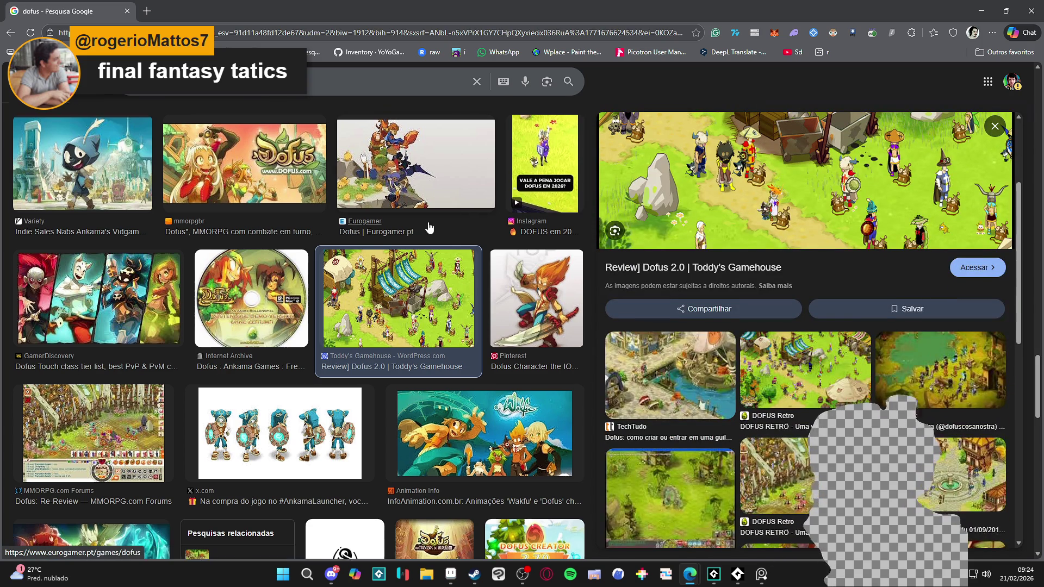
pyautogui.scroll(-10, 429, 227)
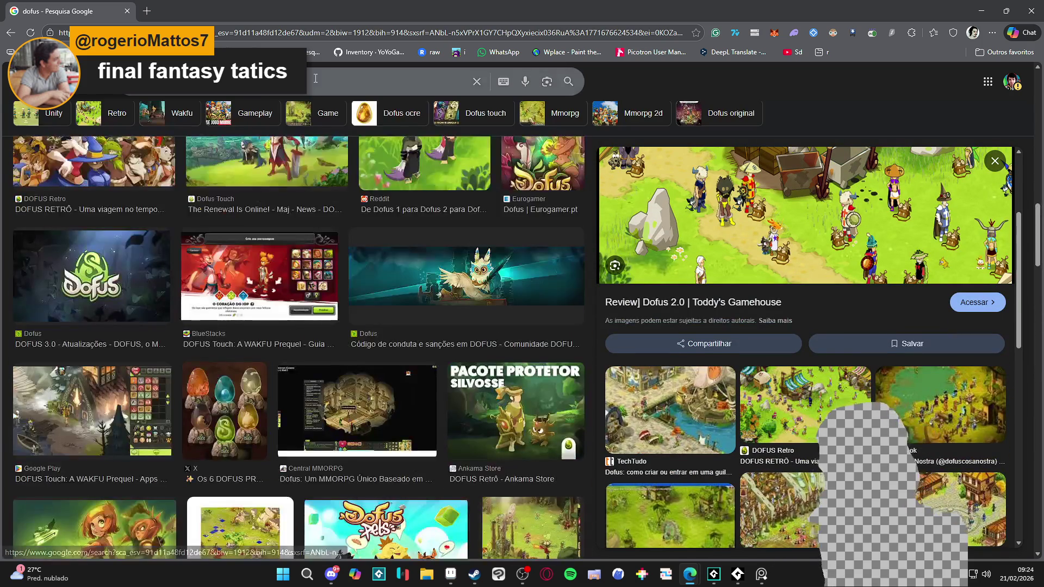
pyautogui.click(315, 78)
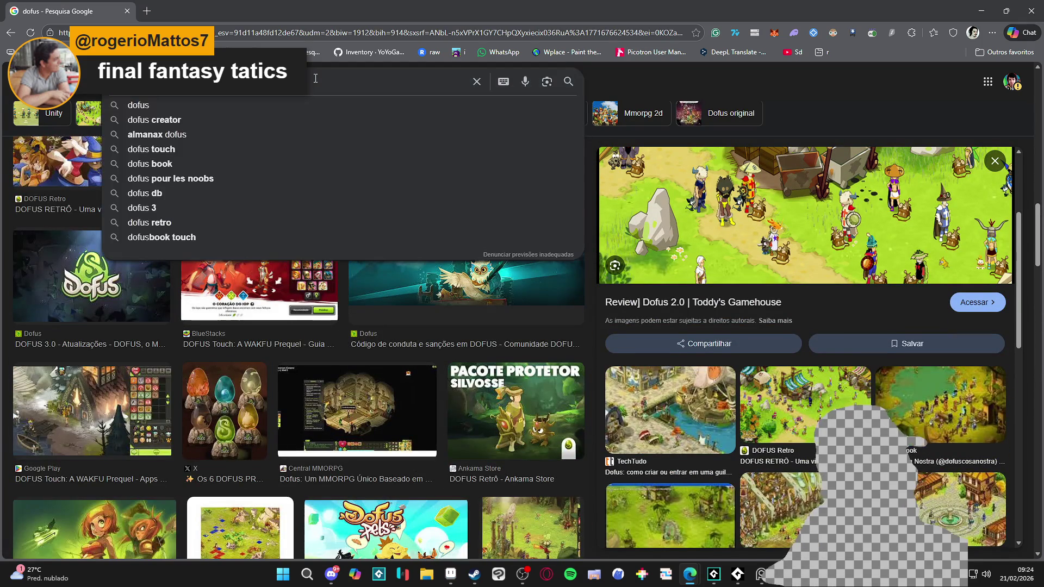
# Step: Search Google Images for 'final fantasy tactics' and preview the Última Ficha result
pyautogui.press('BackSpace')
pyautogui.press('BackSpace')
pyautogui.press('BackSpace')
pyautogui.write('final fantasy tactics')
pyautogui.press('Return')
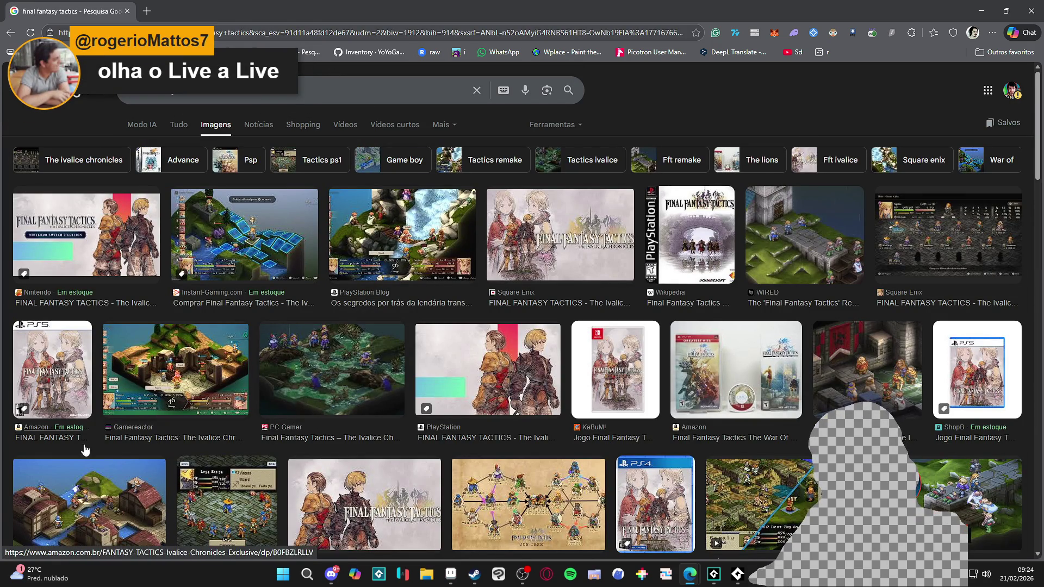
pyautogui.scroll(-2, 186, 395)
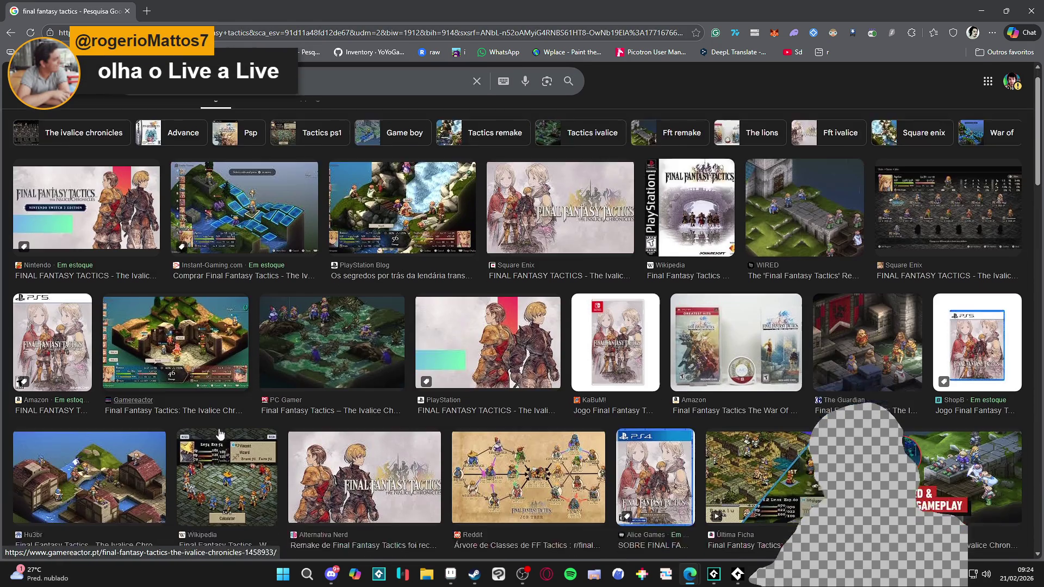
pyautogui.click(758, 405)
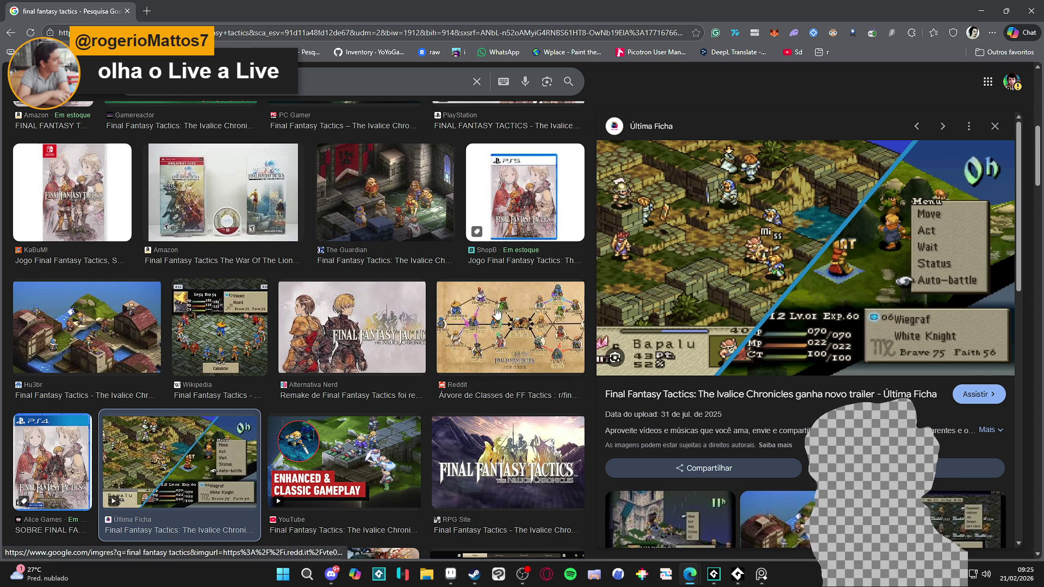
pyautogui.scroll(-3, 489, 288)
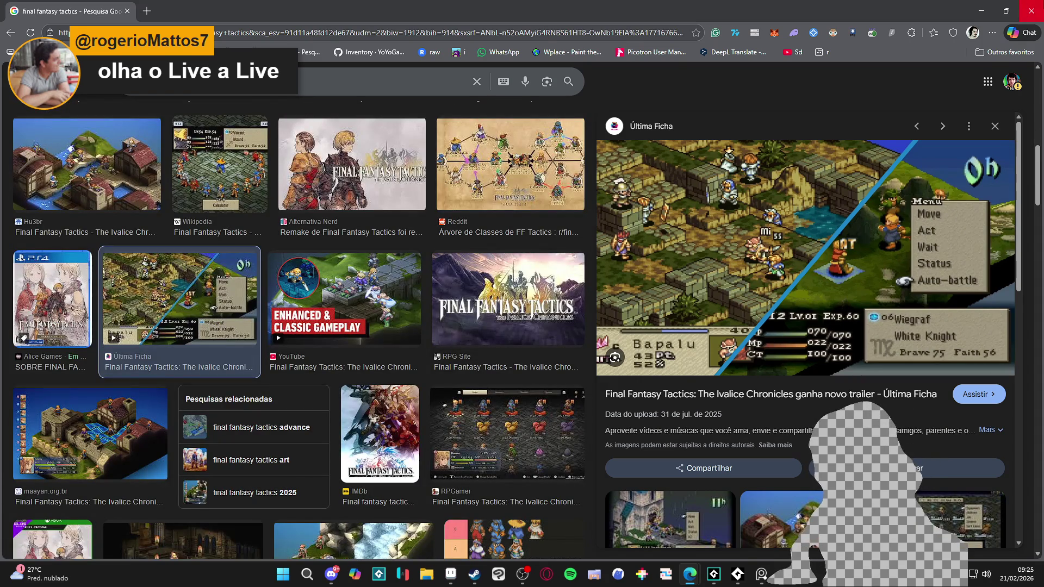
pyautogui.scroll(10, 380, 272)
# Step: Replace the search query with 'habbo' and run the image search
pyautogui.click(302, 83)
pyautogui.hotkey('ctrl', 'a')
pyautogui.write('habbo')
pyautogui.press('Return')
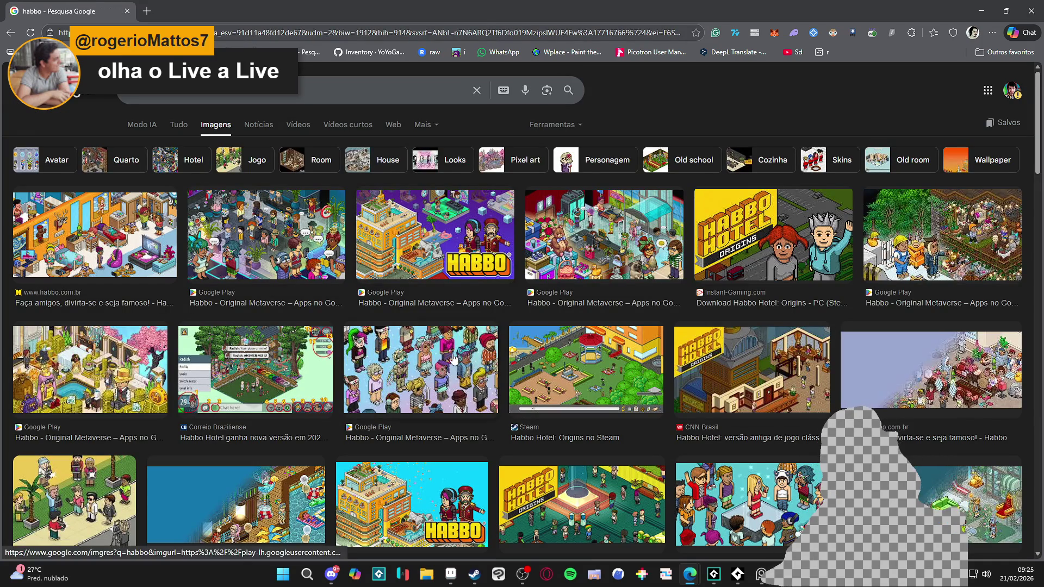
# Step: Preview the Correio Braziliense, Google Play and Steam Habbo images, then switch to Steam's Sea of Stars page
pyautogui.click(290, 364)
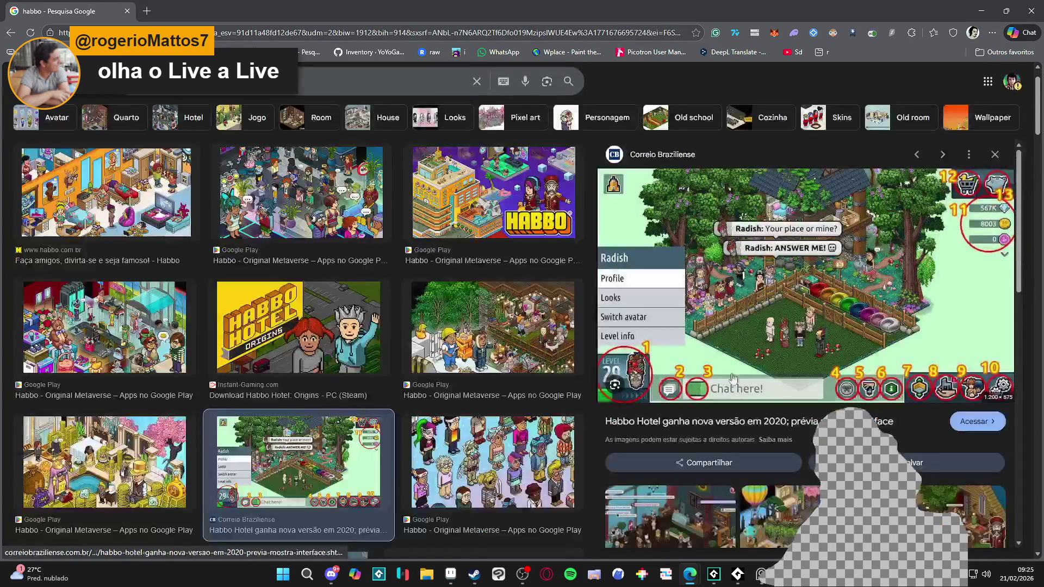
pyautogui.press('Right')
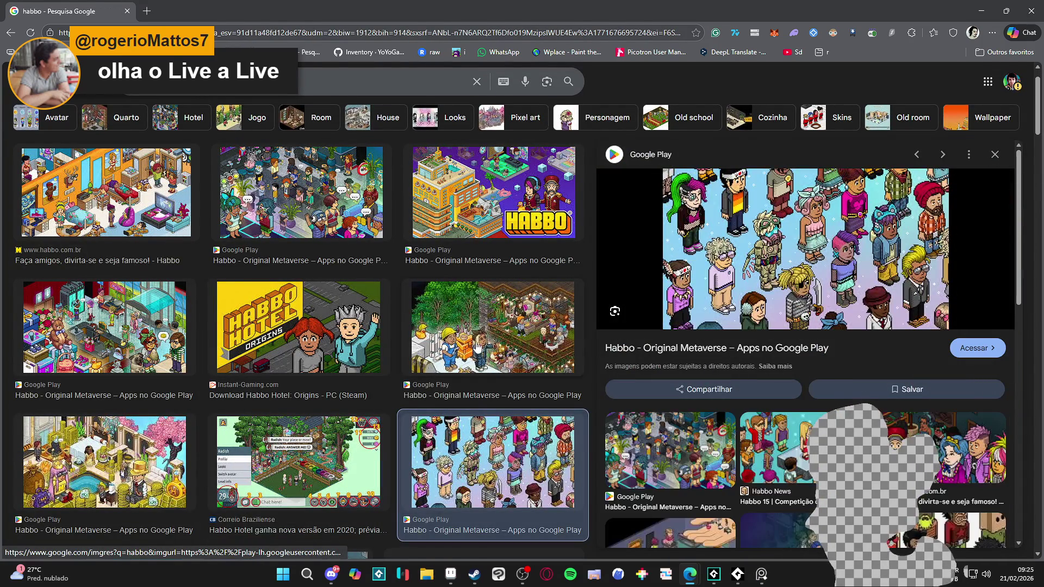
pyautogui.click(489, 349)
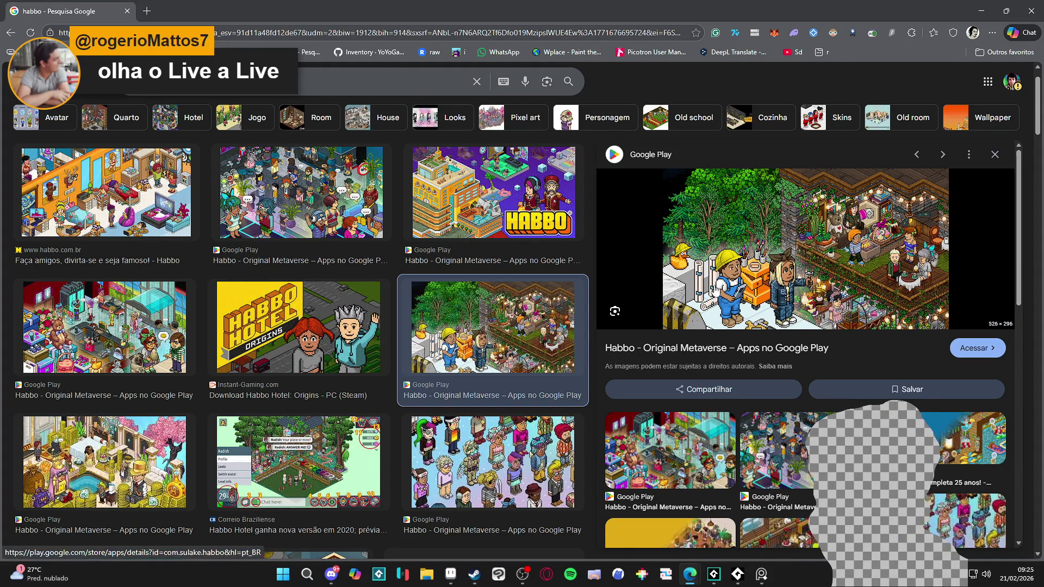
pyautogui.scroll(-5, 210, 410)
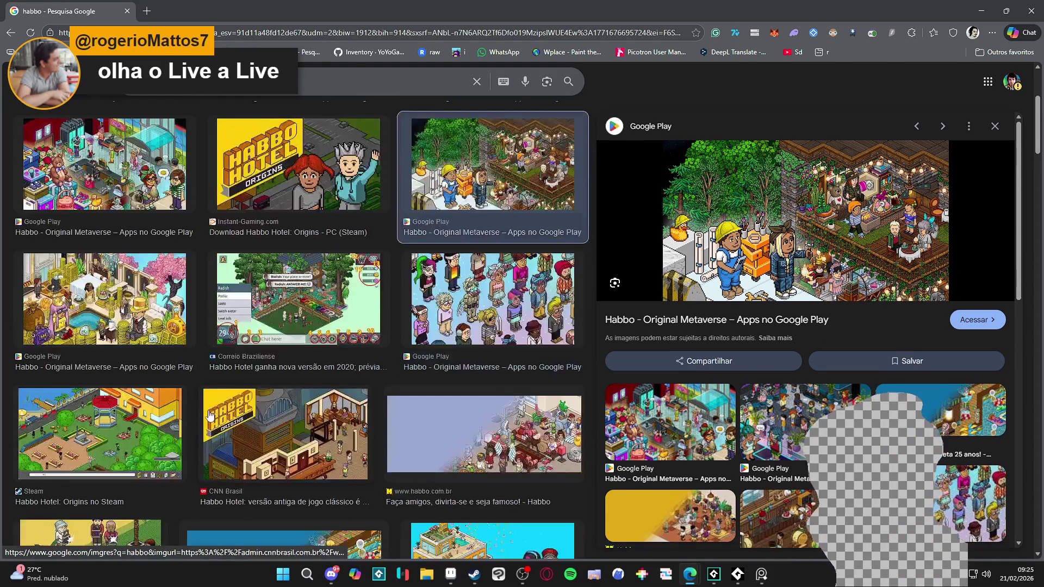
pyautogui.click(113, 353)
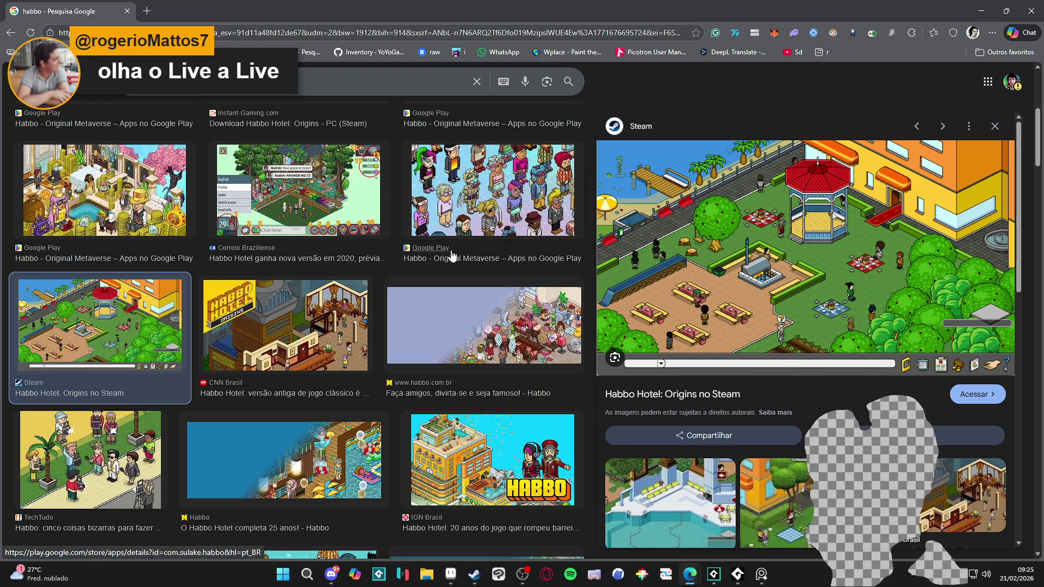
pyautogui.scroll(-4, 163, 380)
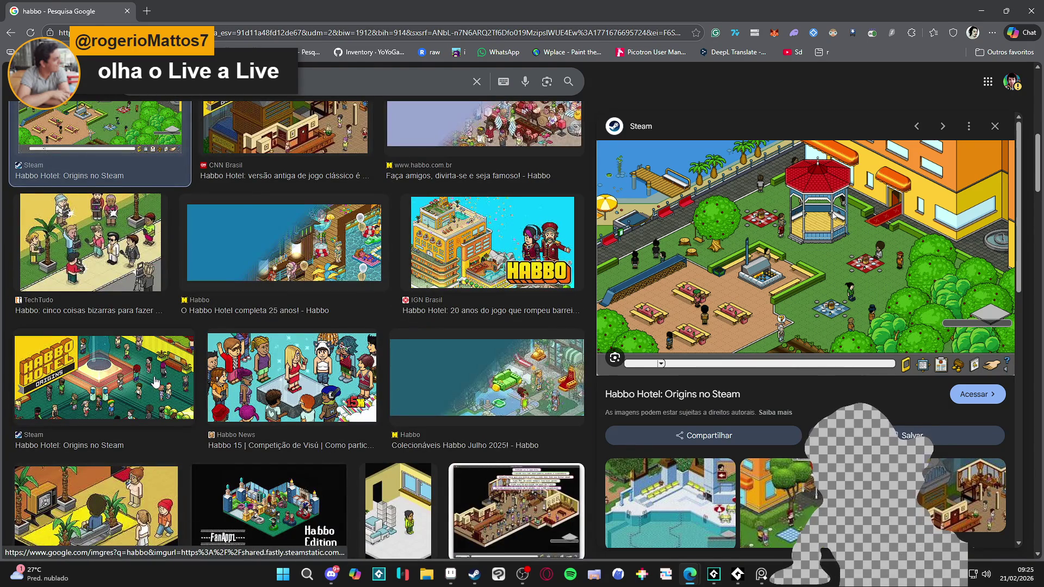
pyautogui.hotkey('alt', 'Tab')
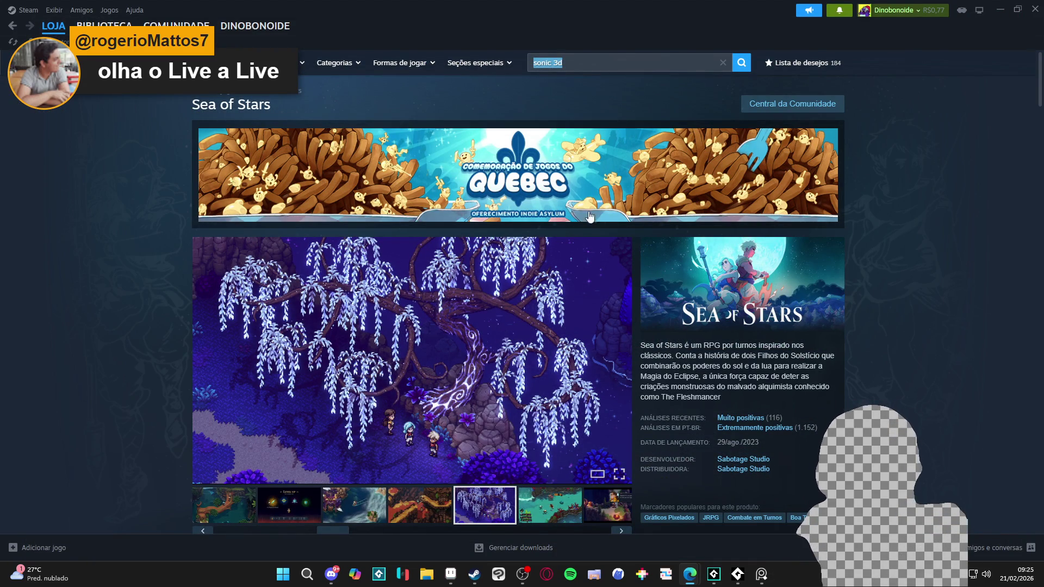
# Step: Search the Steam store for 'live a live' and open the LIVE A LIVE page
pyautogui.click(602, 62)
pyautogui.press('BackSpace')
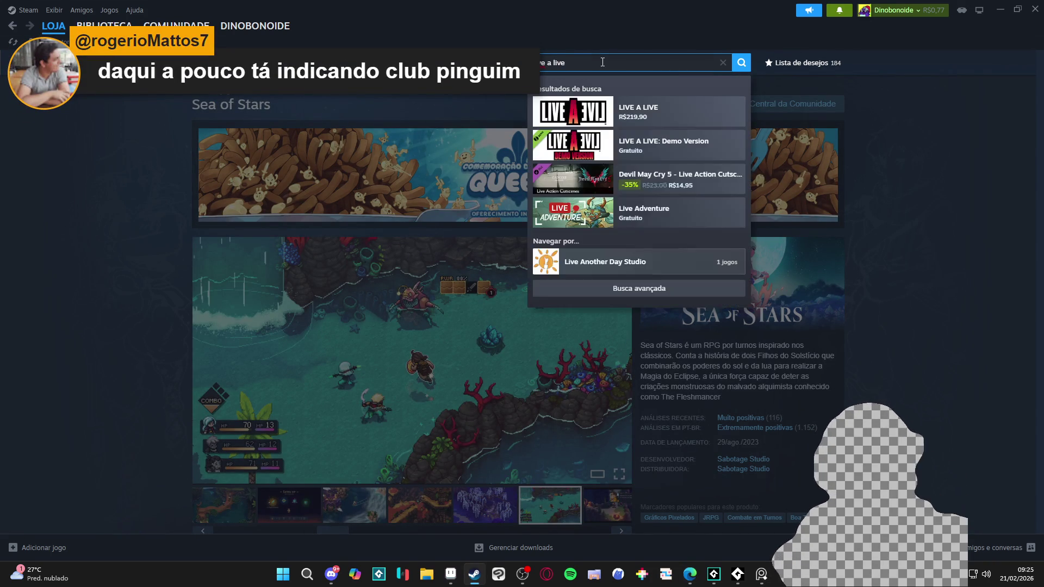
pyautogui.click(657, 106)
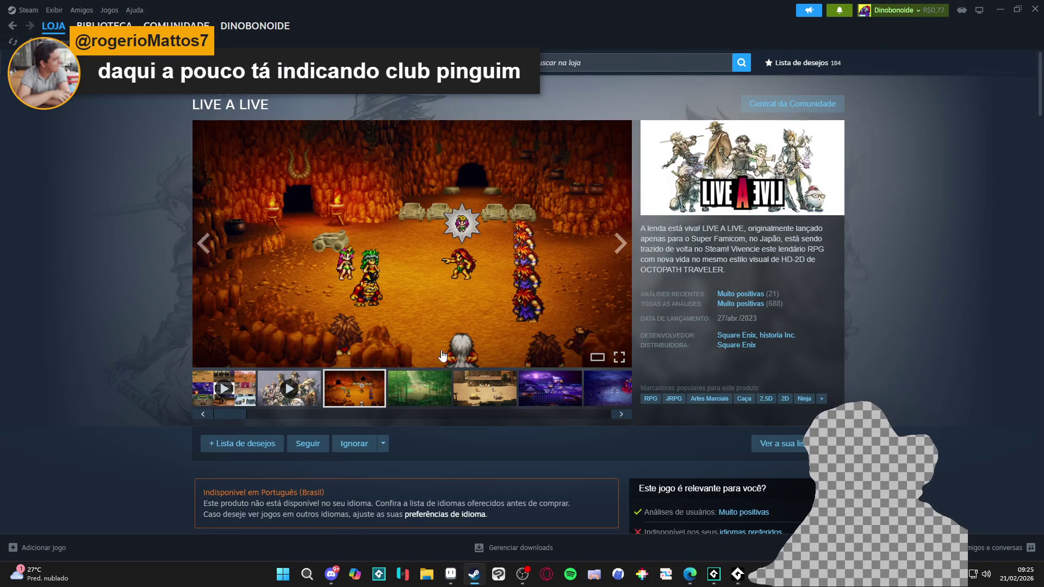
# Step: Browse LIVE A LIVE's screenshots (forest, saloon, castle, Steel Titan, city map), then return to Aseprite
pyautogui.click(424, 392)
pyautogui.click(470, 395)
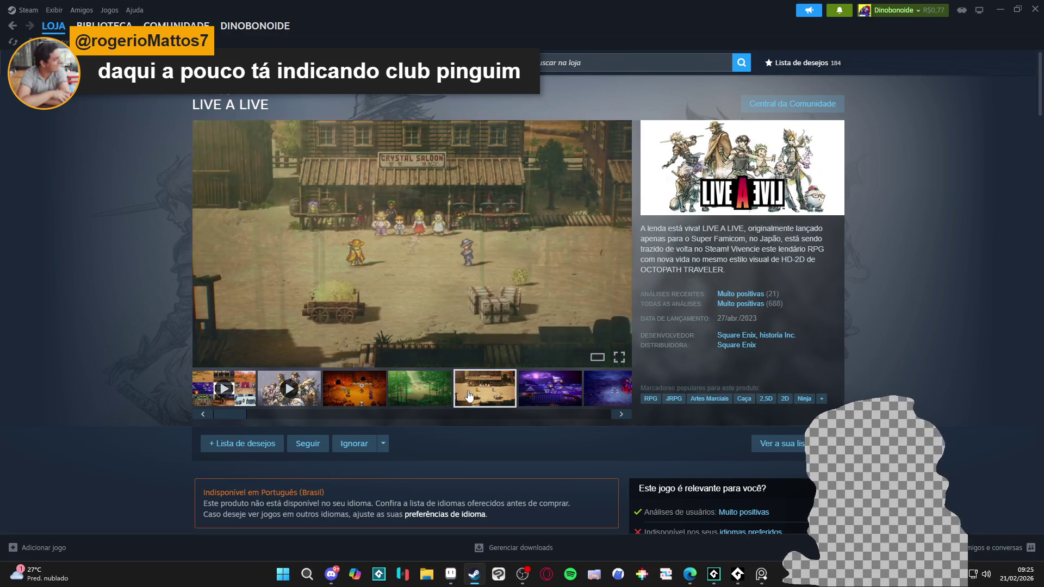
pyautogui.click(555, 395)
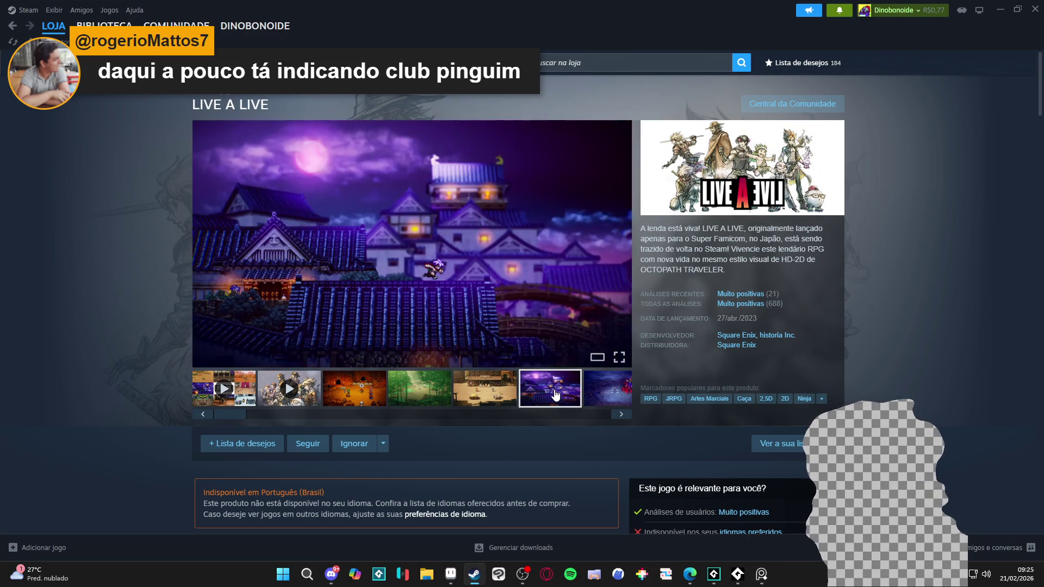
pyautogui.click(503, 398)
pyautogui.click(434, 398)
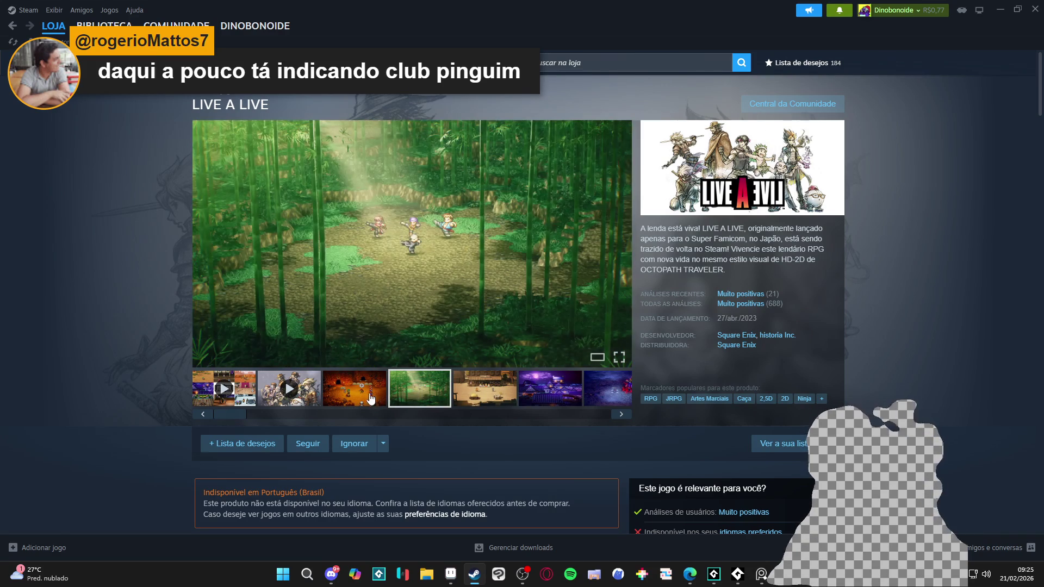
pyautogui.click(527, 398)
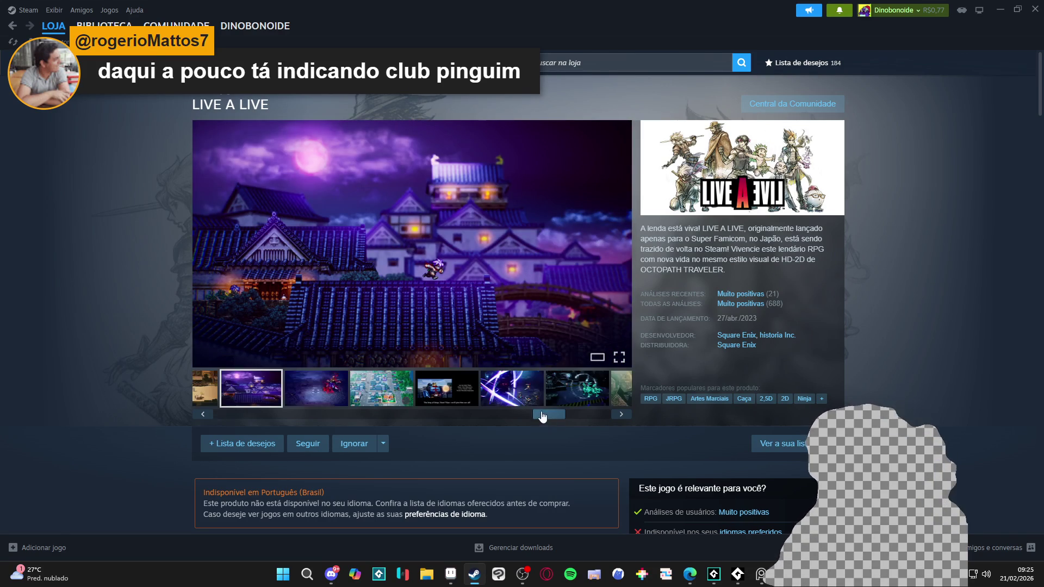
pyautogui.click(510, 396)
pyautogui.click(454, 400)
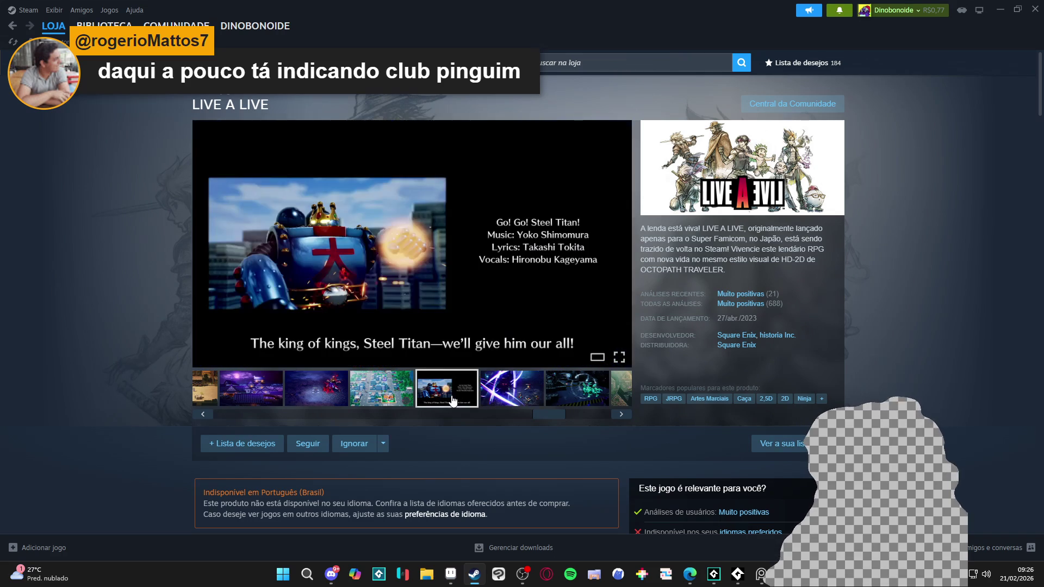
pyautogui.click(388, 403)
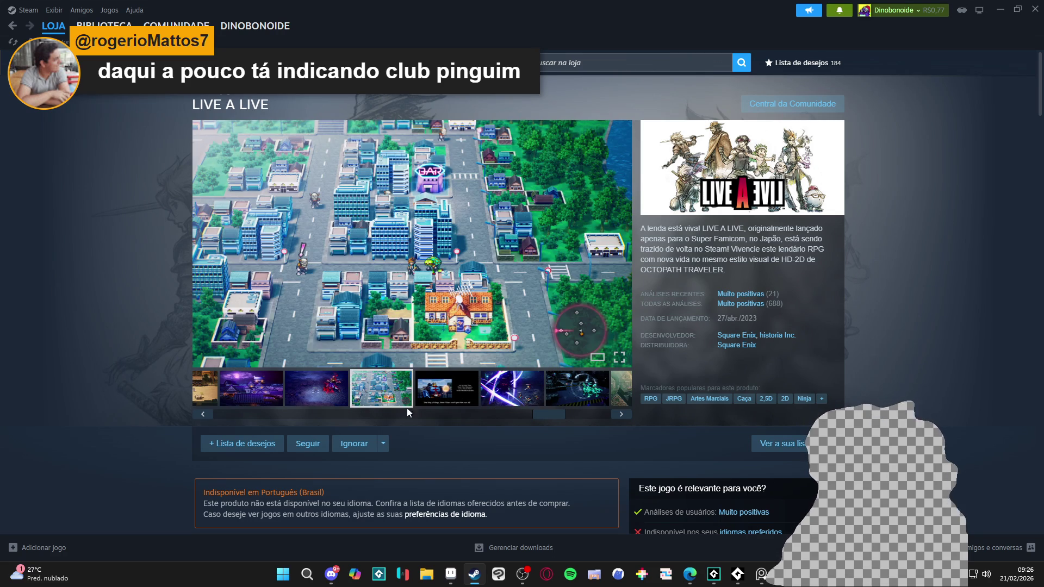
pyautogui.click(573, 402)
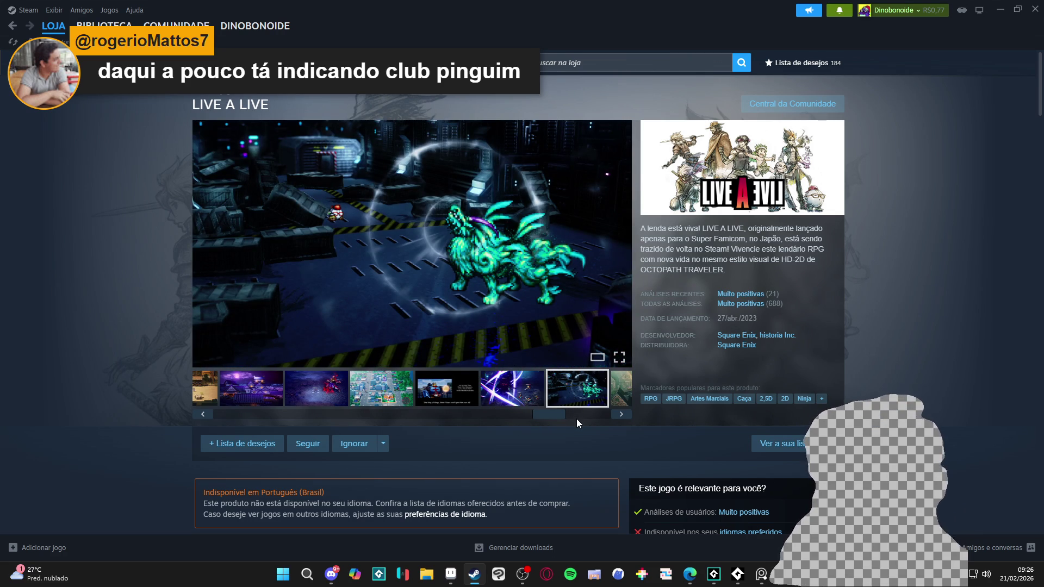
pyautogui.click(576, 418)
pyautogui.hotkey('alt', 'Tab')
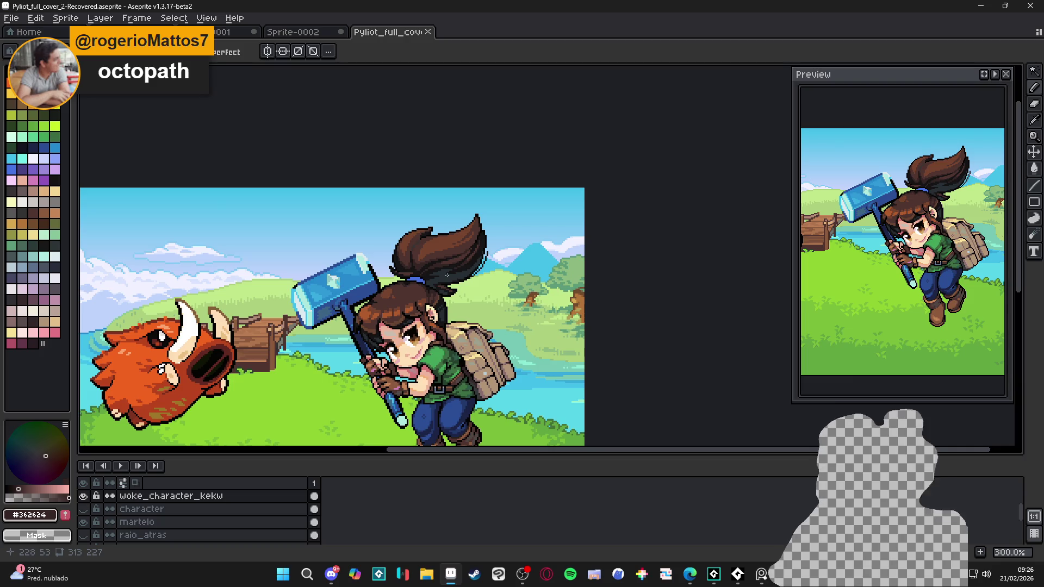
# Step: Save the cover file, zoom in, and eyedrop the orange-brown hair colour #b05b2c
pyautogui.scroll(-1, 447, 276)
pyautogui.hotkey('ctrl', 's')
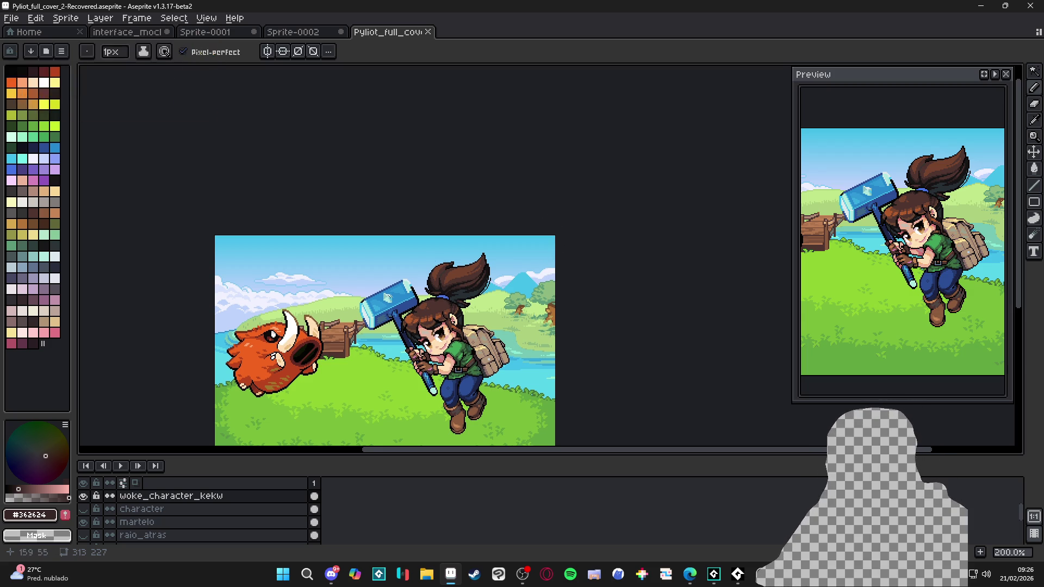
pyautogui.scroll(3, 378, 284)
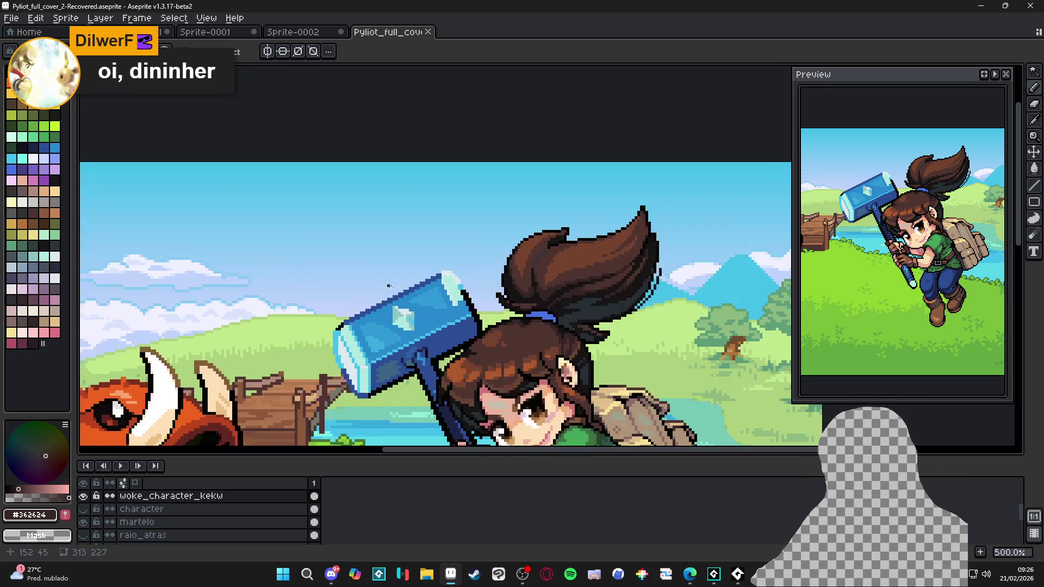
pyautogui.scroll(-2, 418, 302)
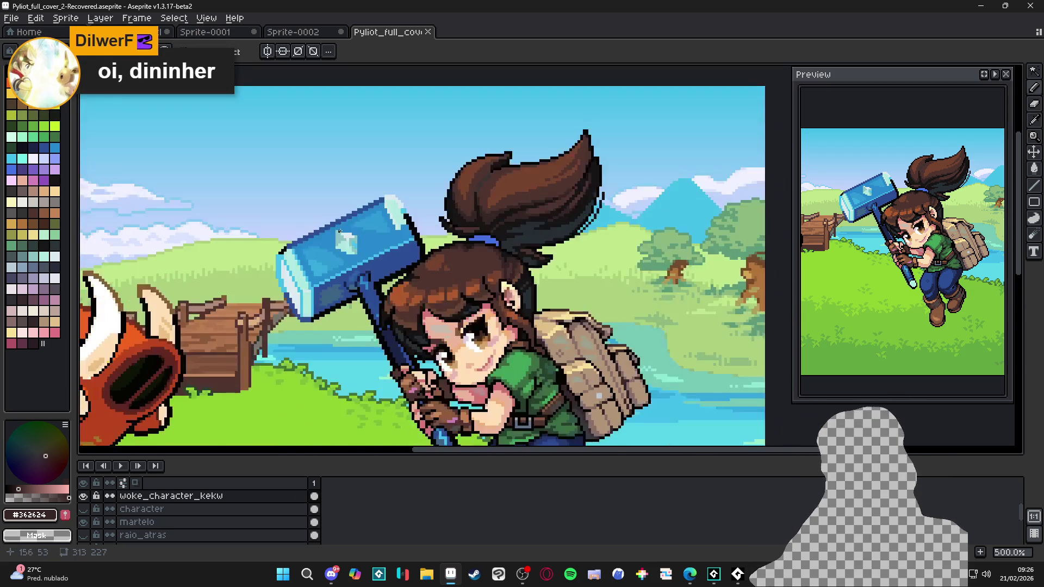
pyautogui.scroll(3, 435, 229)
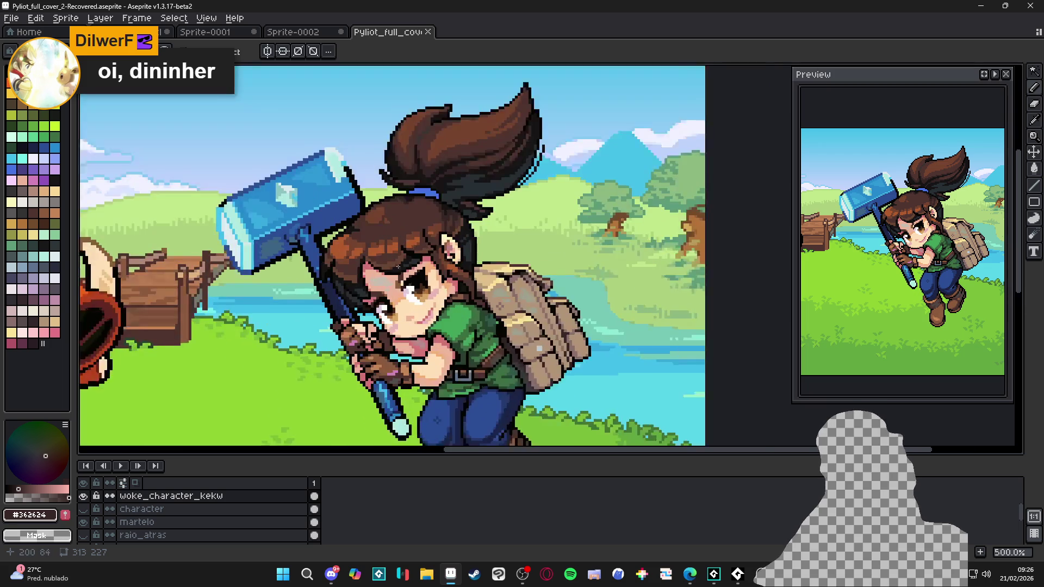
pyautogui.keyDown('alt'); pyautogui.click(451, 220); pyautogui.keyUp('alt')
pyautogui.scroll(1, 451, 221)
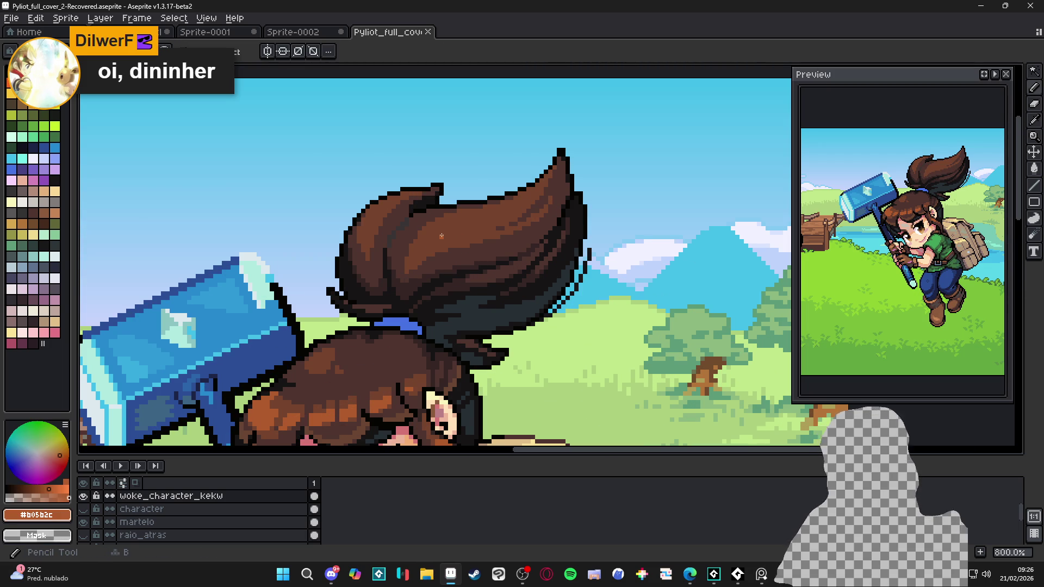
# Step: Add a light orange ponytail highlight, alternating dark brown #77442c and orange #b05b2c hair tones
pyautogui.moveTo(435, 238); pyautogui.dragTo(492, 215)
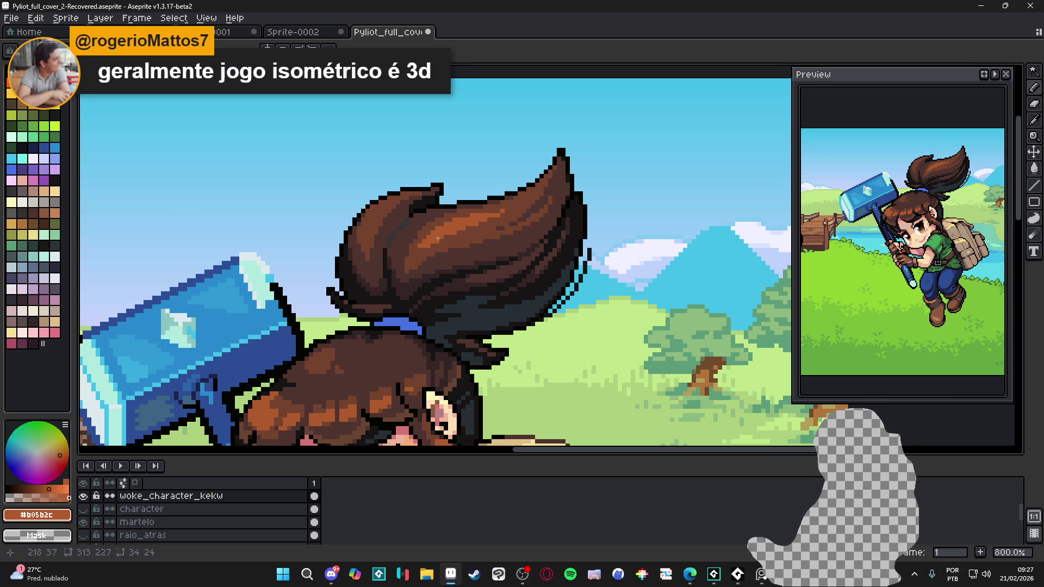
pyautogui.keyDown('alt'); pyautogui.click(470, 237); pyautogui.keyUp('alt')
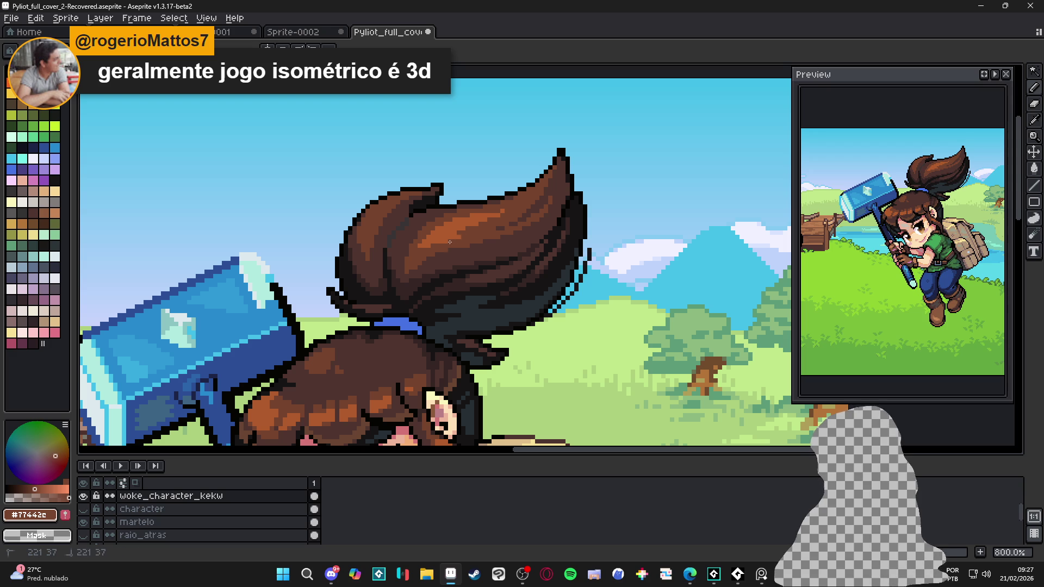
pyautogui.keyDown('alt'); pyautogui.click(420, 249); pyautogui.keyUp('alt')
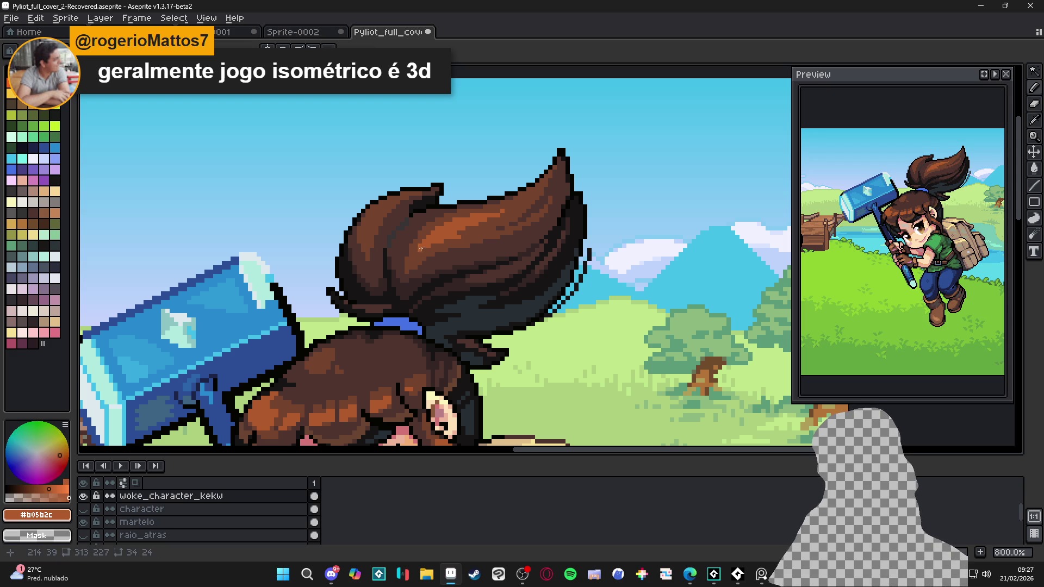
pyautogui.keyDown('alt'); pyautogui.click(421, 244); pyautogui.keyUp('alt')
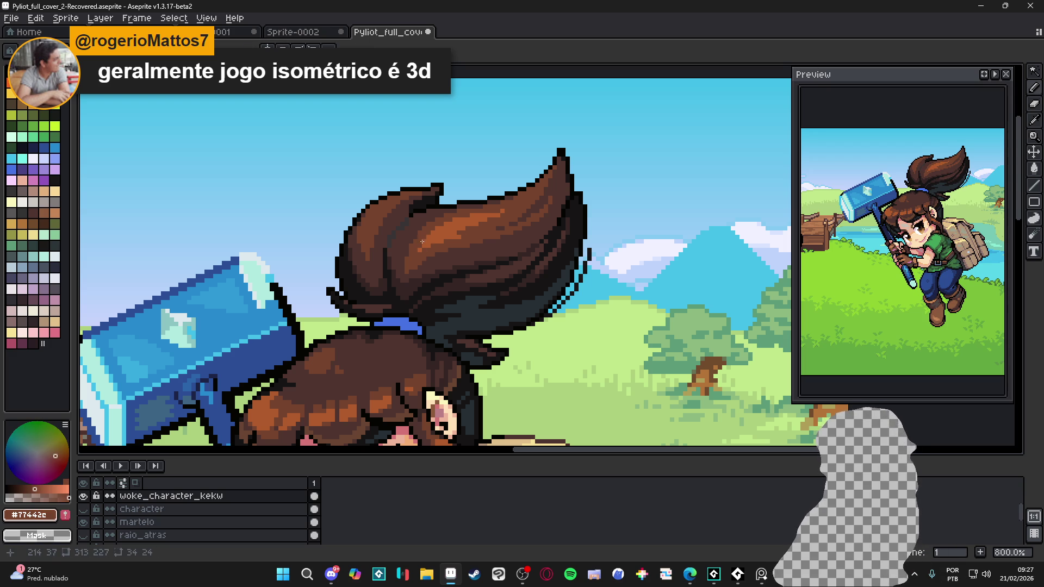
pyautogui.keyDown('alt'); pyautogui.click(423, 248); pyautogui.keyUp('alt')
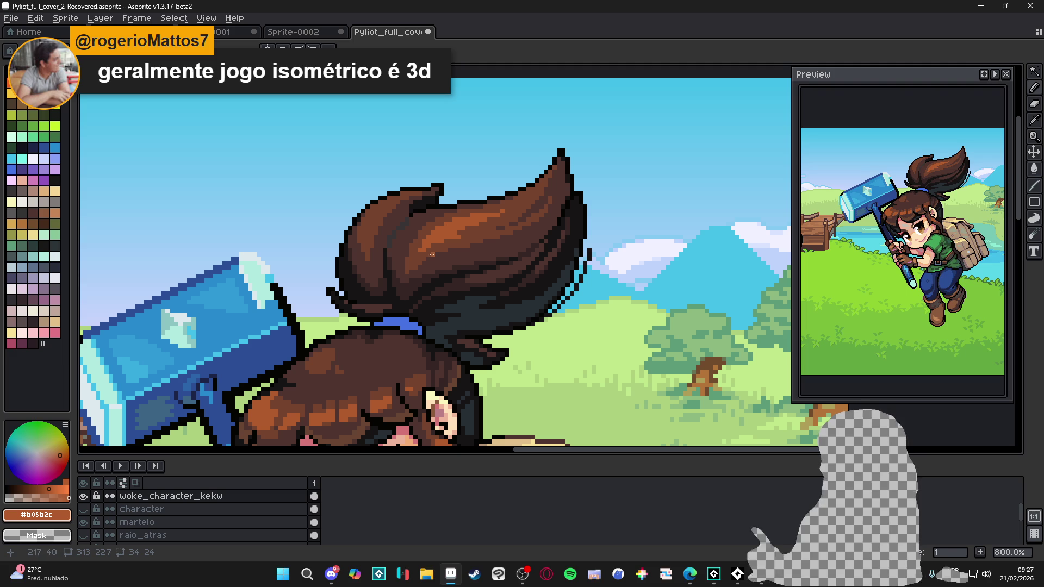
pyautogui.keyDown('alt'); pyautogui.click(419, 249); pyautogui.keyUp('alt')
pyautogui.keyDown('alt'); pyautogui.click(432, 244); pyautogui.keyUp('alt')
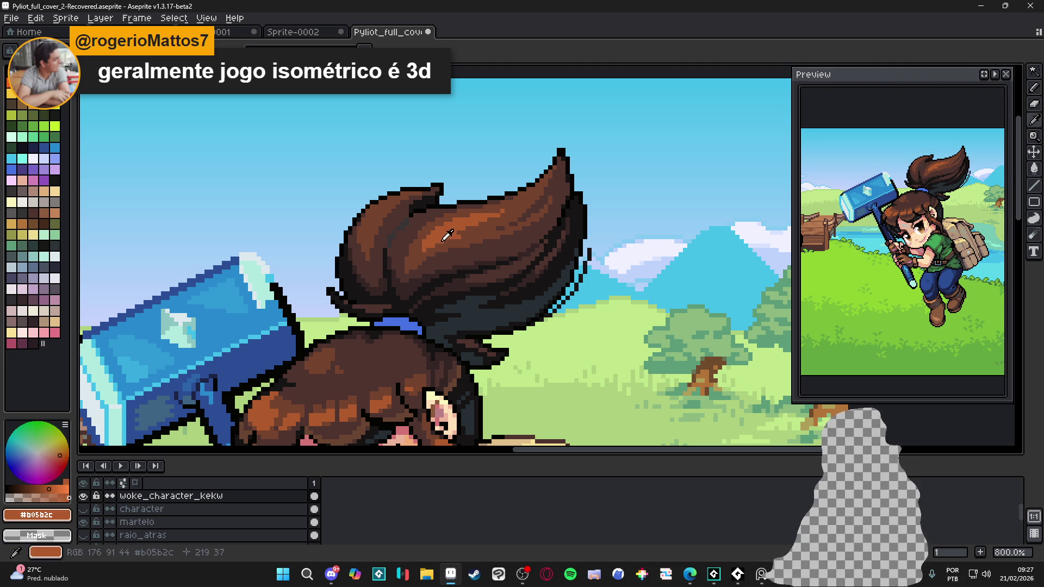
pyautogui.keyDown('alt'); pyautogui.click(466, 233); pyautogui.keyUp('alt')
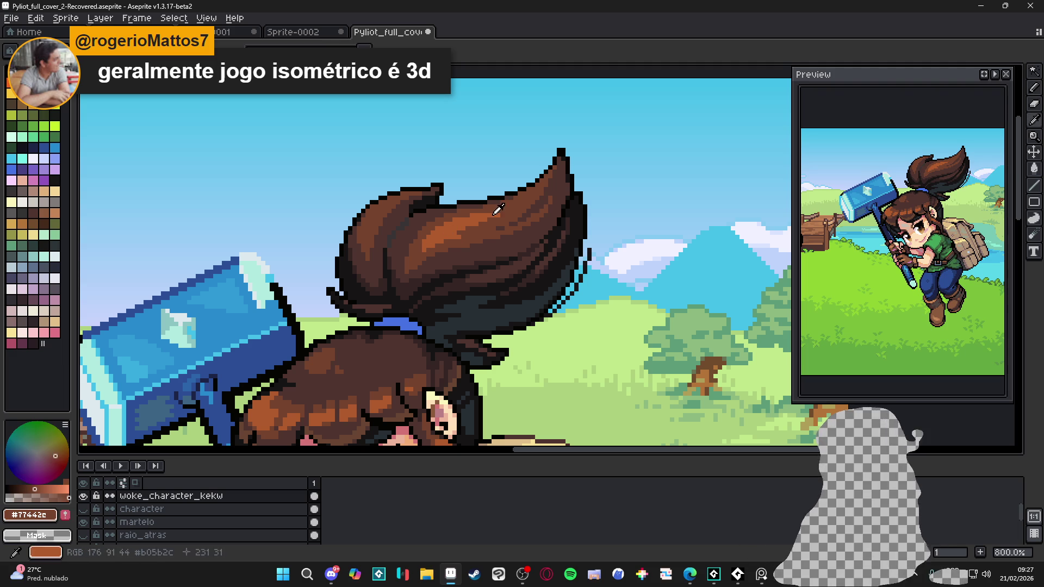
pyautogui.keyDown('alt'); pyautogui.click(491, 217); pyautogui.keyUp('alt')
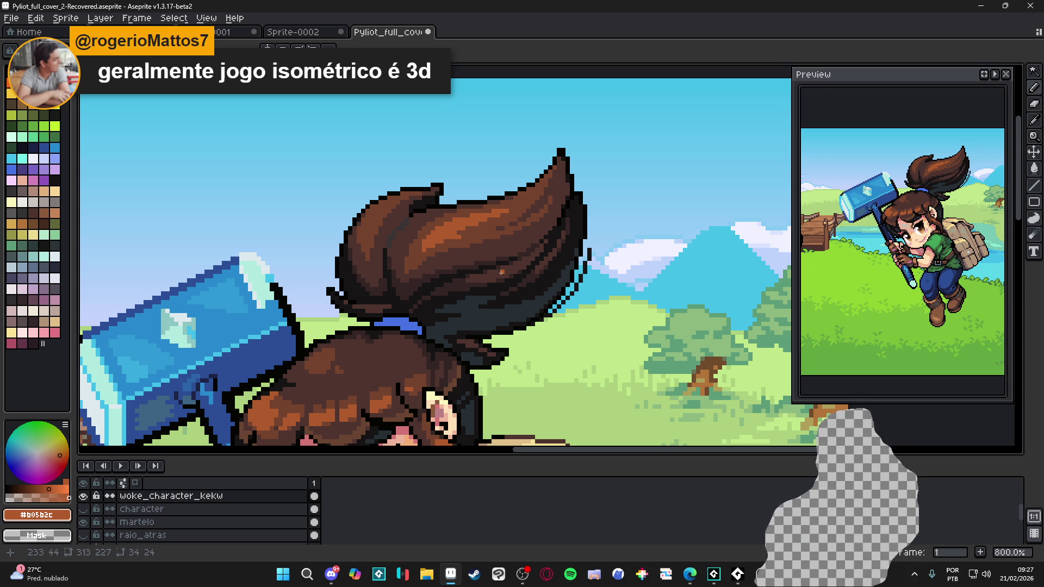
pyautogui.keyDown('alt'); pyautogui.click(420, 250); pyautogui.keyUp('alt')
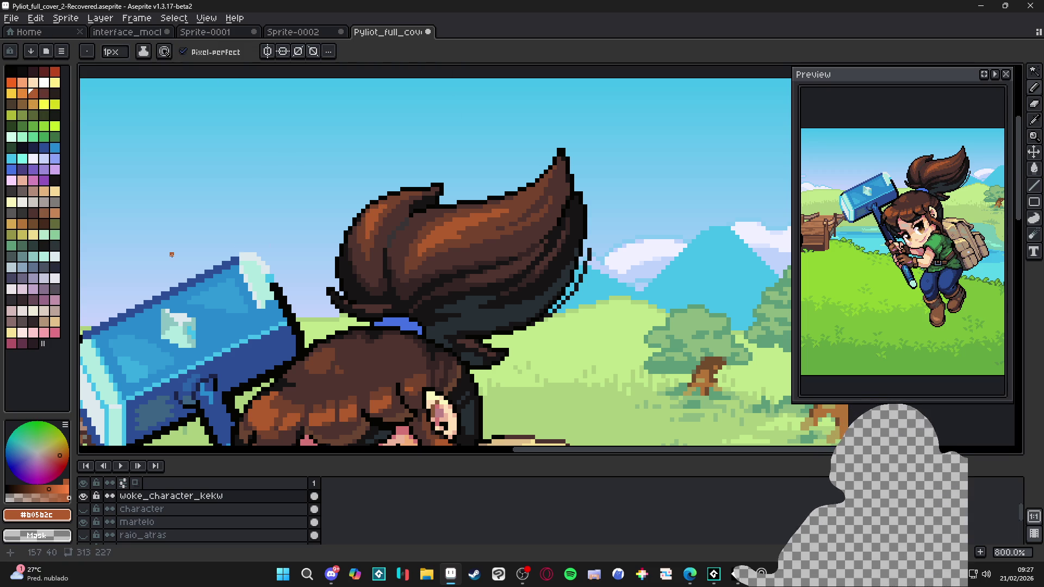
# Step: Paint three stray orange ponytail pixels dark brown, re-pick the orange tone, and save
pyautogui.scroll(-2, 456, 233)
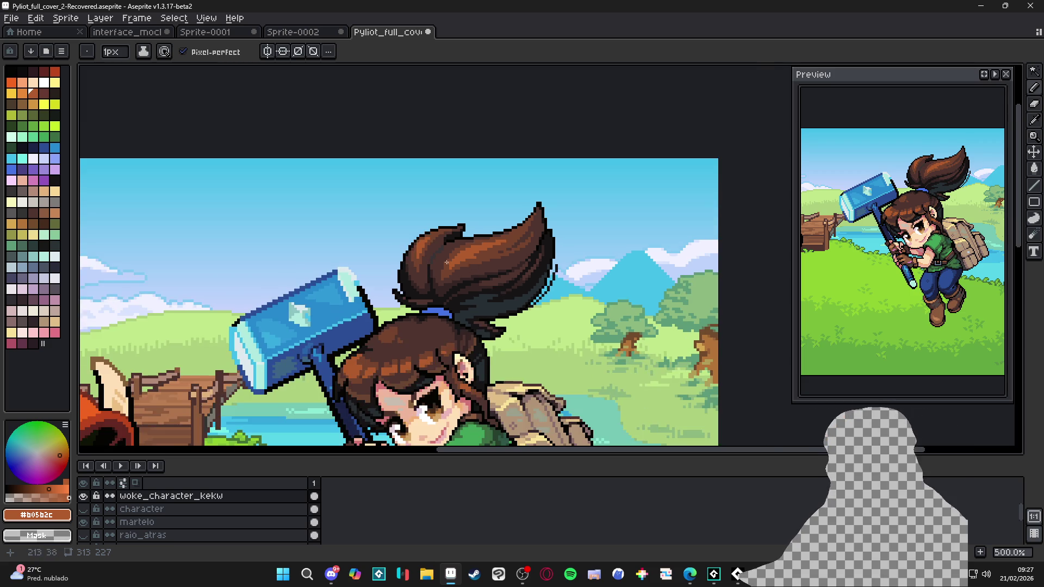
pyautogui.scroll(5, 350, 201)
pyautogui.keyDown('alt'); pyautogui.click(351, 201); pyautogui.keyUp('alt')
pyautogui.click(364, 202)
pyautogui.click(400, 184)
pyautogui.click(417, 184)
pyautogui.scroll(-5, 398, 201)
pyautogui.keyDown('alt'); pyautogui.click(362, 257); pyautogui.keyUp('alt')
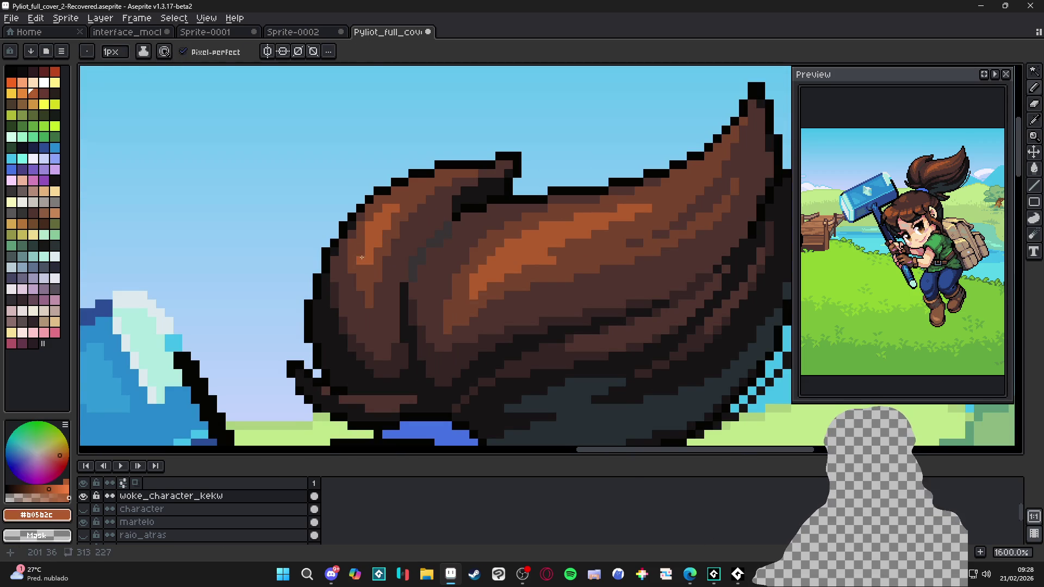
pyautogui.hotkey('ctrl', 's')
# Step: Scroll across the artwork, sample the near-black hair shadow, and save the cover again
pyautogui.scroll(-2, 387, 252)
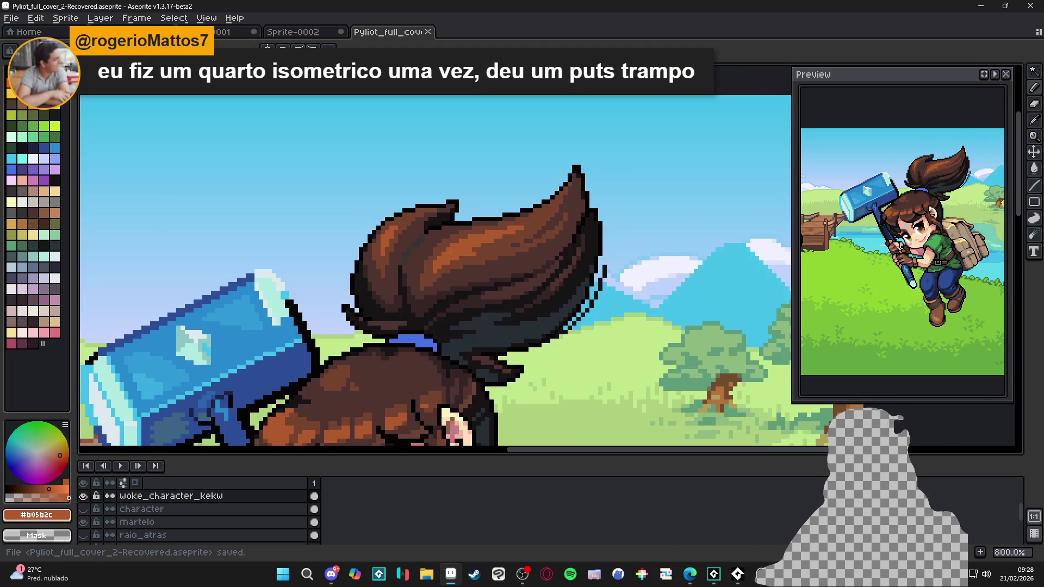
pyautogui.scroll(-1, 546, 207)
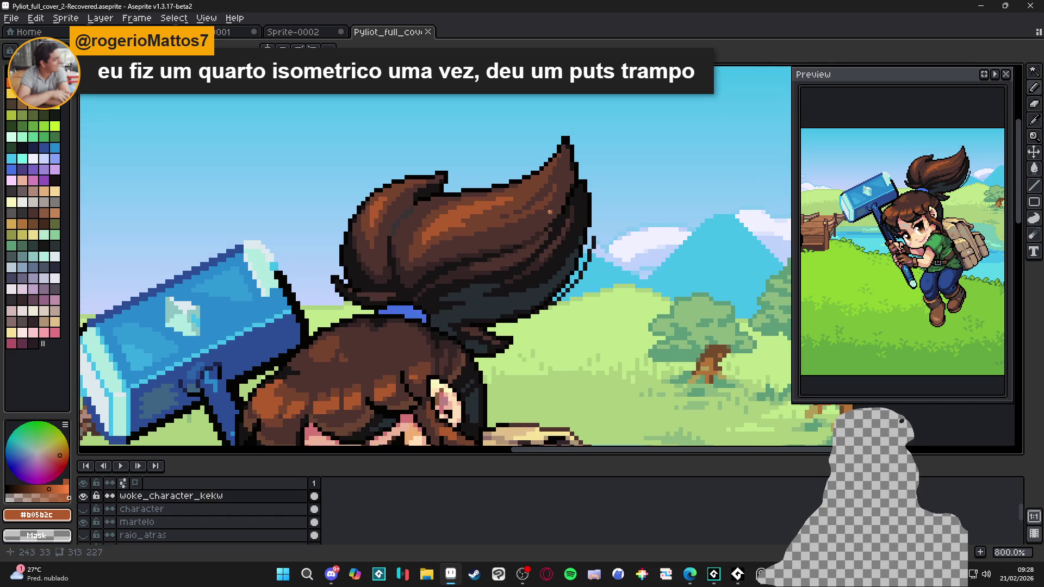
pyautogui.hscroll(1, 645, 231)
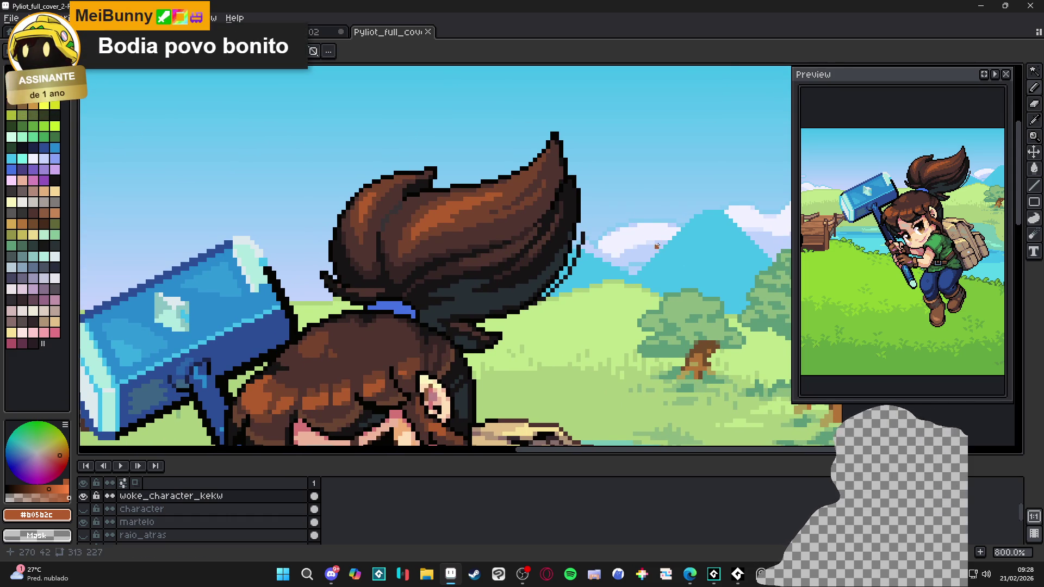
pyautogui.hscroll(1, 543, 256)
pyautogui.hotkey('ctrl', 's')
pyautogui.hscroll(1, 543, 340)
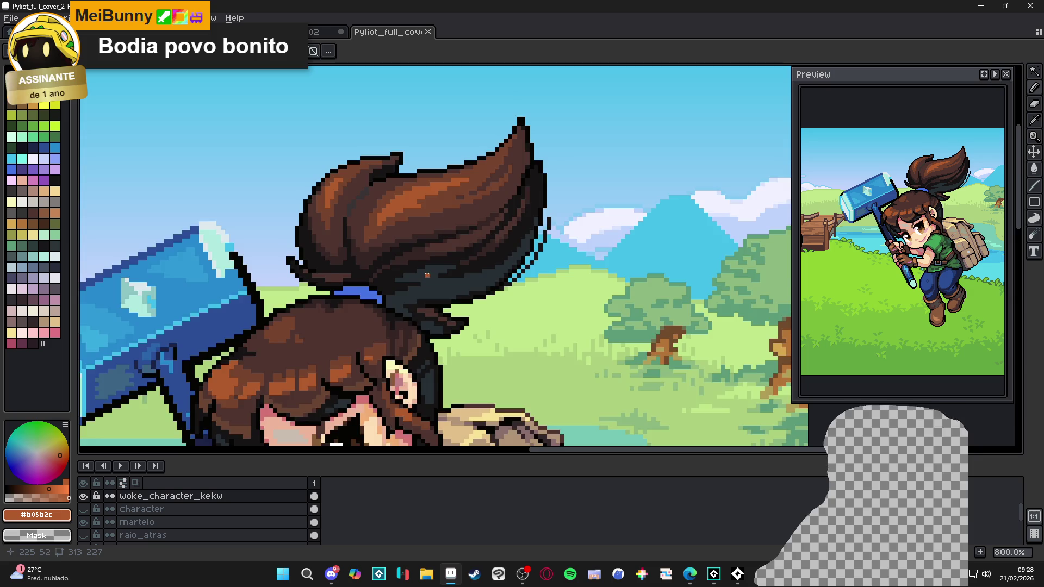
pyautogui.scroll(1, 418, 280)
pyautogui.keyDown('alt'); pyautogui.click(424, 261); pyautogui.keyUp('alt')
pyautogui.scroll(-1, 427, 261)
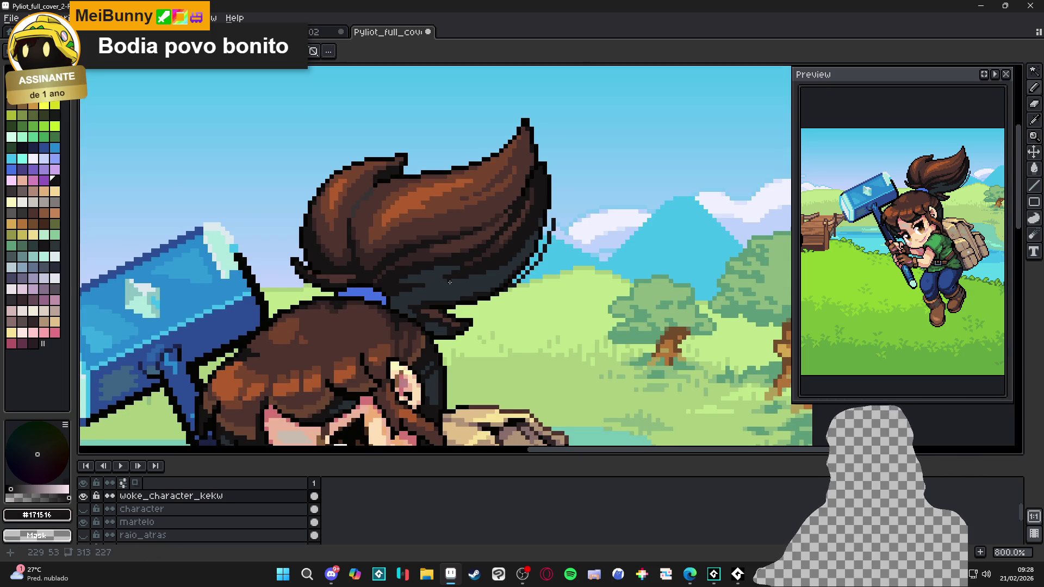
pyautogui.scroll(-1, 451, 282)
pyautogui.scroll(2, 462, 294)
pyautogui.scroll(-1, 468, 296)
pyautogui.moveTo(470, 298); pyautogui.dragTo(480, 304)
pyautogui.scroll(-2, 480, 305)
pyautogui.hotkey('ctrl', 's')
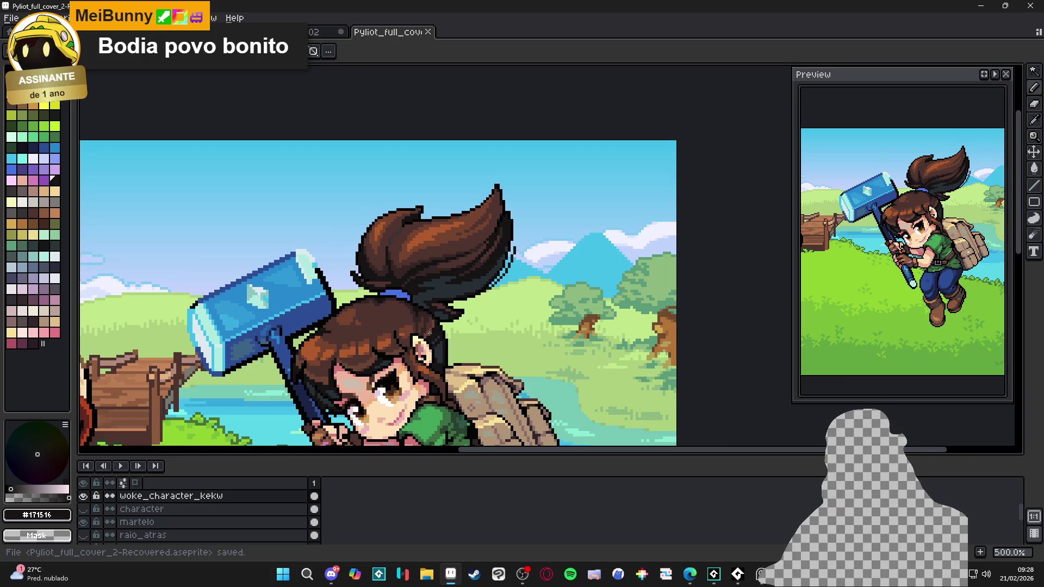
# Step: Sample the dark hair brown #4f342f as the drawing colour and save
pyautogui.scroll(7, 424, 270)
pyautogui.keyDown('alt'); pyautogui.click(423, 271); pyautogui.keyUp('alt')
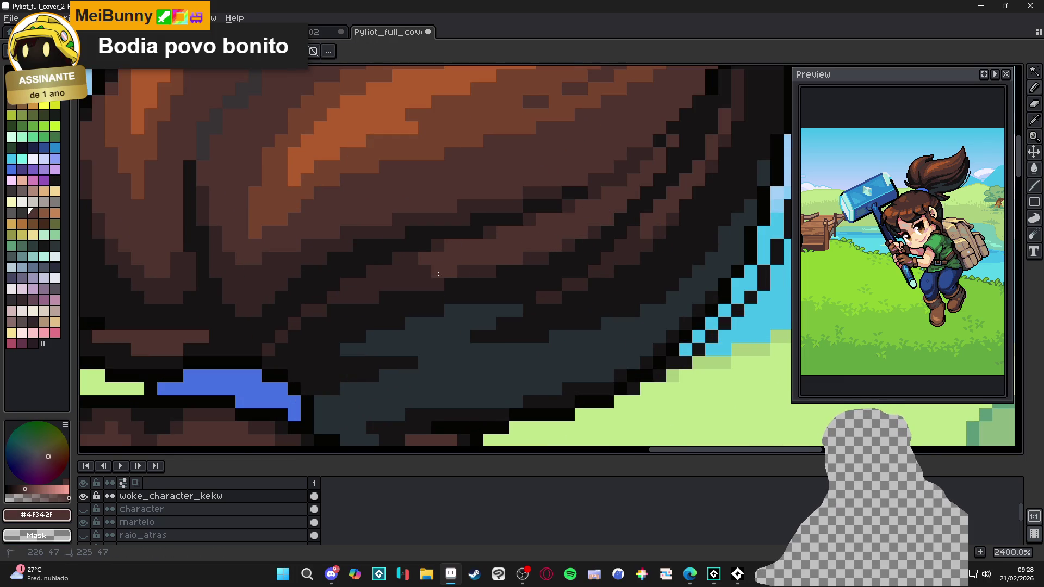
pyautogui.scroll(-8, 404, 276)
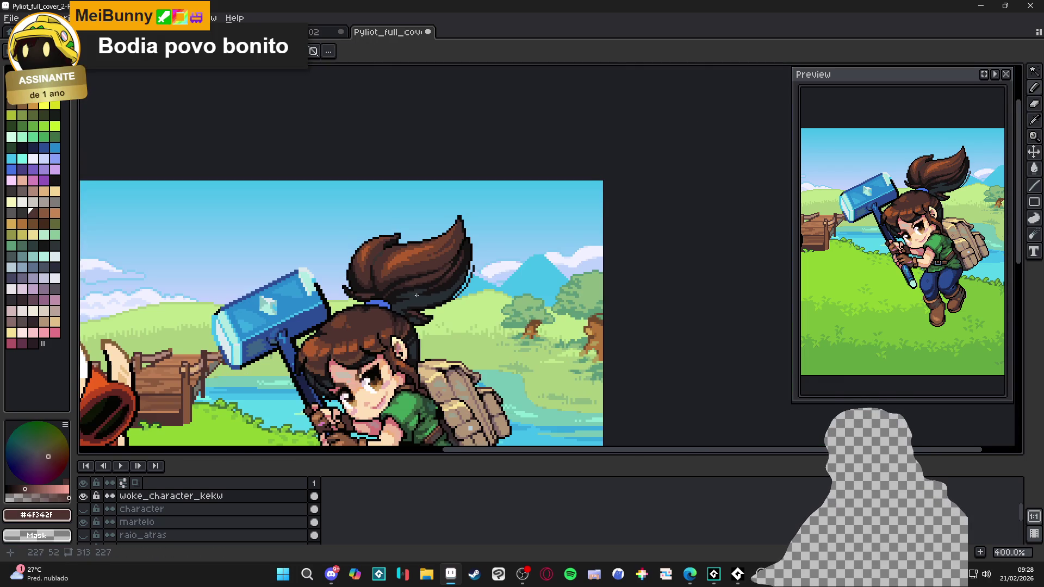
pyautogui.hotkey('ctrl', 's')
pyautogui.scroll(-5, 484, 277)
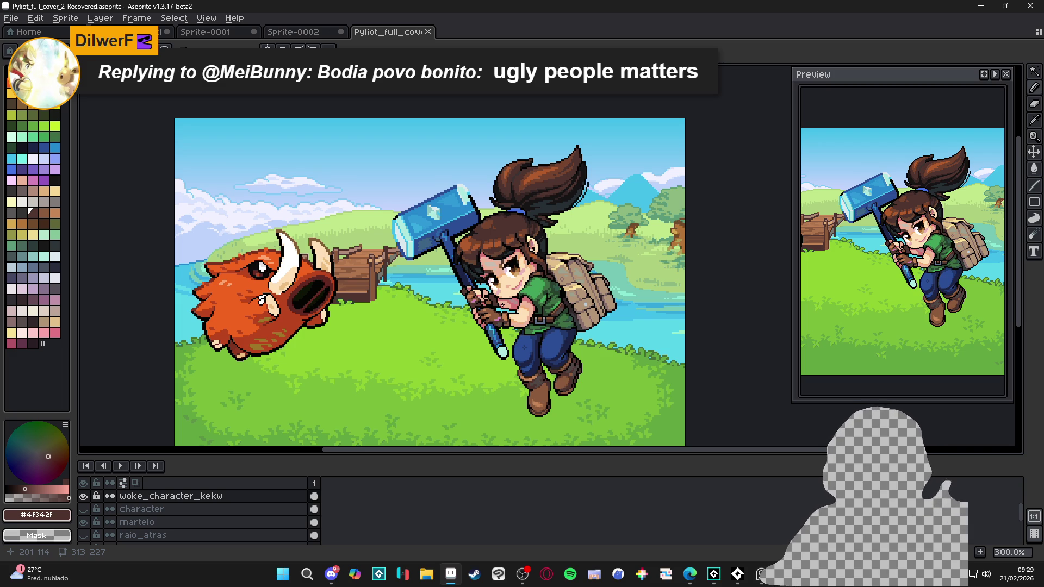
pyautogui.hotkey('alt', 'Tab')
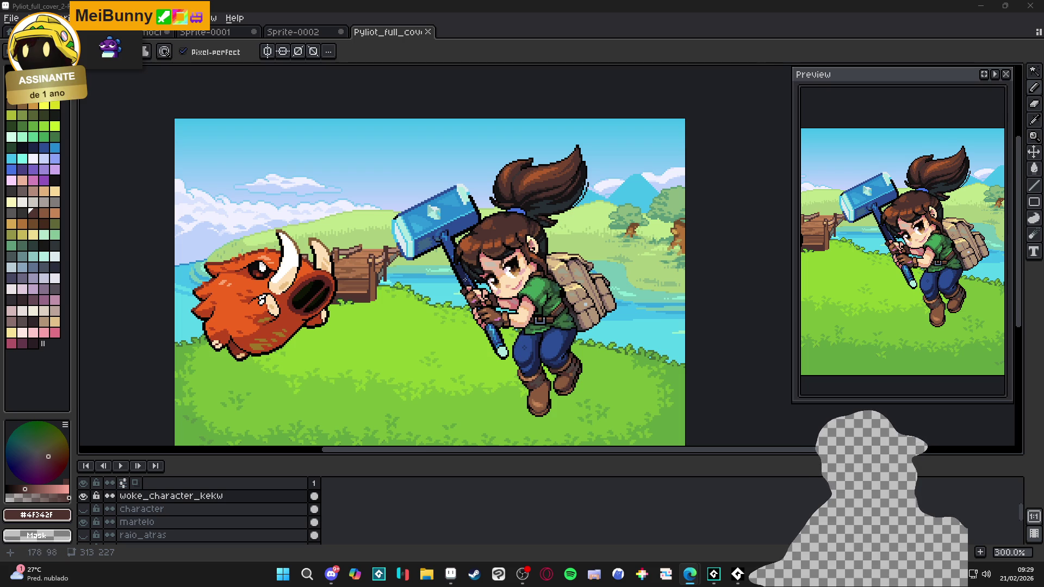
pyautogui.scroll(4, 463, 280)
# Step: Eyedrop black, switch to the Pencil (B), and outline the gripping hands' edges
pyautogui.scroll(3, 461, 308)
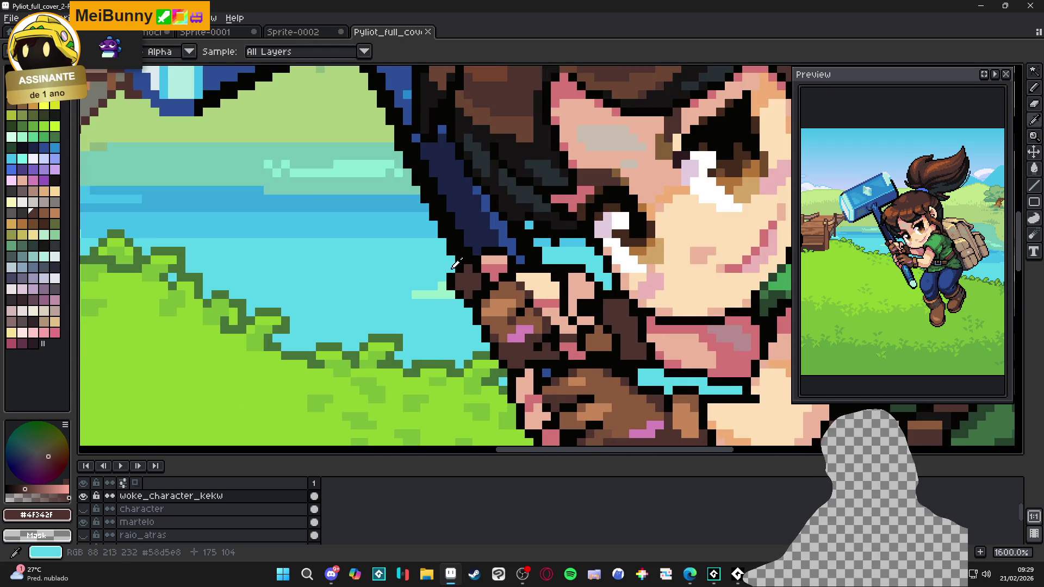
pyautogui.keyDown('alt'); pyautogui.click(442, 283); pyautogui.keyUp('alt')
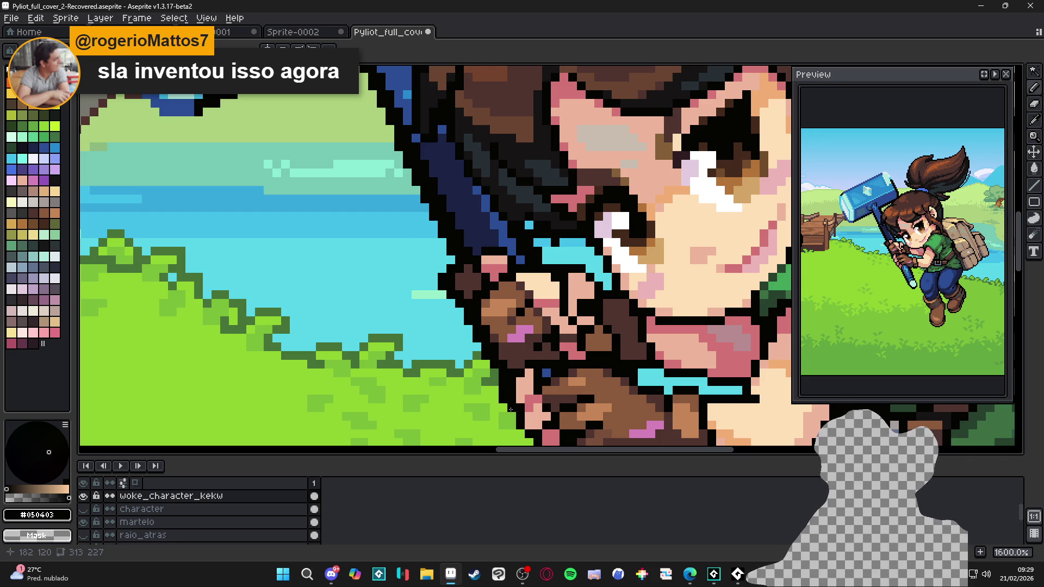
pyautogui.press('b')
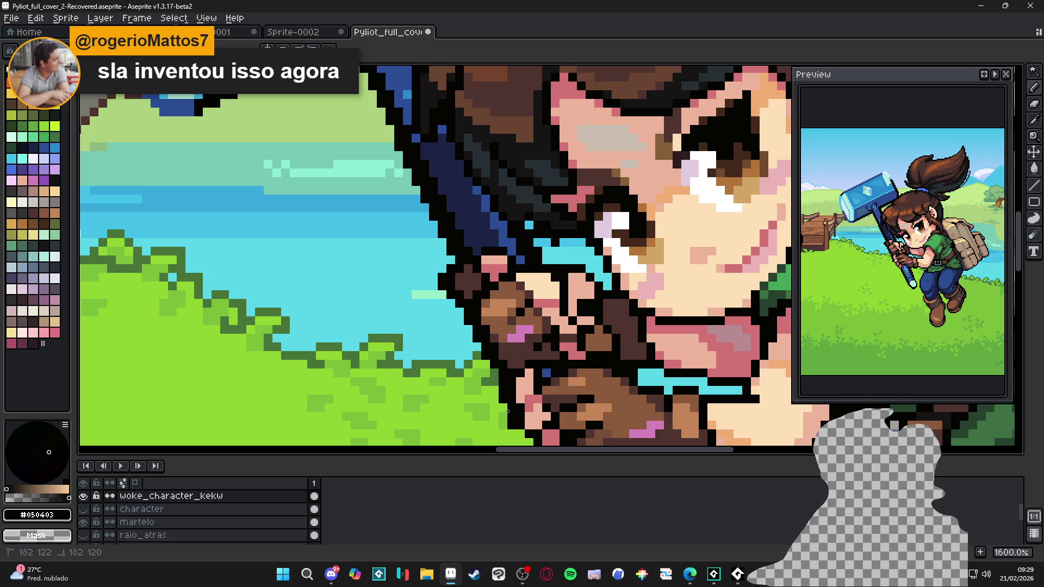
pyautogui.moveTo(511, 425); pyautogui.dragTo(470, 314)
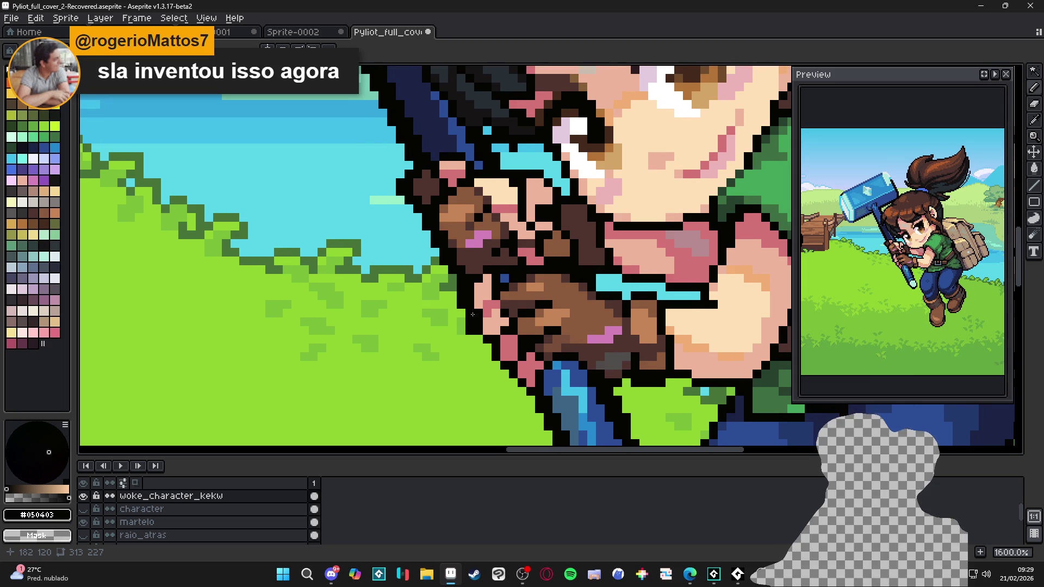
pyautogui.scroll(2, 459, 339)
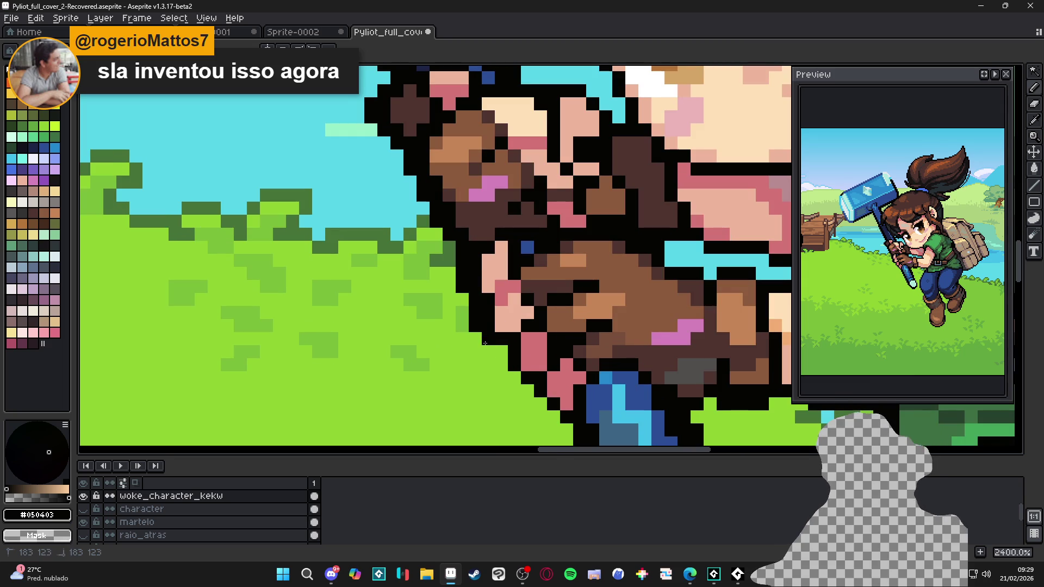
pyautogui.moveTo(505, 372); pyautogui.dragTo(539, 401)
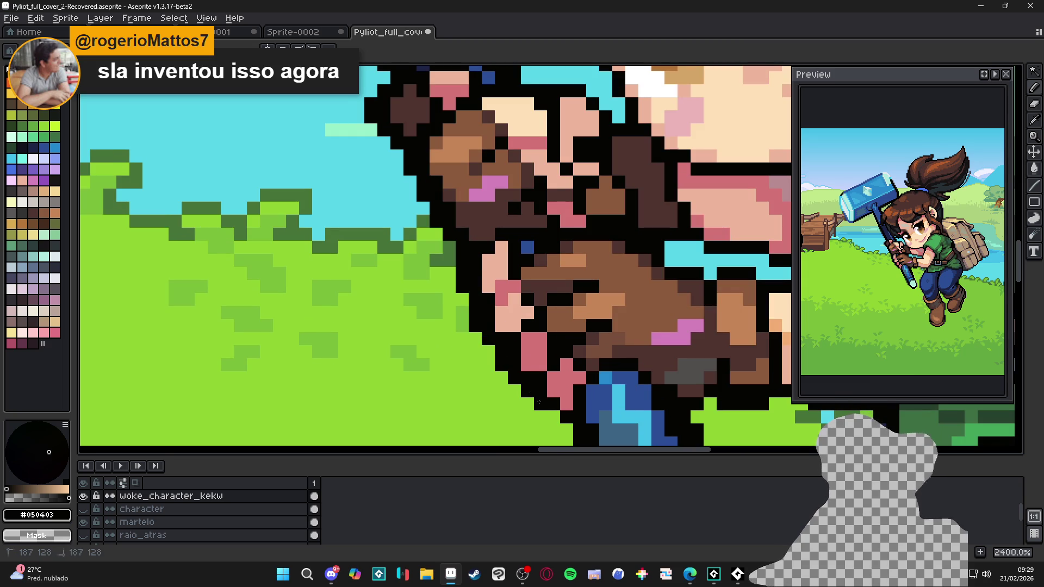
pyautogui.scroll(-4, 540, 283)
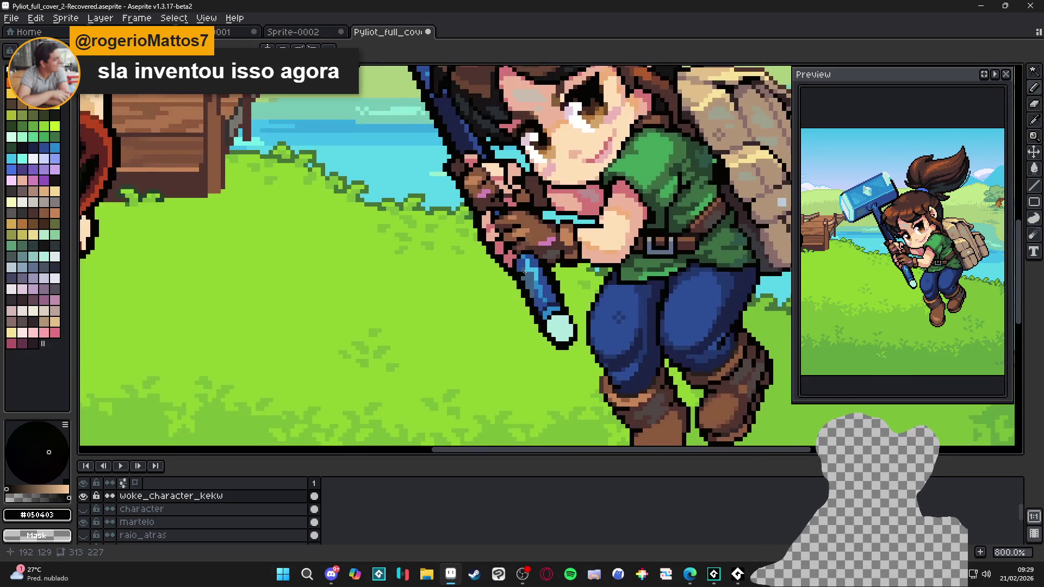
pyautogui.moveTo(539, 282)
pyautogui.mouseDown()
pyautogui.moveTo(516, 357)
pyautogui.moveTo(472, 340)
pyautogui.mouseUp()
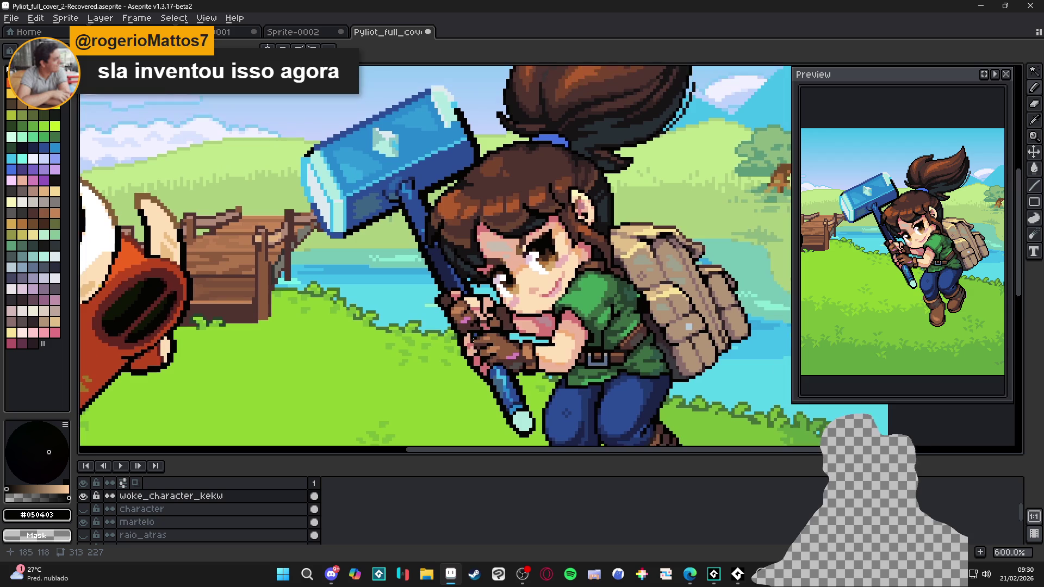
pyautogui.scroll(4, 511, 382)
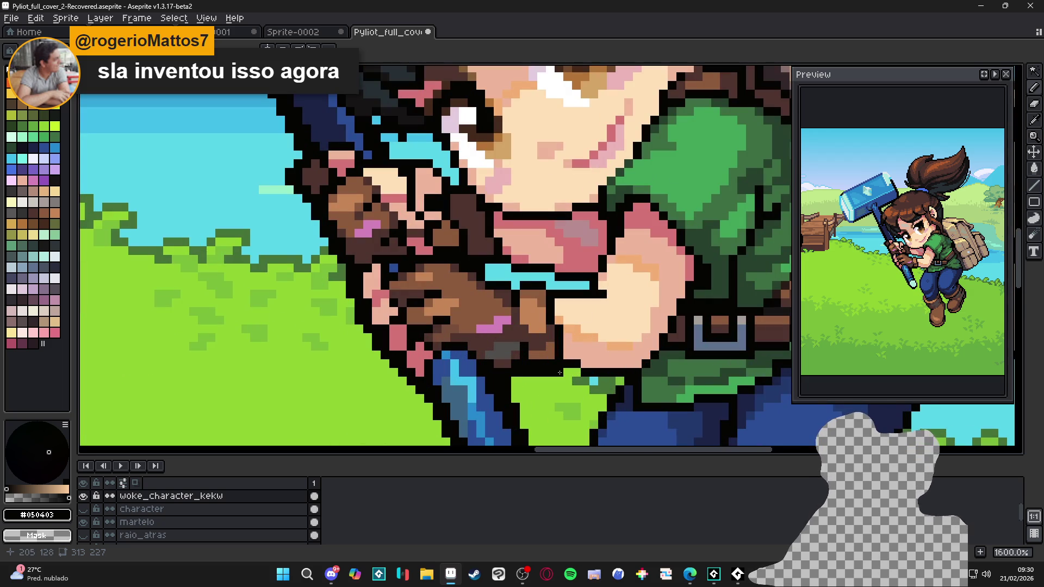
pyautogui.moveTo(583, 381); pyautogui.dragTo(618, 383)
pyautogui.click(612, 390)
pyautogui.click(599, 407)
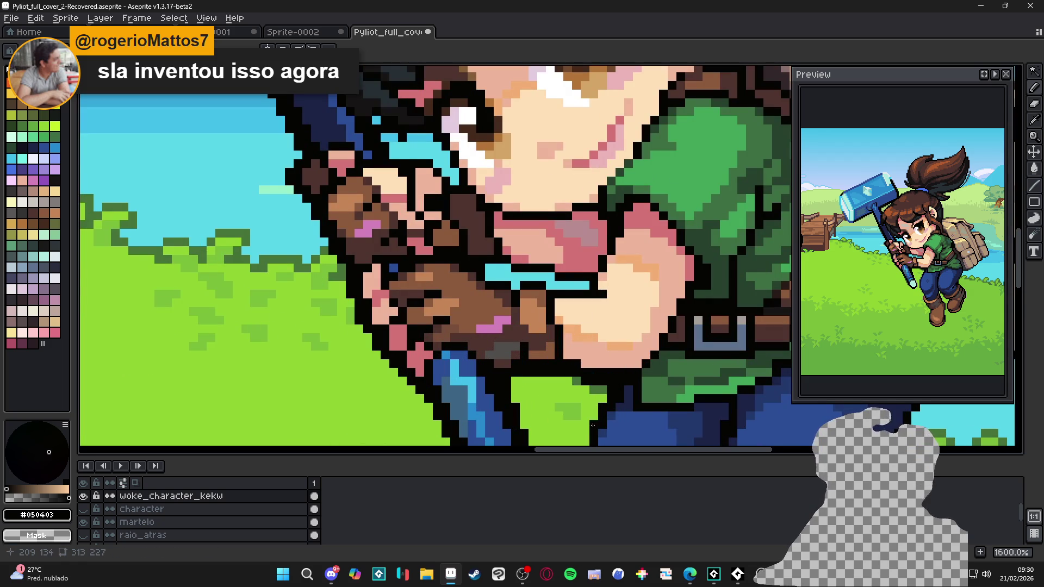
# Step: Outline the leg's edge with dark pixels and darken the column beside it
pyautogui.moveTo(594, 416)
pyautogui.mouseDown()
pyautogui.moveTo(590, 330)
pyautogui.moveTo(576, 343)
pyautogui.moveTo(570, 409)
pyautogui.moveTo(476, 256)
pyautogui.mouseUp()
pyautogui.scroll(2, 476, 245)
pyautogui.moveTo(491, 309)
pyautogui.mouseDown()
pyautogui.moveTo(525, 366)
pyautogui.moveTo(517, 381)
pyautogui.moveTo(501, 331)
pyautogui.moveTo(494, 369)
pyautogui.moveTo(486, 306)
pyautogui.mouseUp()
pyautogui.keyDown('alt'); pyautogui.click(507, 333); pyautogui.keyUp('alt')
pyautogui.click(507, 380)
# Step: Add a few more dark pixels beside the leg outline and save
pyautogui.keyDown('alt'); pyautogui.click(520, 386); pyautogui.keyUp('alt')
pyautogui.click(507, 392)
pyautogui.hotkey('ctrl', 's')
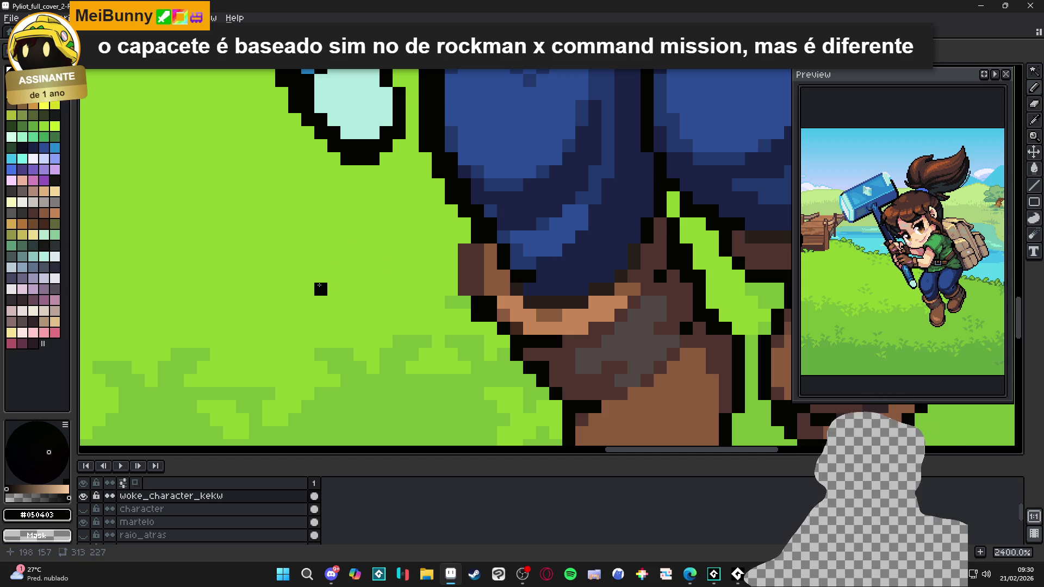
# Step: Outline the left boot in black along its left edge, sole and right side
pyautogui.scroll(-2, 473, 260)
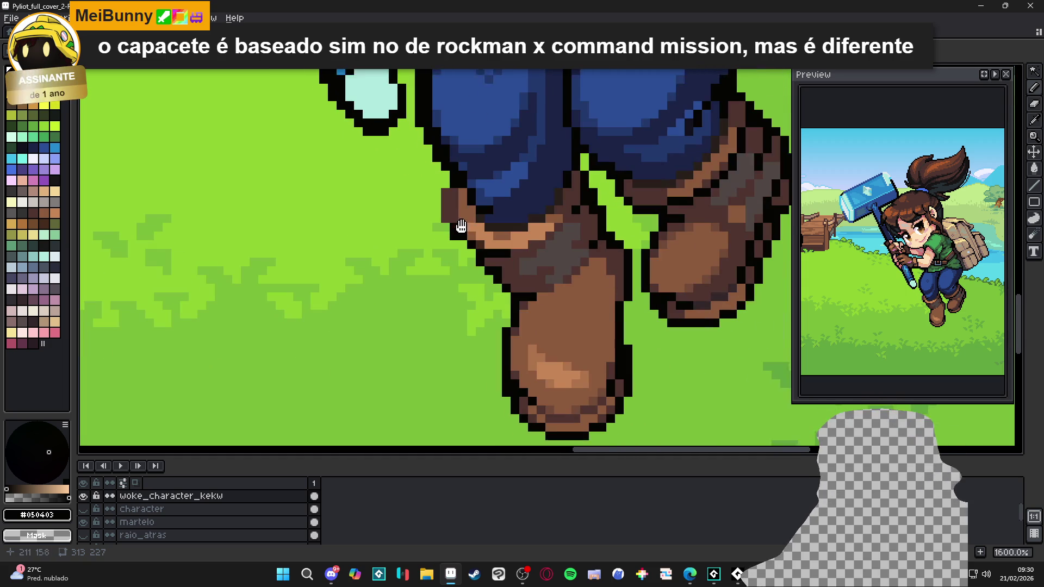
pyautogui.moveTo(471, 253)
pyautogui.mouseDown()
pyautogui.moveTo(504, 290)
pyautogui.moveTo(503, 324)
pyautogui.mouseUp()
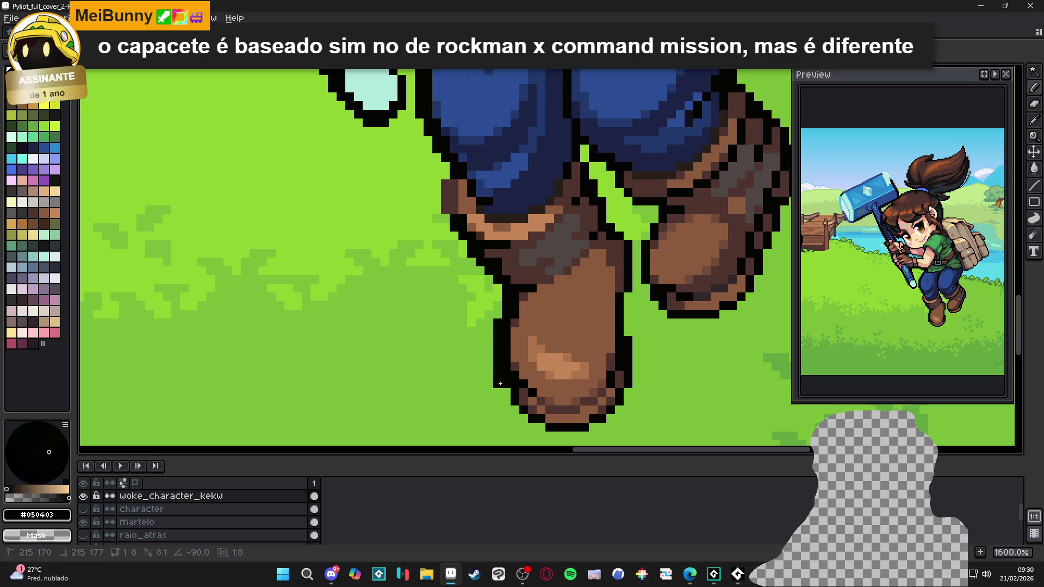
pyautogui.keyDown('shift'); pyautogui.click(496, 382); pyautogui.keyUp('shift')
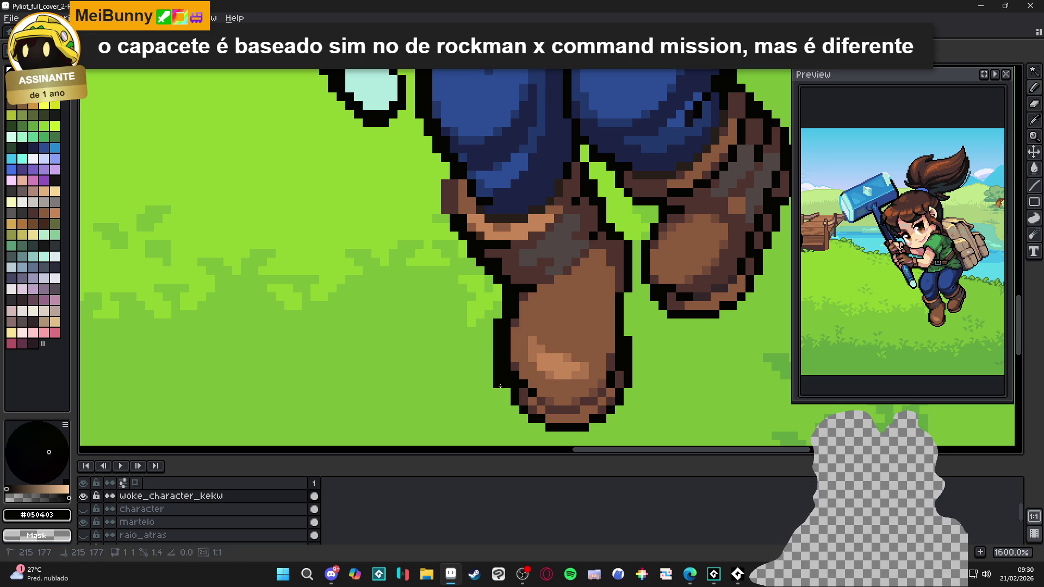
pyautogui.moveTo(507, 391)
pyautogui.mouseDown()
pyautogui.moveTo(532, 427)
pyautogui.moveTo(589, 435)
pyautogui.mouseUp()
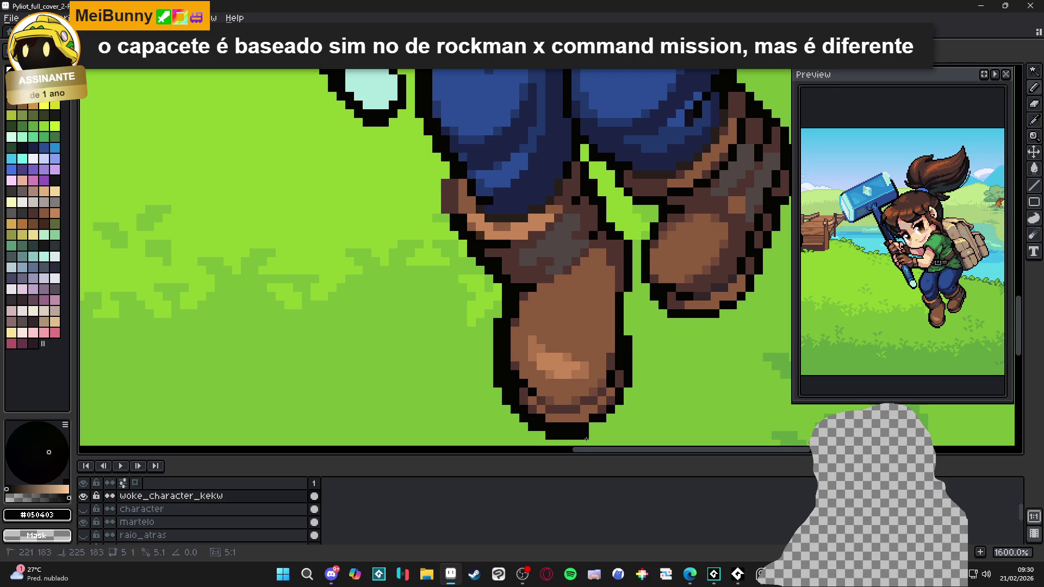
pyautogui.click(592, 429)
pyautogui.click(600, 427)
pyautogui.click(608, 418)
pyautogui.click(620, 408)
pyautogui.click(625, 401)
pyautogui.moveTo(624, 402)
pyautogui.mouseDown()
pyautogui.moveTo(635, 381)
pyautogui.moveTo(628, 293)
pyautogui.moveTo(644, 235)
pyautogui.moveTo(634, 241)
pyautogui.moveTo(608, 196)
pyautogui.mouseUp()
# Step: Blacken the stray green pixels between the pant legs, save, and line the gap
pyautogui.click(595, 178)
pyautogui.click(594, 167)
pyautogui.click(584, 151)
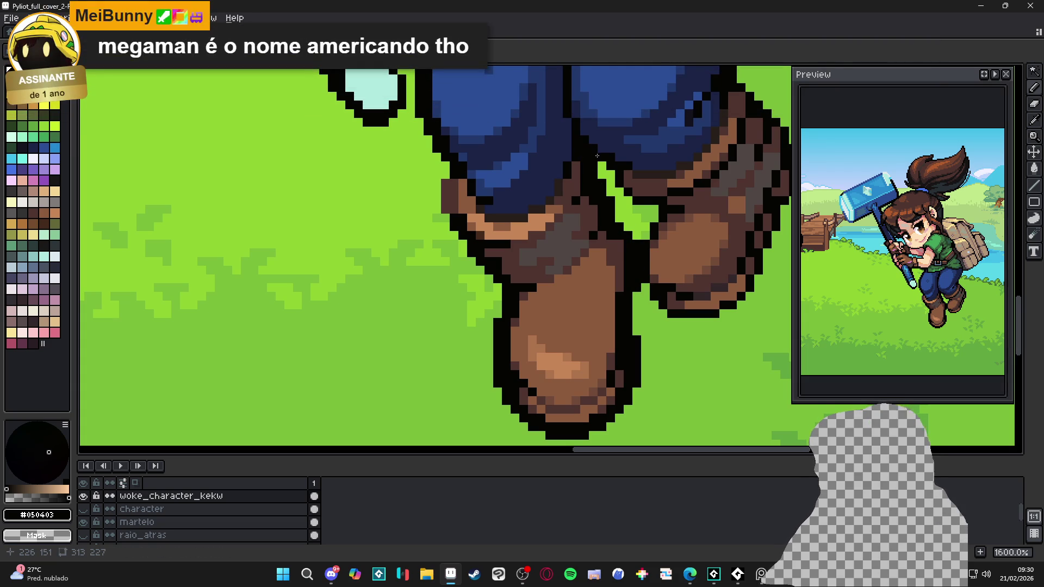
pyautogui.hscroll(1, 597, 156)
pyautogui.hotkey('ctrl', 's')
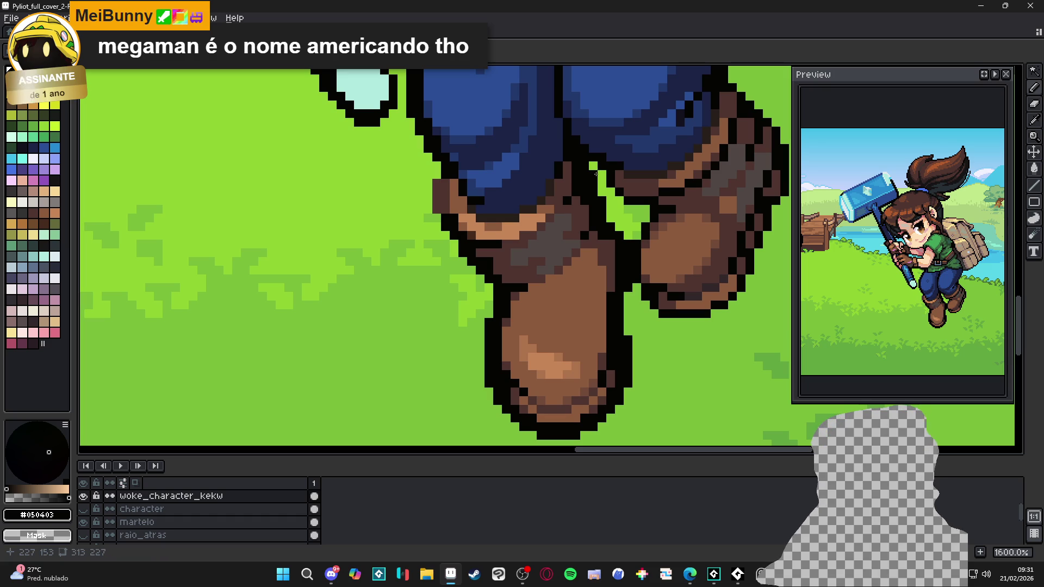
pyautogui.moveTo(601, 190); pyautogui.dragTo(644, 216)
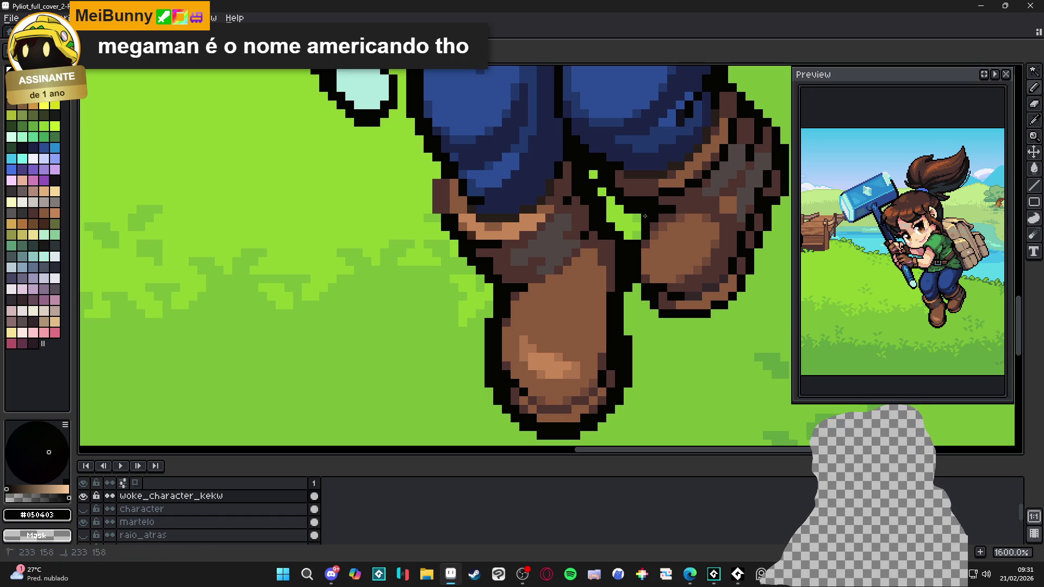
# Step: Outline the right boot in black on its left edge, bottom and right side
pyautogui.click(636, 236)
pyautogui.click(646, 279)
pyautogui.click(636, 287)
pyautogui.click(636, 297)
pyautogui.click(654, 313)
pyautogui.moveTo(660, 322); pyautogui.dragTo(705, 321)
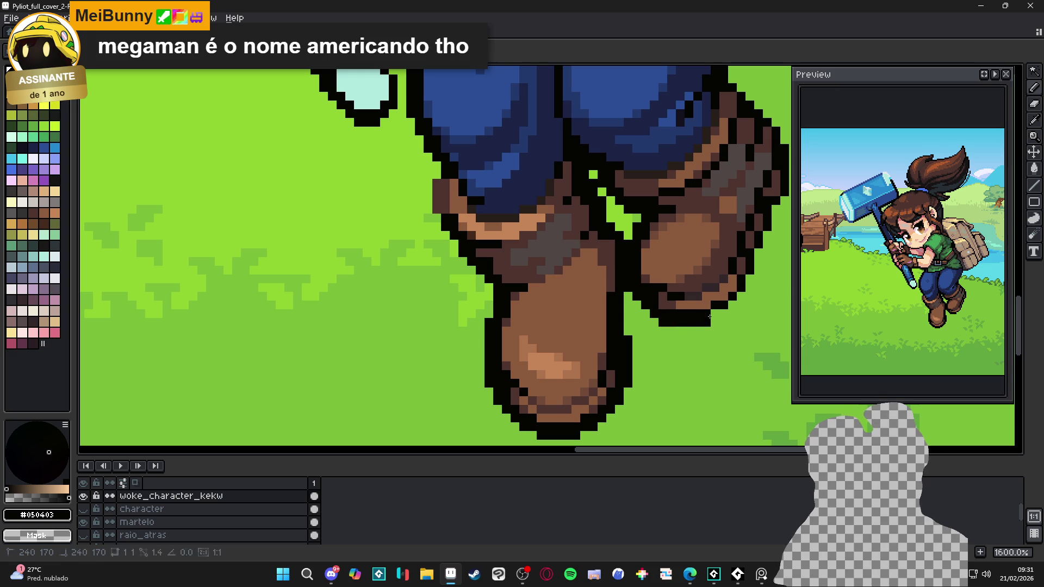
pyautogui.click(730, 307)
pyautogui.click(749, 288)
pyautogui.click(750, 280)
pyautogui.click(756, 270)
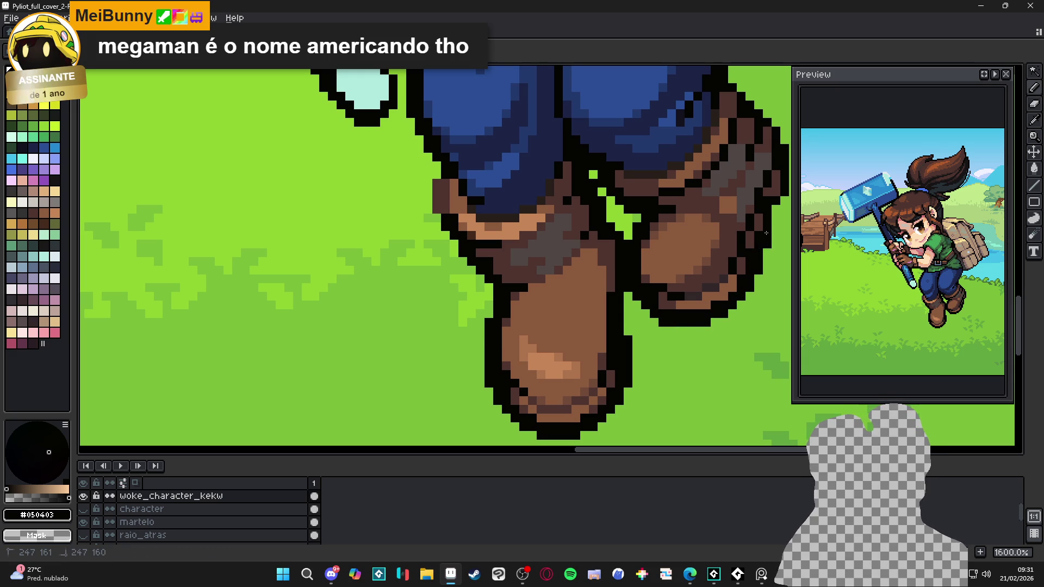
pyautogui.moveTo(762, 234); pyautogui.dragTo(646, 274)
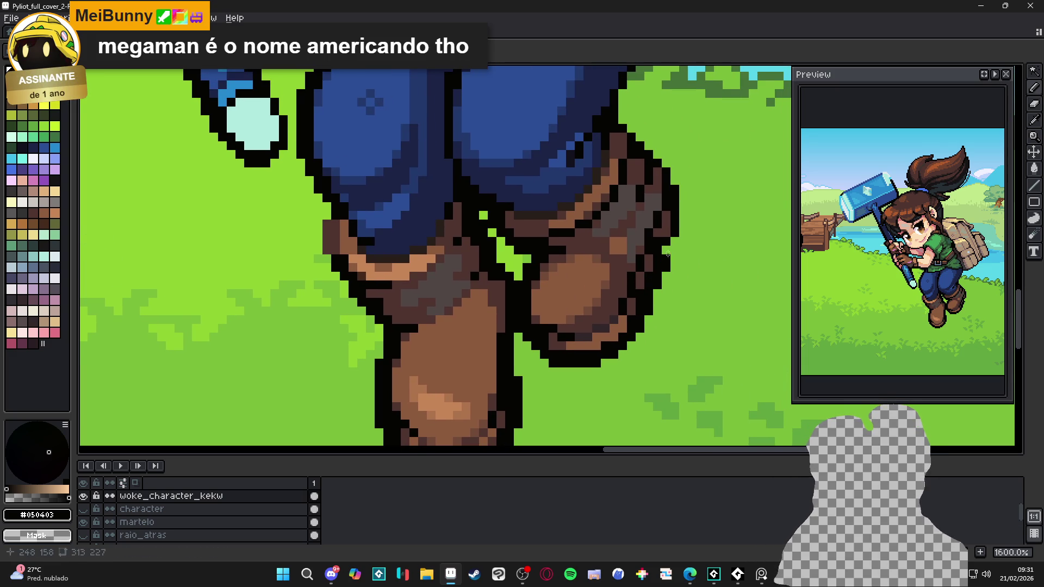
pyautogui.moveTo(684, 229)
pyautogui.mouseDown()
pyautogui.moveTo(683, 186)
pyautogui.moveTo(622, 117)
pyautogui.moveTo(596, 183)
pyautogui.moveTo(619, 141)
pyautogui.mouseUp()
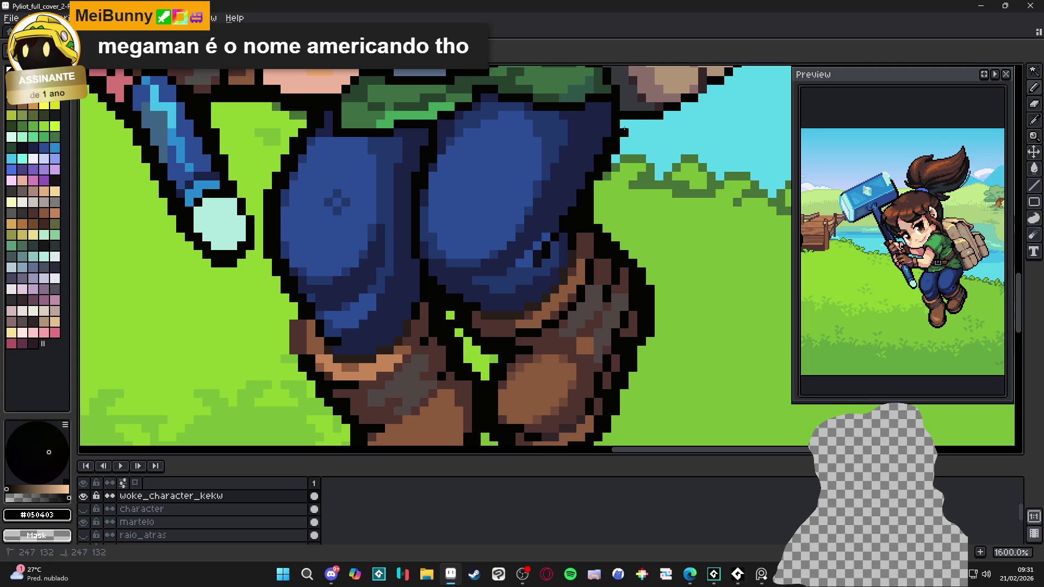
pyautogui.scroll(-2, 566, 256)
# Step: Save the cover and zoom in on the backpack's upper edge
pyautogui.scroll(1, 571, 258)
pyautogui.hotkey('ctrl', 's')
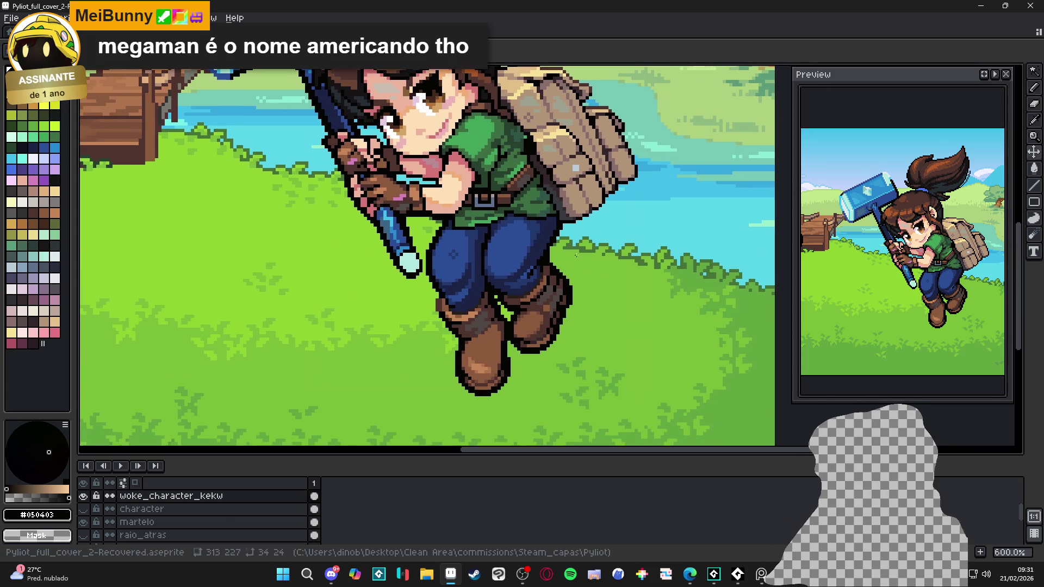
pyautogui.scroll(1, 562, 263)
pyautogui.scroll(-3, 561, 264)
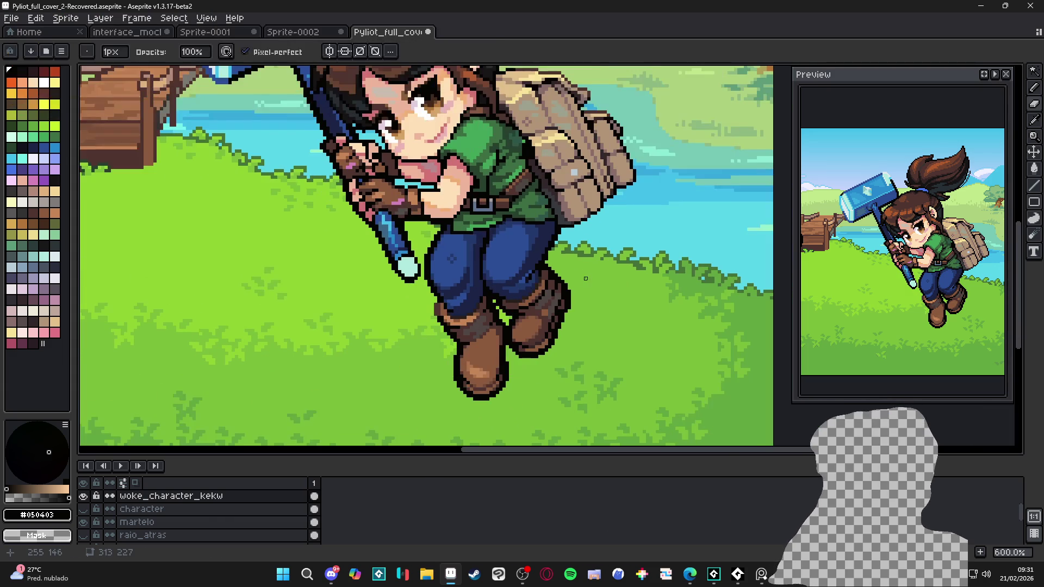
pyautogui.hotkey('ctrl', 's')
pyautogui.moveTo(579, 282); pyautogui.dragTo(553, 291)
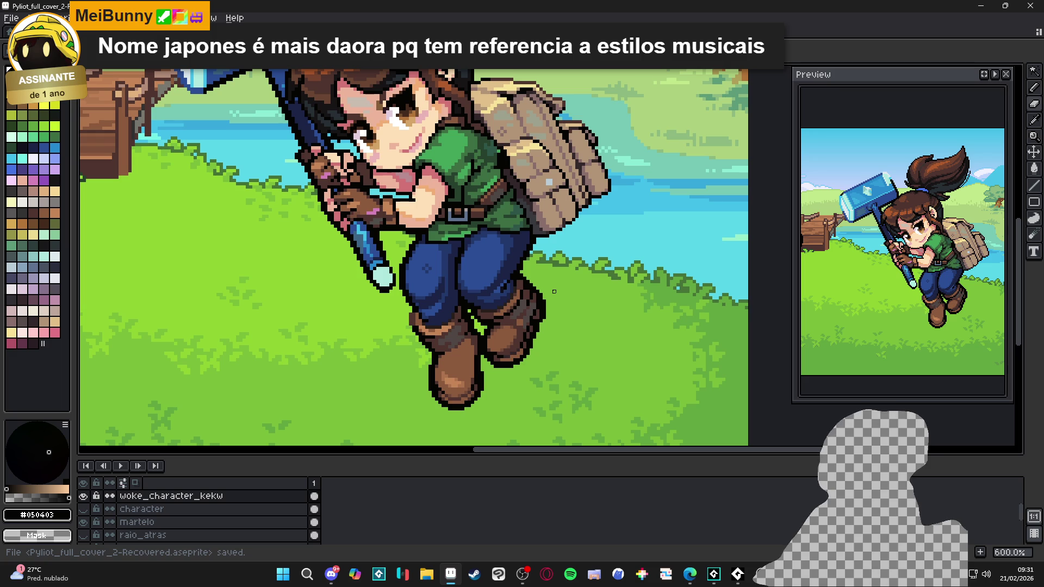
pyautogui.scroll(4, 543, 242)
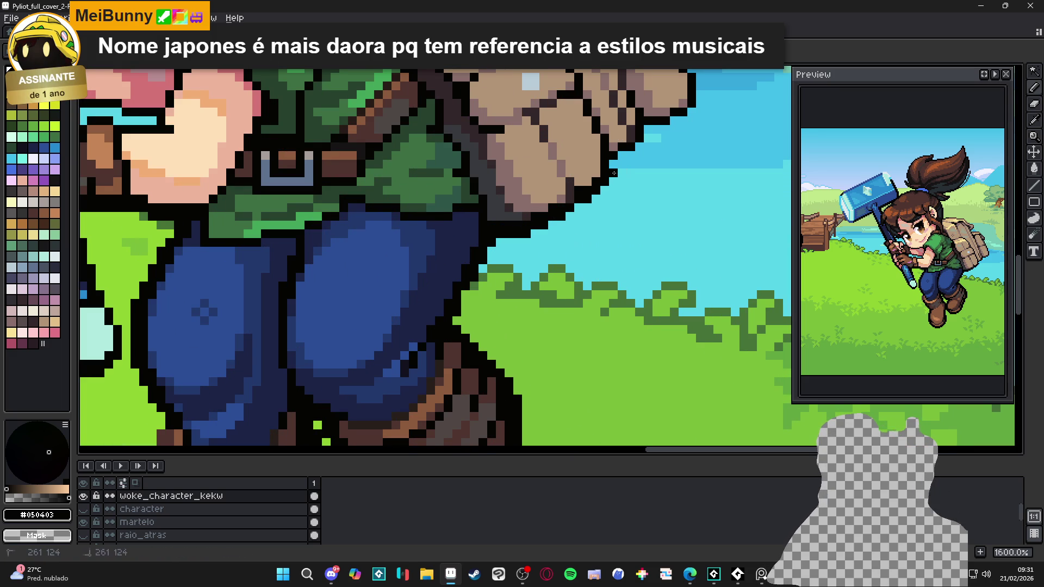
pyautogui.moveTo(620, 160); pyautogui.dragTo(524, 255)
pyautogui.hotkey('ctrl', 's')
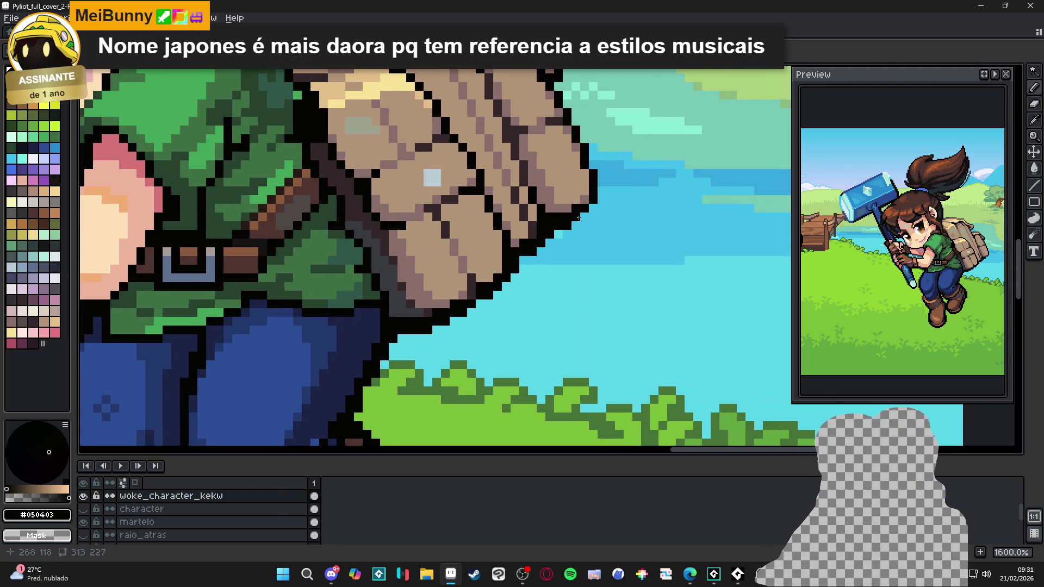
# Step: Darken the backpack's right outline with a pencil stroke up its edge
pyautogui.moveTo(601, 195); pyautogui.dragTo(601, 174)
pyautogui.scroll(-3, 601, 175)
pyautogui.scroll(3, 601, 175)
pyautogui.moveTo(589, 279)
pyautogui.mouseDown()
pyautogui.moveTo(553, 201)
pyautogui.moveTo(553, 169)
pyautogui.mouseUp()
# Step: Eyedrop dark brown #4F342F and draw a line along the backpack's top row
pyautogui.keyDown('alt'); pyautogui.click(514, 127); pyautogui.keyUp('alt')
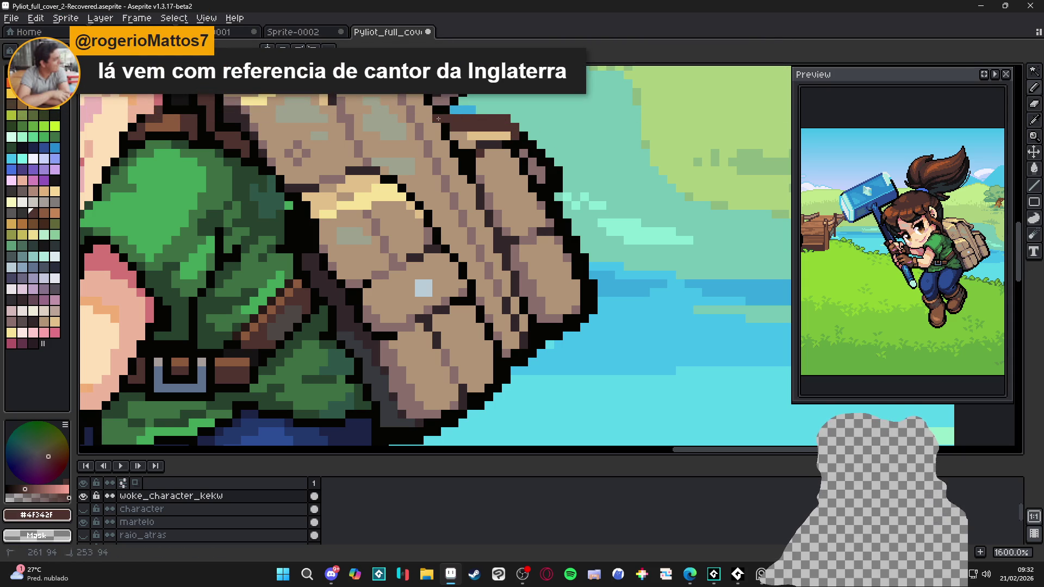
pyautogui.keyDown('shift'); pyautogui.click(497, 121); pyautogui.keyUp('shift')
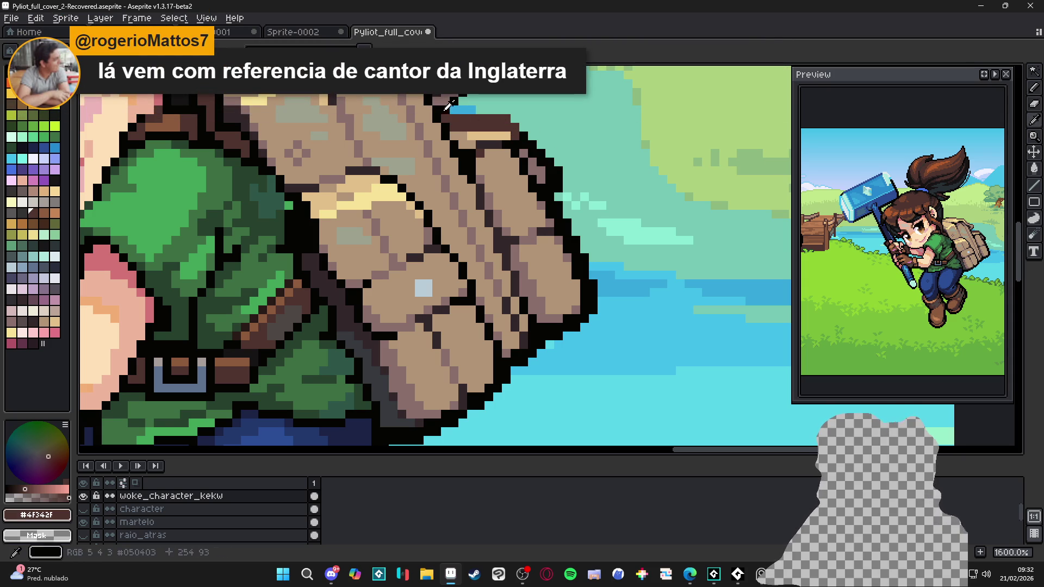
pyautogui.keyDown('alt'); pyautogui.click(452, 112); pyautogui.keyUp('alt')
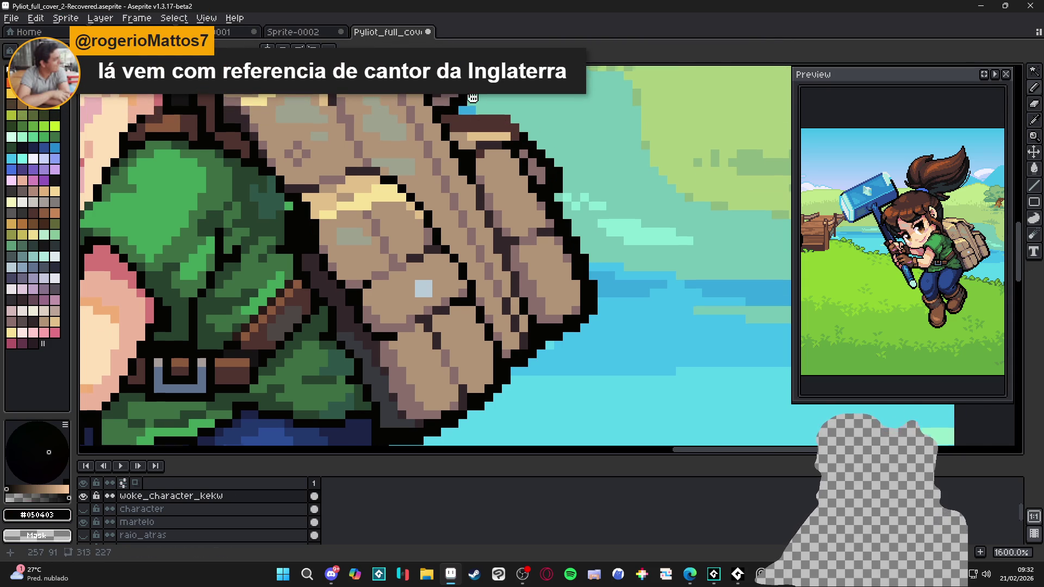
pyautogui.moveTo(466, 82); pyautogui.dragTo(499, 192)
pyautogui.keyDown('alt'); pyautogui.click(499, 192); pyautogui.keyUp('alt')
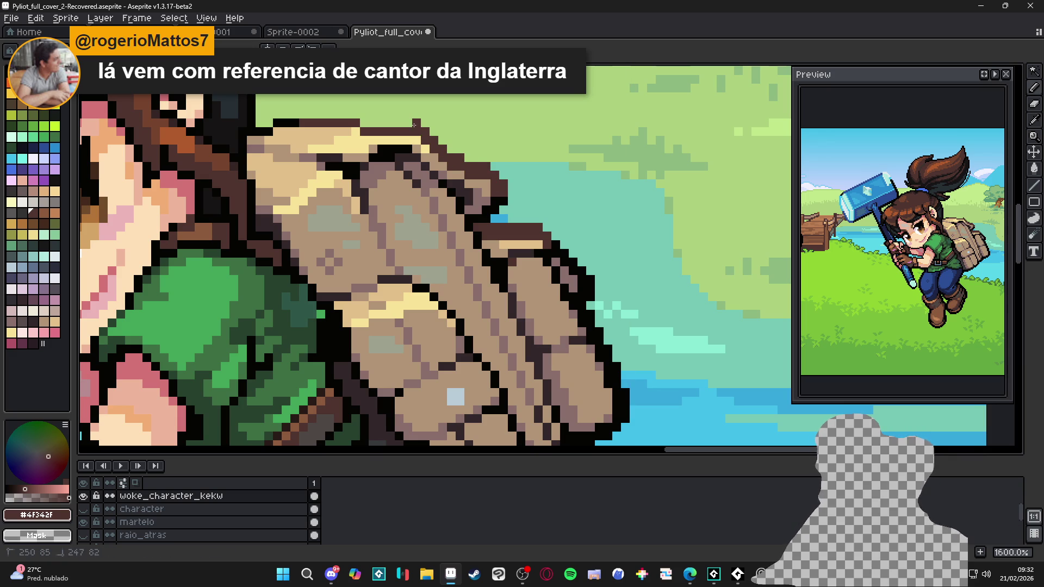
pyautogui.click(365, 126)
pyautogui.moveTo(357, 117); pyautogui.dragTo(299, 114)
# Step: Finish the backpack's top-left outline in black #050403
pyautogui.keyDown('alt'); pyautogui.click(294, 123); pyautogui.keyUp('alt')
pyautogui.click(285, 115)
pyautogui.scroll(-1, 266, 126)
pyautogui.moveTo(266, 126)
pyautogui.mouseDown()
pyautogui.moveTo(402, 317)
pyautogui.moveTo(396, 224)
pyautogui.moveTo(376, 176)
pyautogui.moveTo(428, 166)
pyautogui.mouseUp()
pyautogui.scroll(1, 403, 317)
# Step: Save the cover and outline the hair's edge in black
pyautogui.scroll(-5, 430, 161)
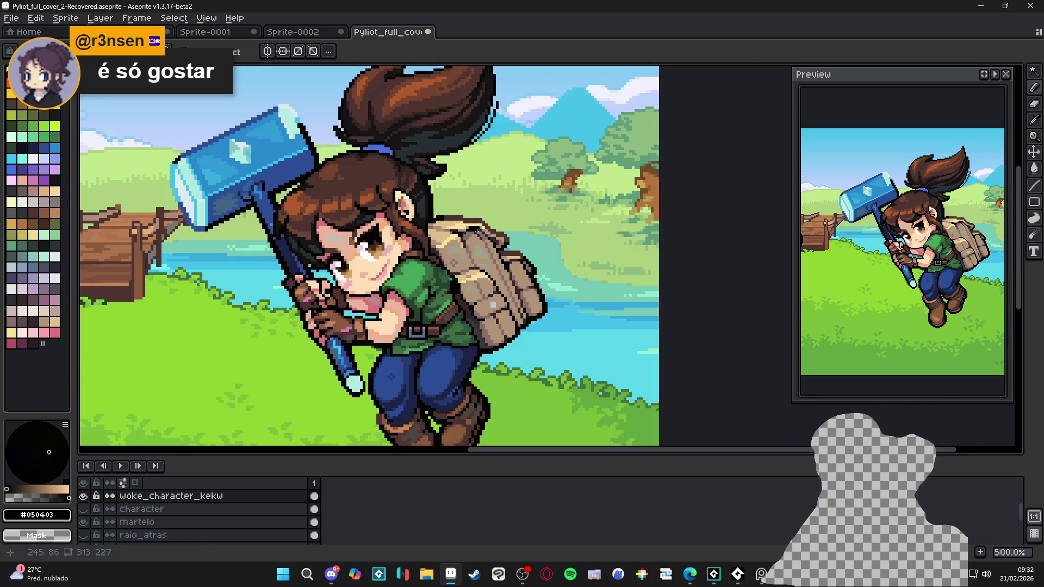
pyautogui.hotkey('ctrl', 's')
pyautogui.scroll(-1, 497, 262)
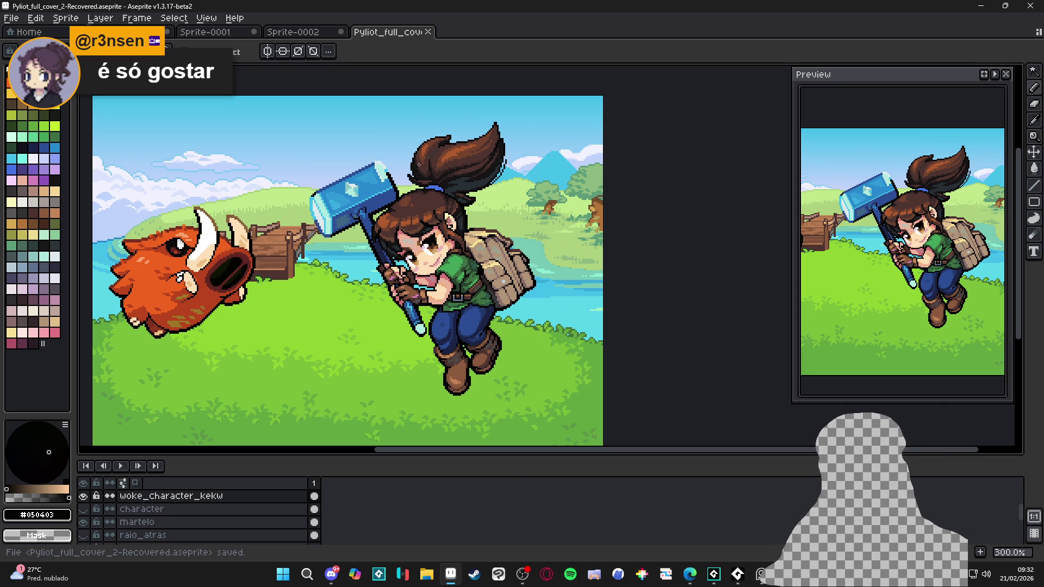
pyautogui.scroll(6, 413, 188)
pyautogui.scroll(1, 405, 196)
pyautogui.moveTo(400, 254)
pyautogui.mouseDown()
pyautogui.moveTo(381, 174)
pyautogui.moveTo(416, 91)
pyautogui.mouseUp()
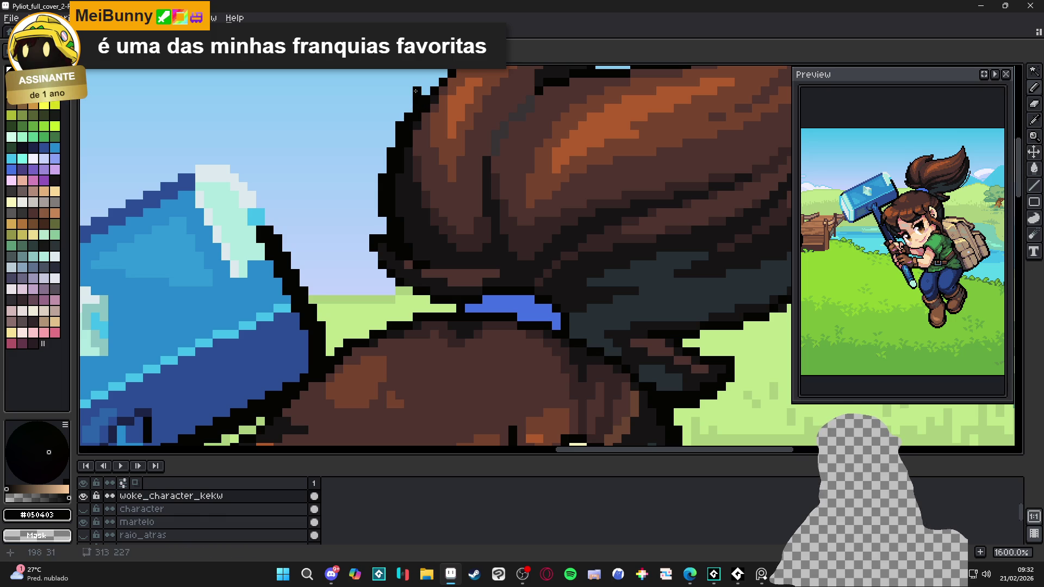
pyautogui.scroll(2, 415, 102)
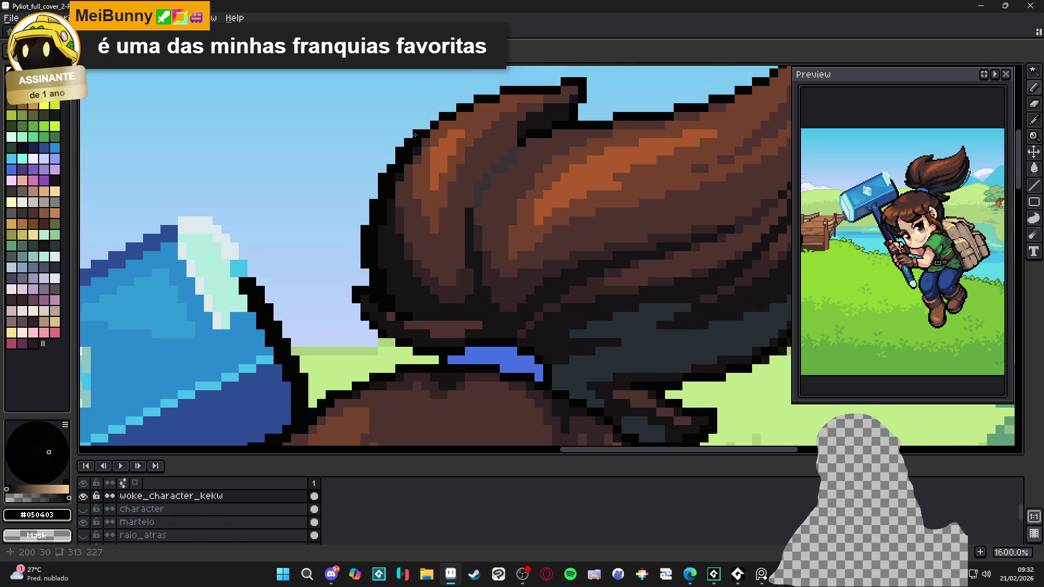
# Step: Add black outline pixels and a short stroke along the hair's top edge, then save
pyautogui.click(450, 107)
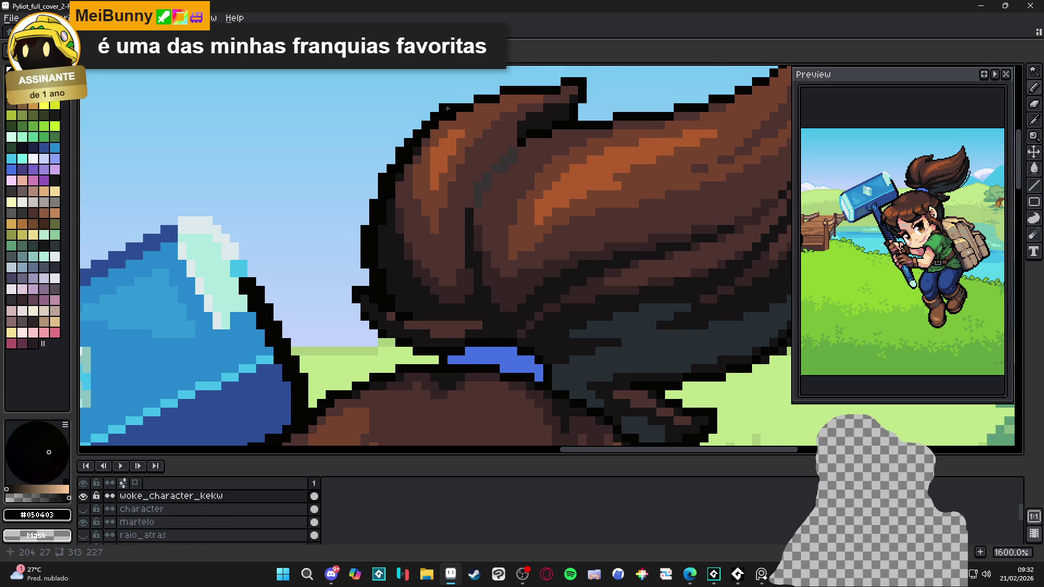
pyautogui.click(460, 99)
pyautogui.click(477, 92)
pyautogui.click(495, 90)
pyautogui.click(496, 88)
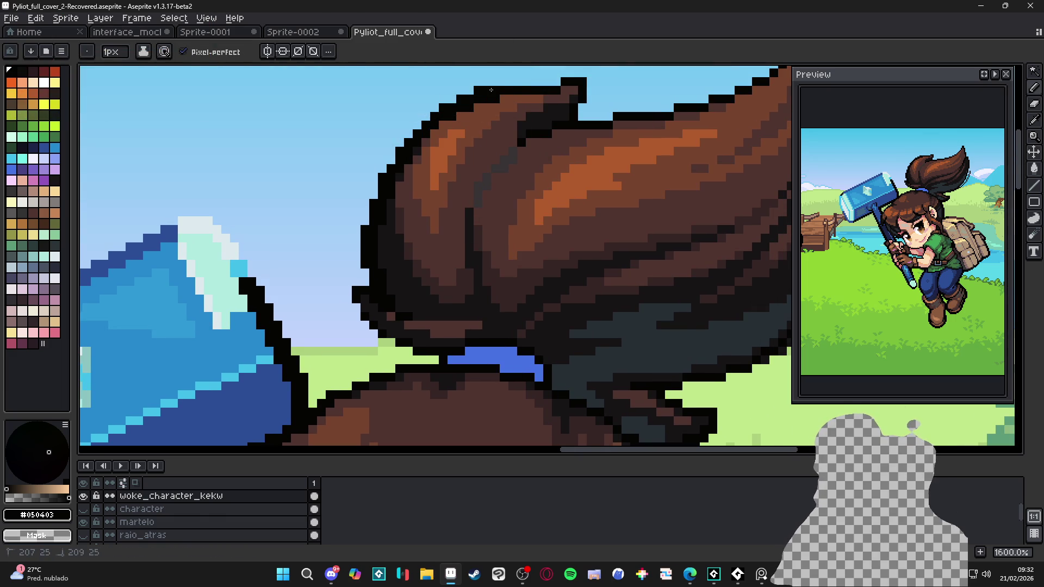
pyautogui.click(548, 80)
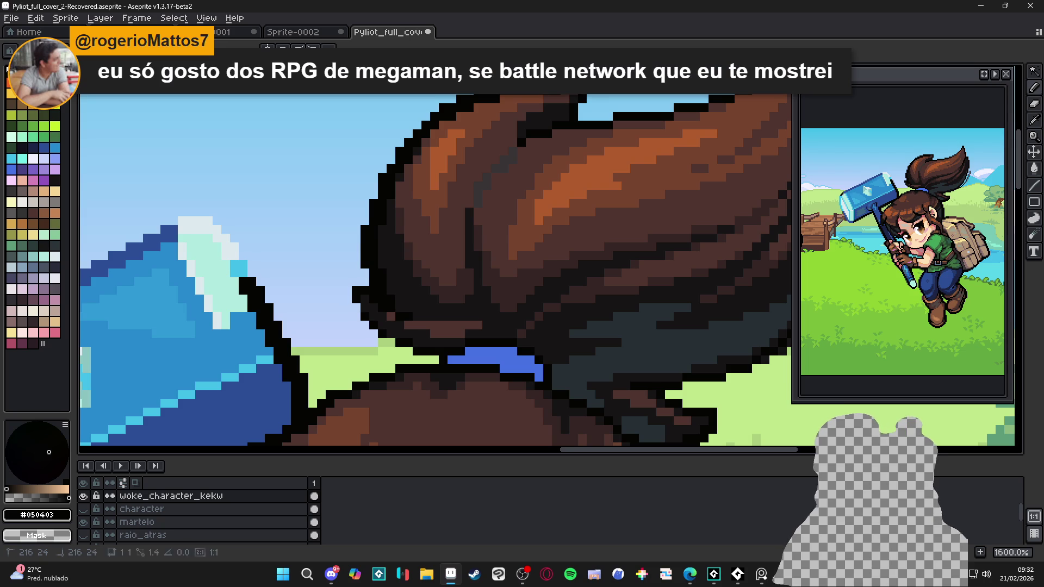
pyautogui.moveTo(591, 76); pyautogui.dragTo(587, 101)
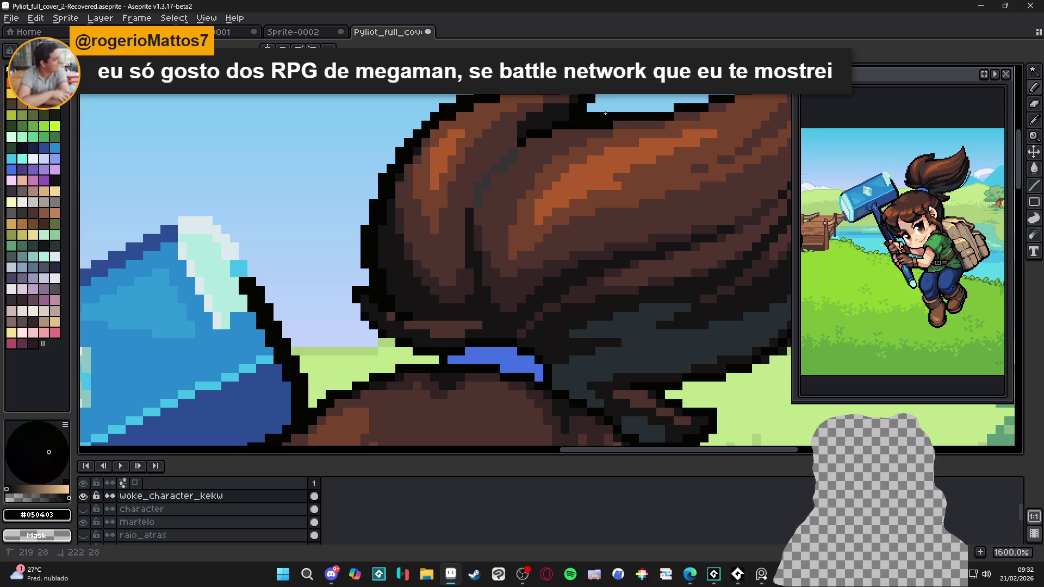
pyautogui.hotkey('ctrl', 's')
# Step: Outline the ponytail's top edge in black, erasing one stray pixel above it
pyautogui.scroll(-3, 485, 200)
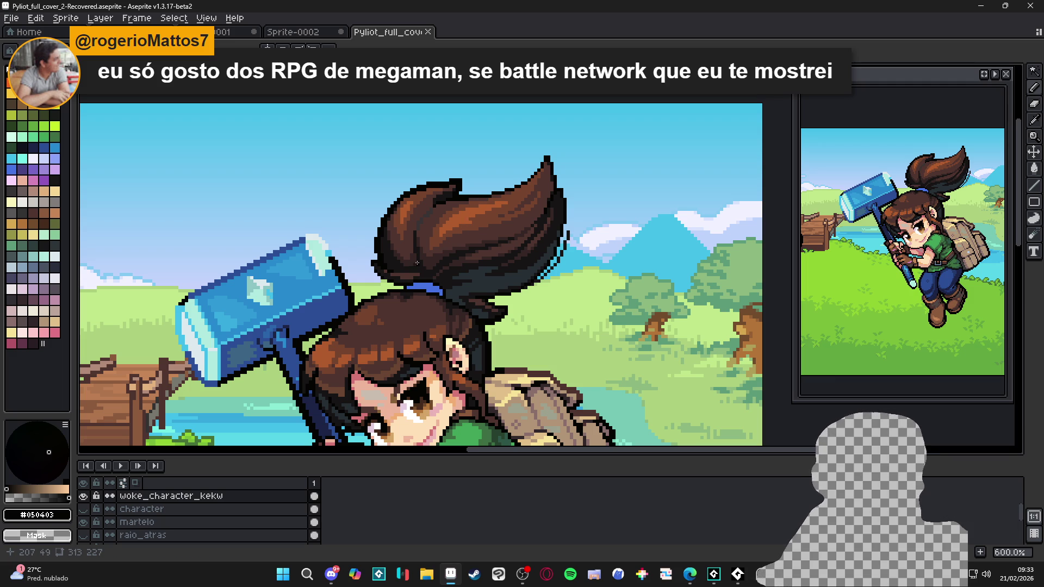
pyautogui.scroll(4, 437, 228)
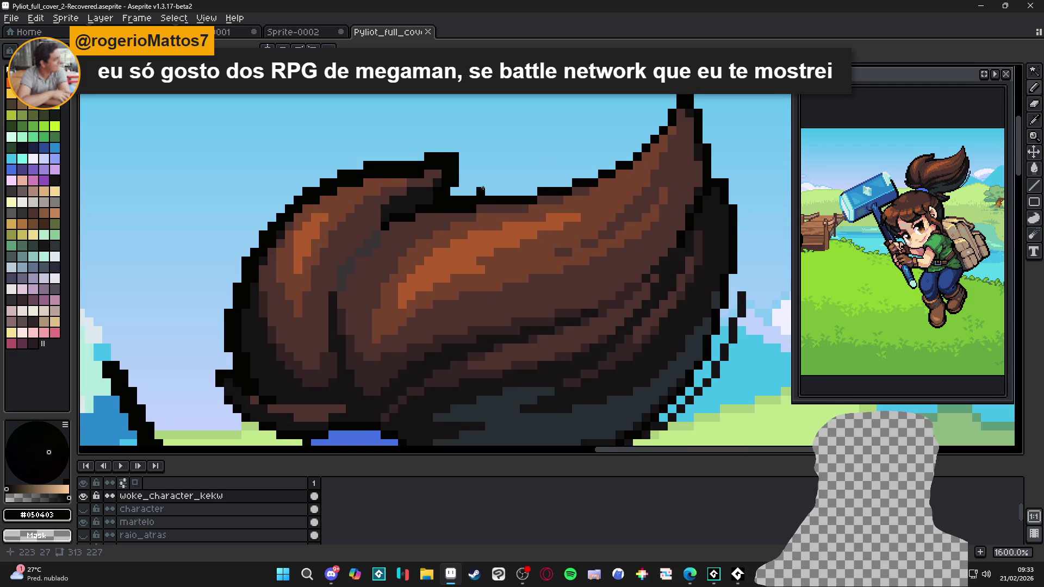
pyautogui.moveTo(479, 190); pyautogui.dragTo(564, 185)
pyautogui.click(576, 175)
pyautogui.click(585, 175)
pyautogui.click(593, 175)
pyautogui.click(611, 165)
pyautogui.rightClick(602, 157)
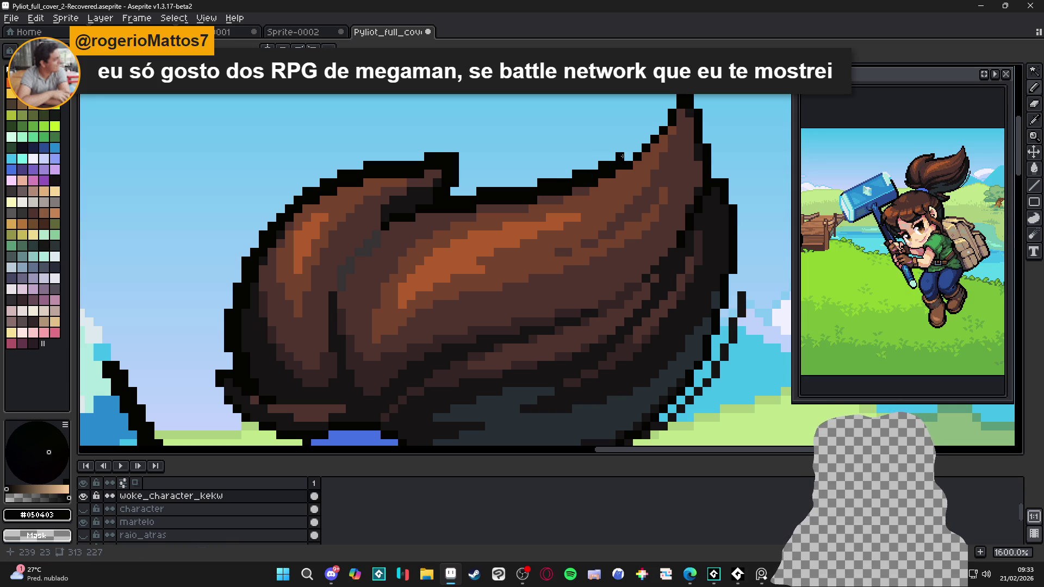
pyautogui.click(620, 157)
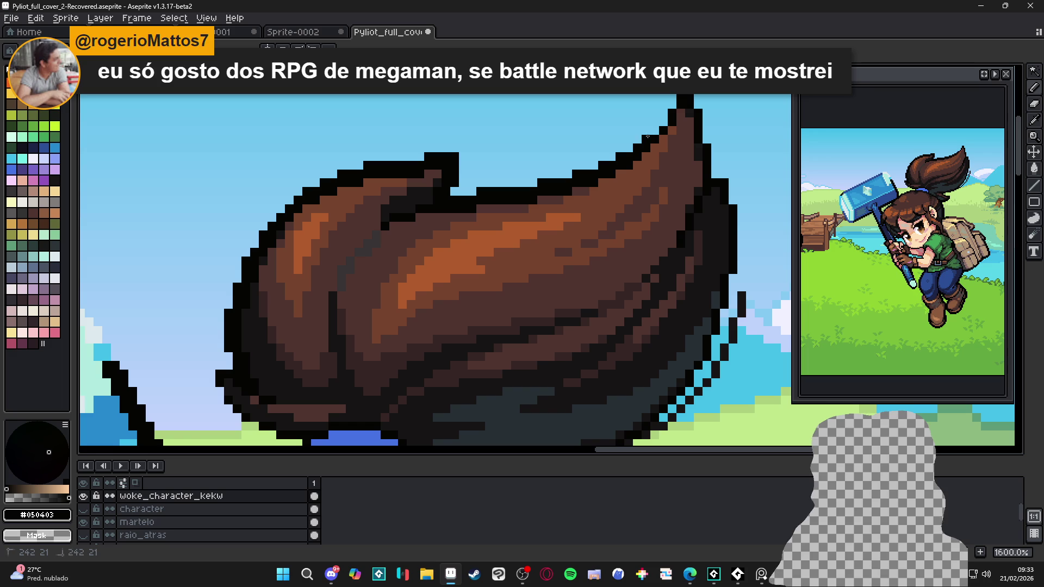
# Step: Outline the ponytail tip's top and right edge in black
pyautogui.click(672, 96)
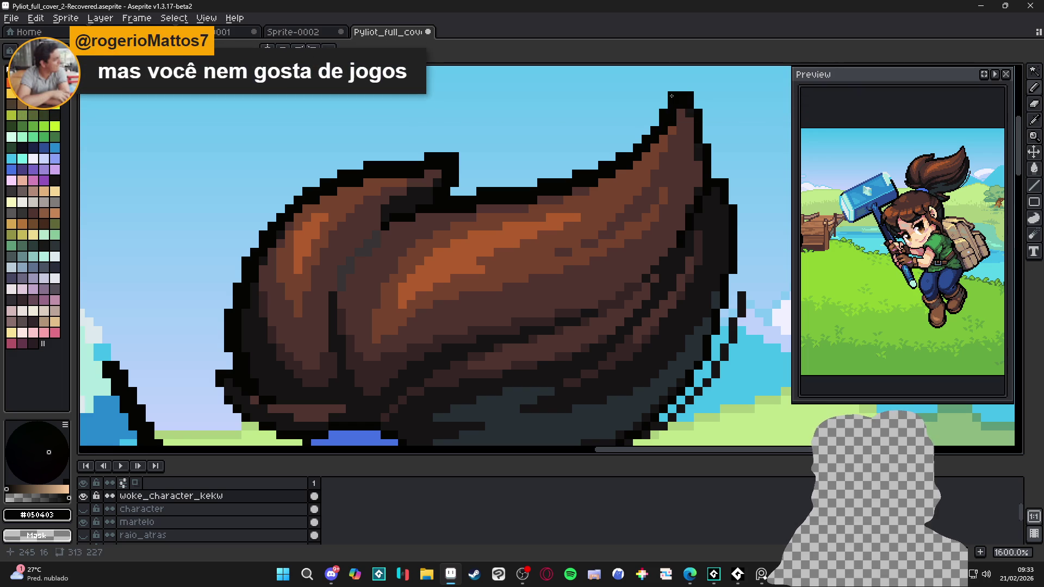
pyautogui.moveTo(706, 115); pyautogui.dragTo(706, 139)
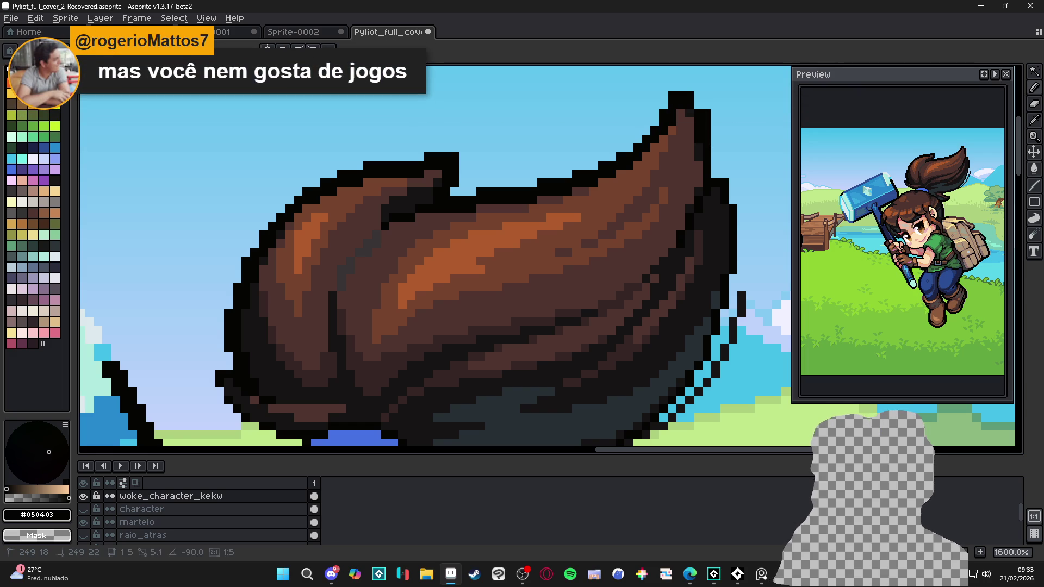
pyautogui.click(697, 104)
pyautogui.click(672, 86)
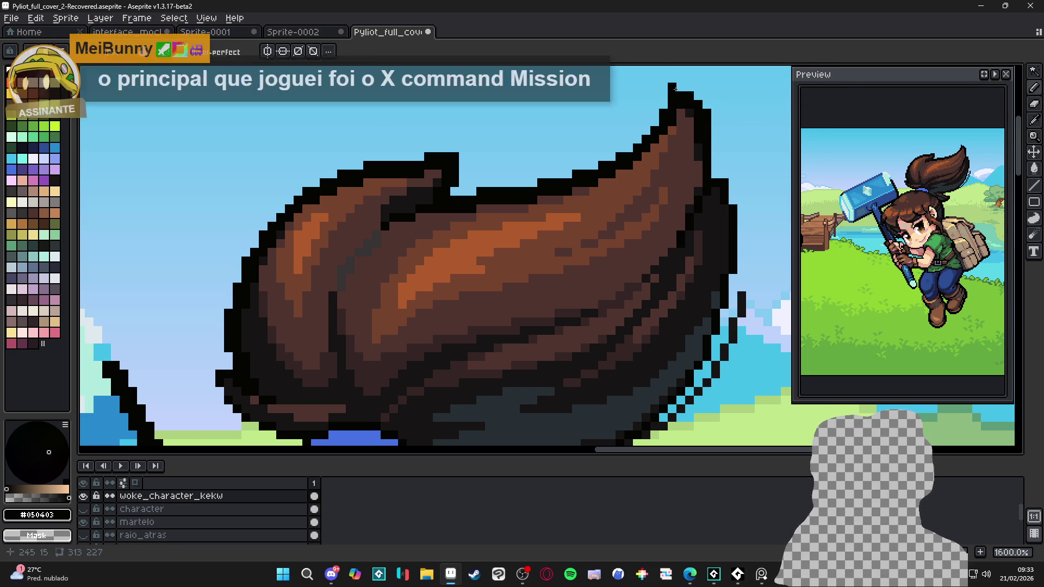
pyautogui.scroll(-2, 670, 100)
pyautogui.scroll(2, 667, 112)
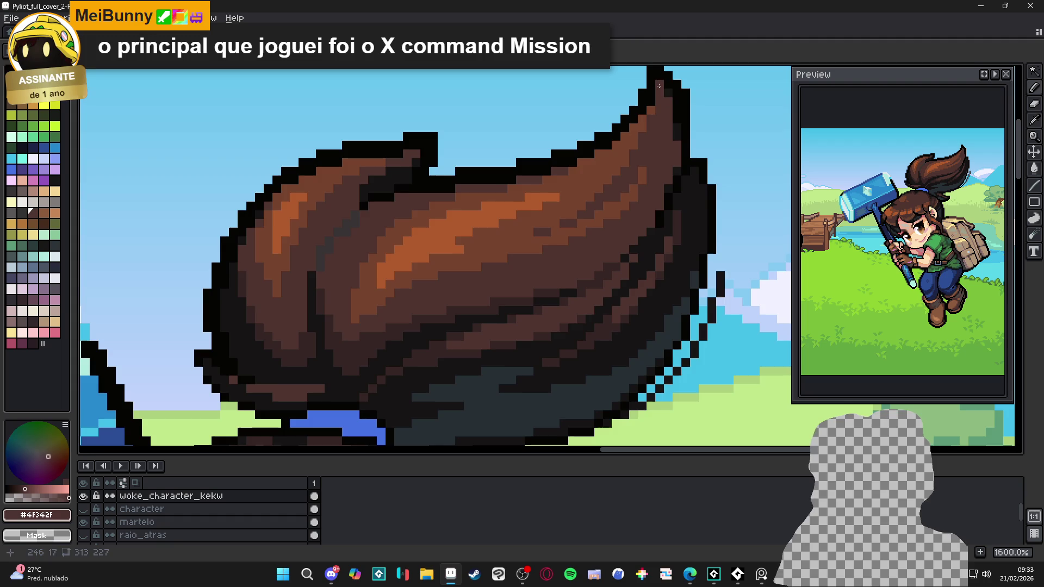
pyautogui.scroll(-3, 667, 111)
pyautogui.scroll(4, 646, 212)
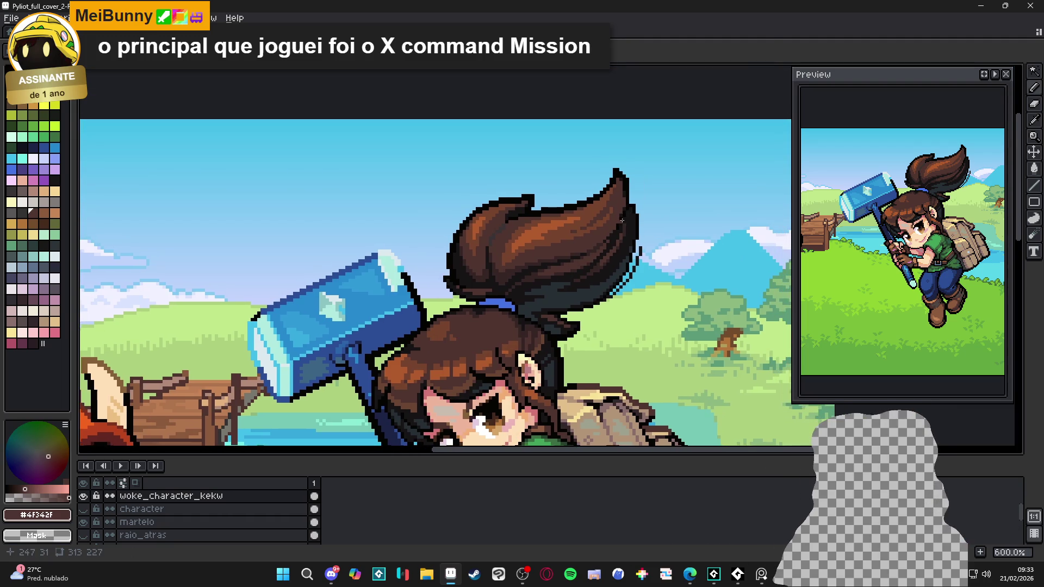
# Step: Blacken the stray brown pixel and extend the black outline down the ponytail's right edge
pyautogui.moveTo(640, 188); pyautogui.dragTo(601, 173)
pyautogui.scroll(2, 600, 217)
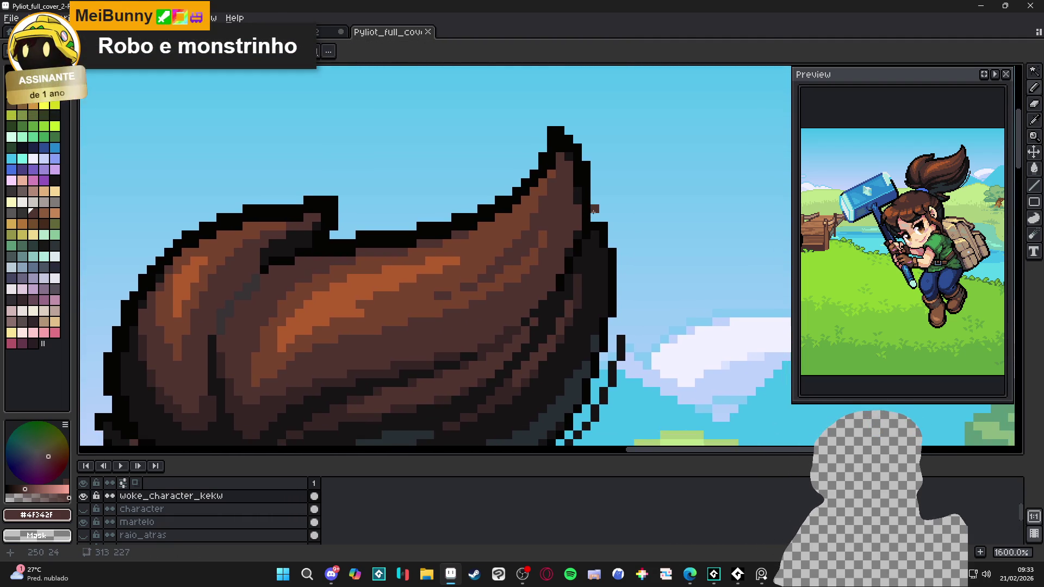
pyautogui.keyDown('alt'); pyautogui.click(592, 198); pyautogui.keyUp('alt')
pyautogui.click(609, 216)
pyautogui.moveTo(622, 228); pyautogui.dragTo(622, 254)
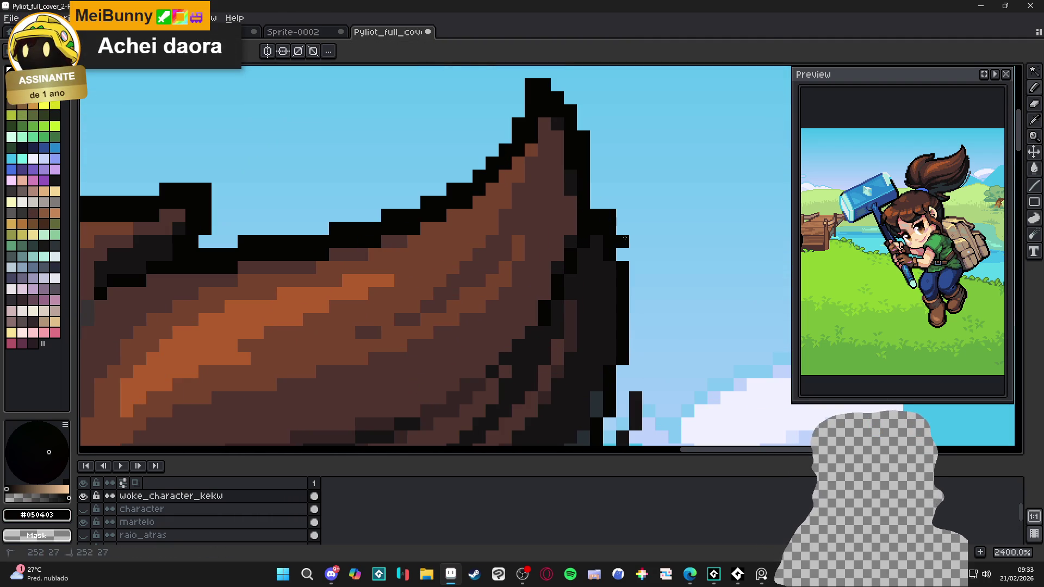
pyautogui.click(635, 267)
pyautogui.keyDown('shift'); pyautogui.click(629, 330); pyautogui.keyUp('shift')
pyautogui.click(636, 352)
pyautogui.moveTo(615, 368)
pyautogui.mouseDown()
pyautogui.moveTo(605, 279)
pyautogui.moveTo(615, 245)
pyautogui.moveTo(618, 282)
pyautogui.moveTo(552, 405)
pyautogui.moveTo(560, 385)
pyautogui.mouseUp()
pyautogui.scroll(-2, 560, 385)
pyautogui.scroll(-2, 590, 326)
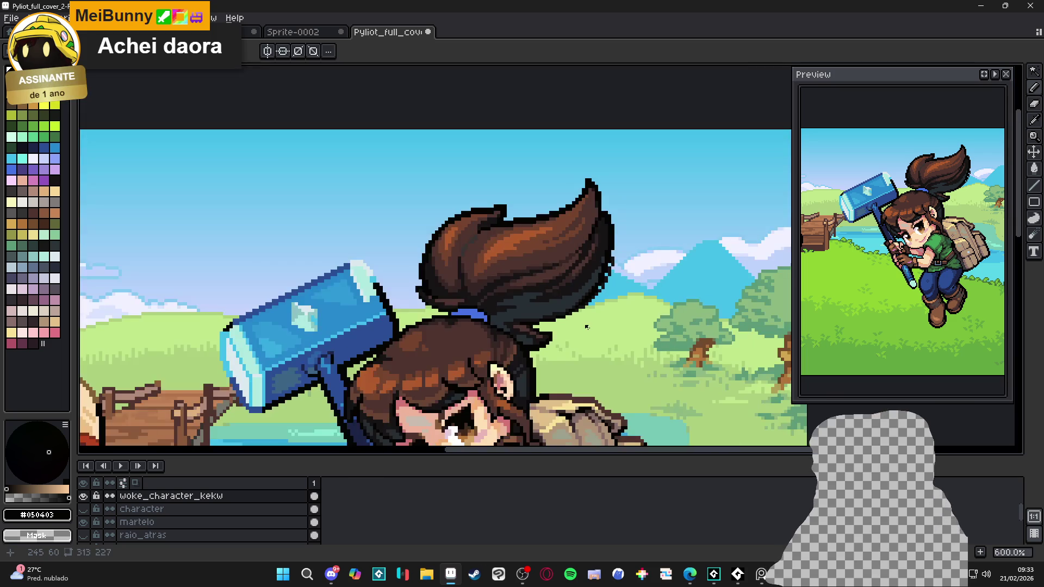
# Step: Paint the green gap pixels along the ponytail's lower outline black
pyautogui.moveTo(586, 326); pyautogui.dragTo(568, 313)
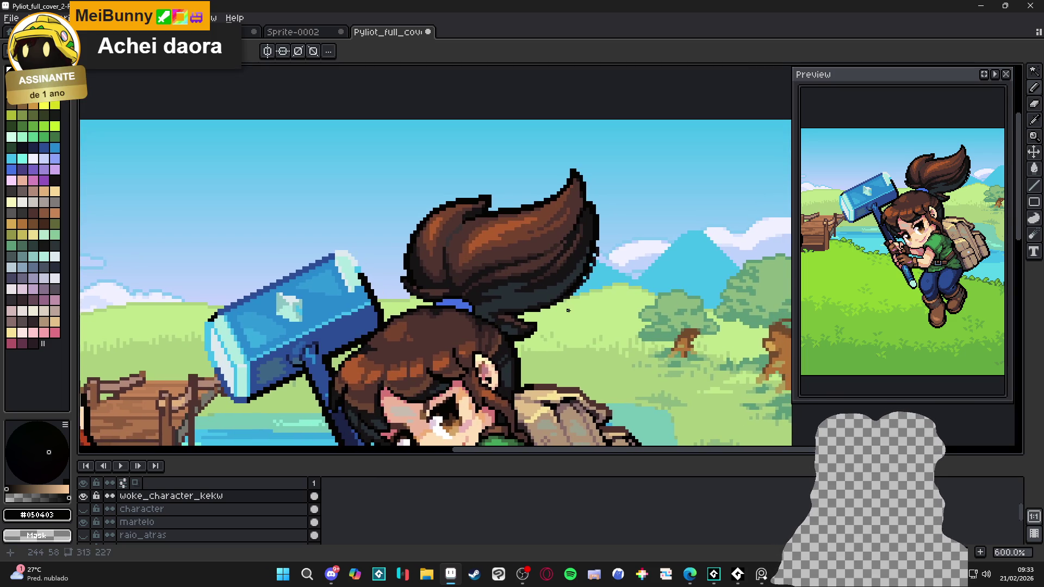
pyautogui.scroll(2, 605, 244)
pyautogui.press('e')
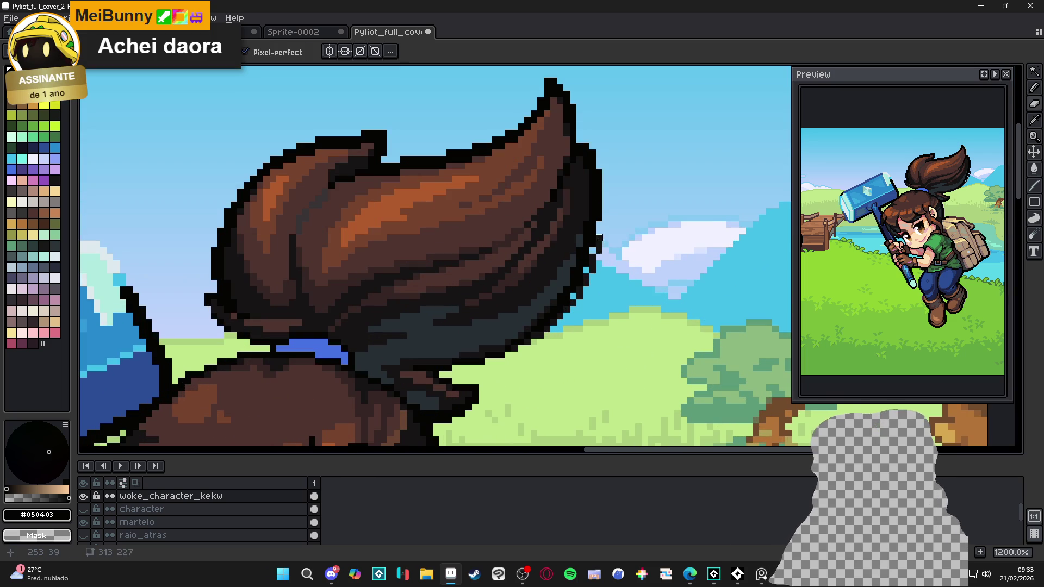
pyautogui.moveTo(593, 257)
pyautogui.mouseDown()
pyautogui.moveTo(569, 313)
pyautogui.moveTo(573, 303)
pyautogui.moveTo(540, 336)
pyautogui.mouseUp()
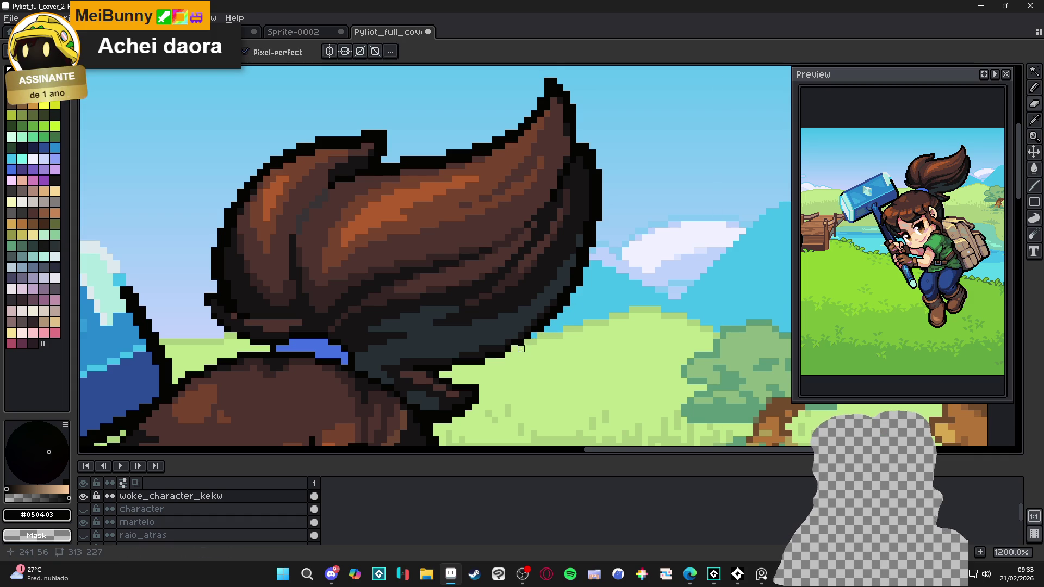
pyautogui.scroll(-3, 510, 385)
pyautogui.scroll(6, 510, 386)
pyautogui.moveTo(483, 346)
pyautogui.mouseDown()
pyautogui.moveTo(532, 343)
pyautogui.moveTo(545, 383)
pyautogui.mouseUp()
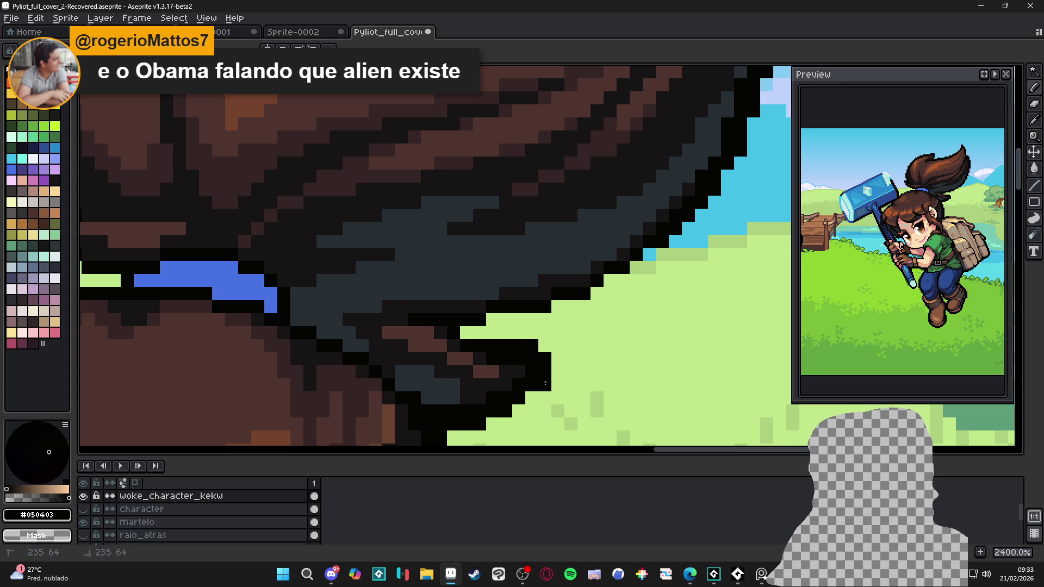
pyautogui.moveTo(490, 333)
pyautogui.mouseDown()
pyautogui.moveTo(494, 319)
pyautogui.moveTo(544, 320)
pyautogui.moveTo(635, 265)
pyautogui.mouseUp()
pyautogui.scroll(-3, 636, 264)
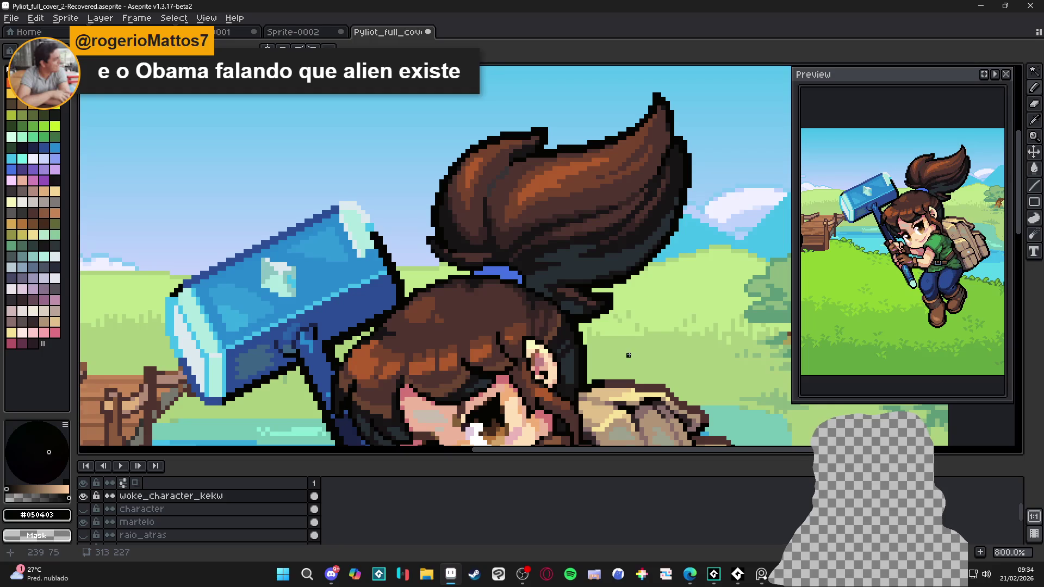
pyautogui.scroll(-2, 632, 351)
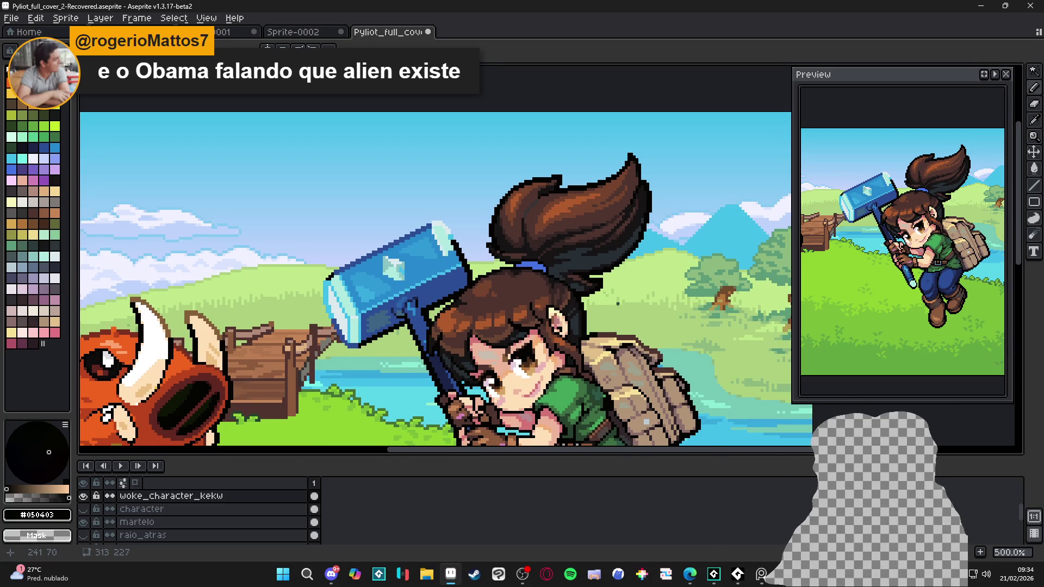
# Step: Zoom out to the whole scene and save Pyliot_full_cover_2-Recovered.aseprite
pyautogui.scroll(-1, 617, 303)
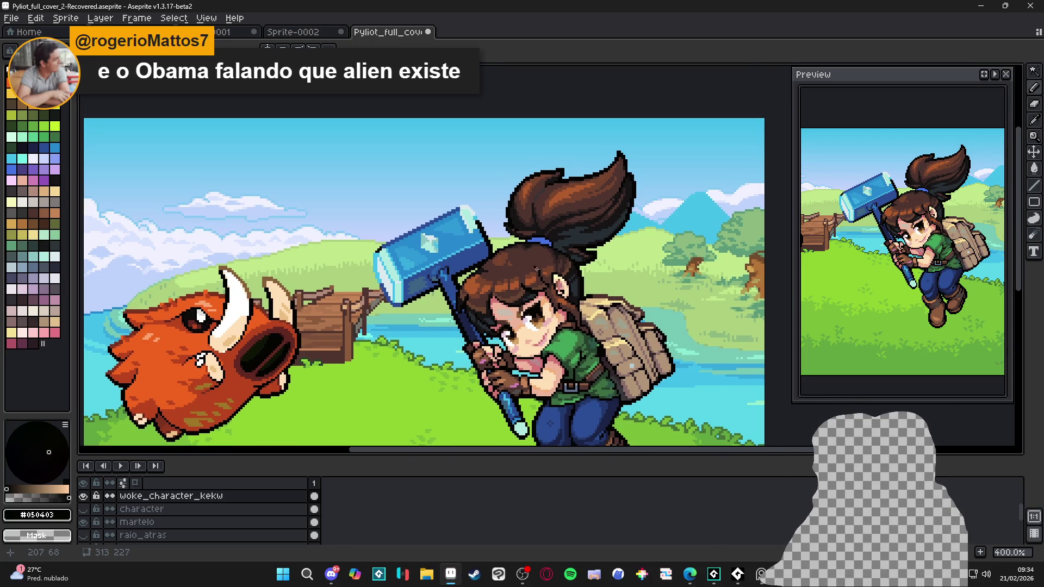
pyautogui.moveTo(605, 308); pyautogui.dragTo(551, 296)
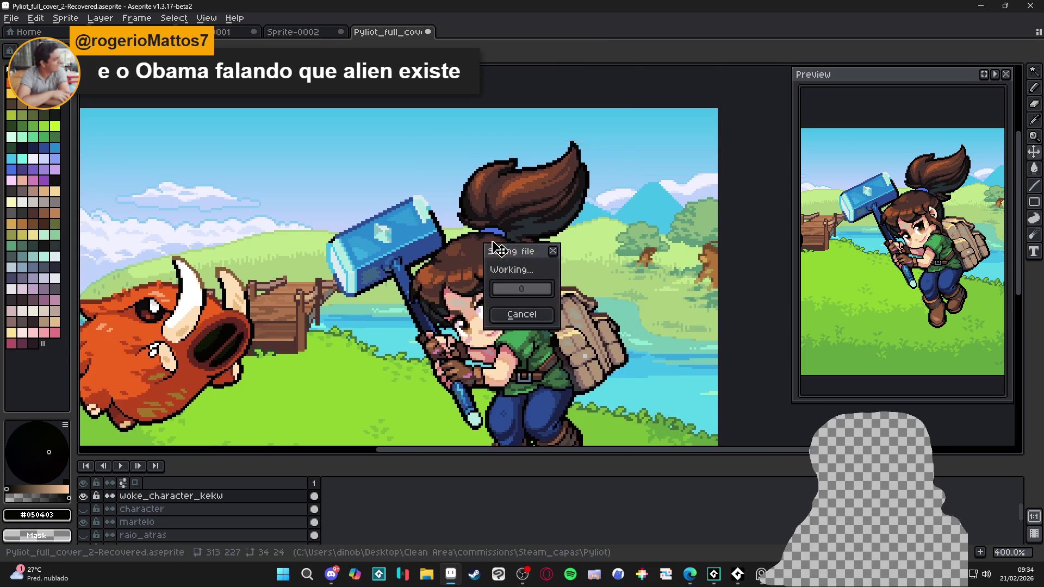
pyautogui.hotkey('ctrl', 's')
pyautogui.scroll(-1, 489, 239)
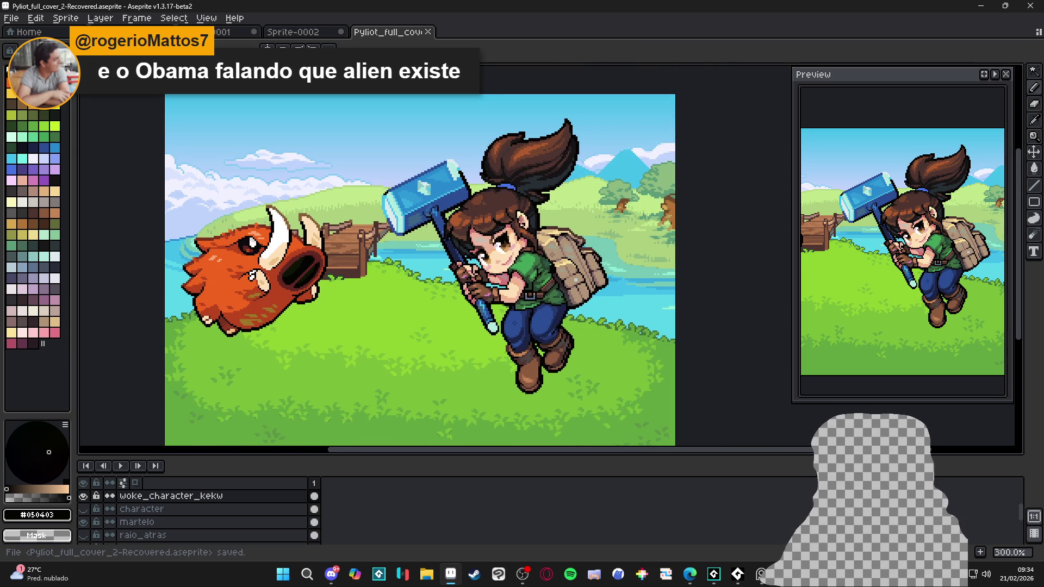
pyautogui.moveTo(456, 254); pyautogui.dragTo(461, 254)
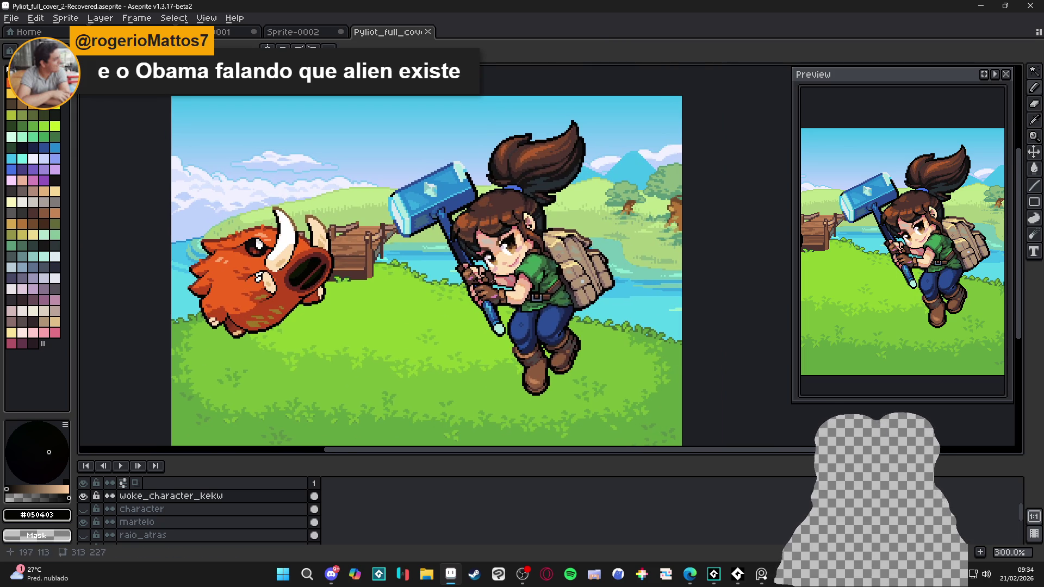
pyautogui.scroll(-1, 513, 296)
pyautogui.scroll(1, 527, 315)
pyautogui.hotkey('ctrl', 's')
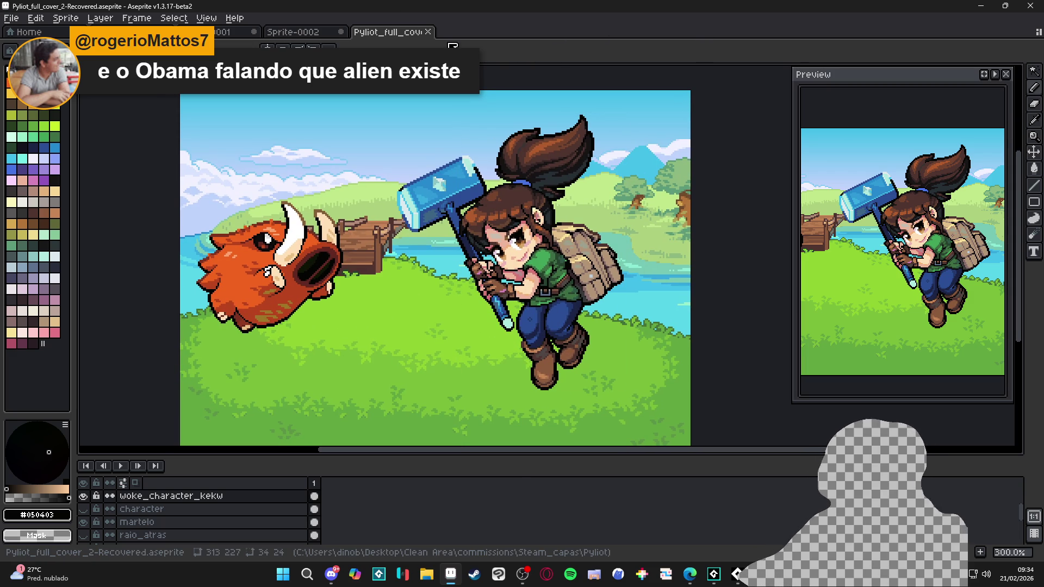
# Step: Blacken the sky and green gap pixels under the hair outline near the hammer
pyautogui.scroll(5, 524, 176)
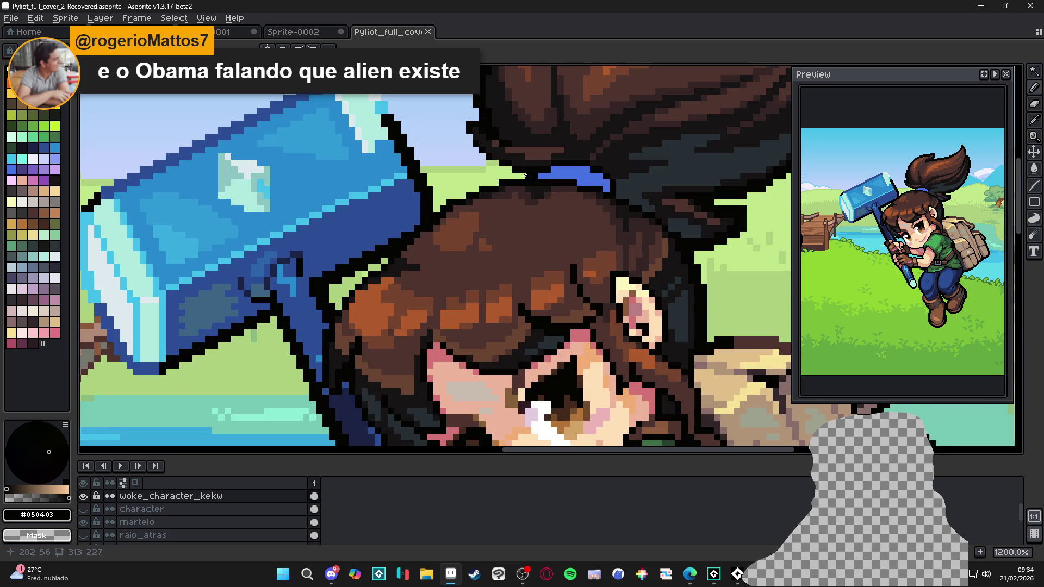
pyautogui.scroll(-2, 524, 175)
pyautogui.scroll(4, 447, 209)
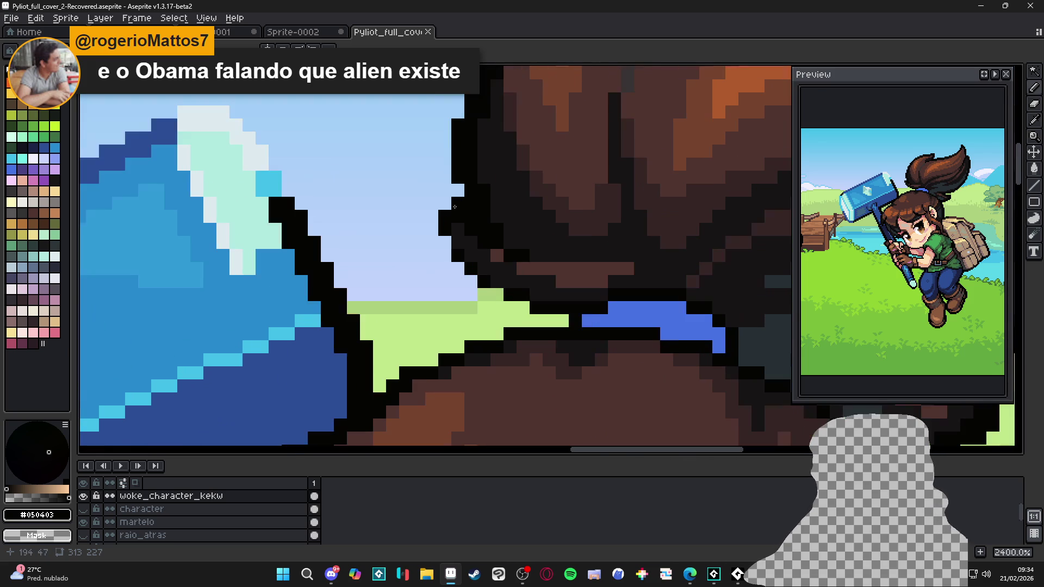
pyautogui.moveTo(444, 242); pyautogui.dragTo(456, 269)
pyautogui.moveTo(498, 296)
pyautogui.mouseDown()
pyautogui.moveTo(523, 307)
pyautogui.moveTo(496, 308)
pyautogui.moveTo(566, 323)
pyautogui.moveTo(471, 335)
pyautogui.moveTo(391, 375)
pyautogui.mouseUp()
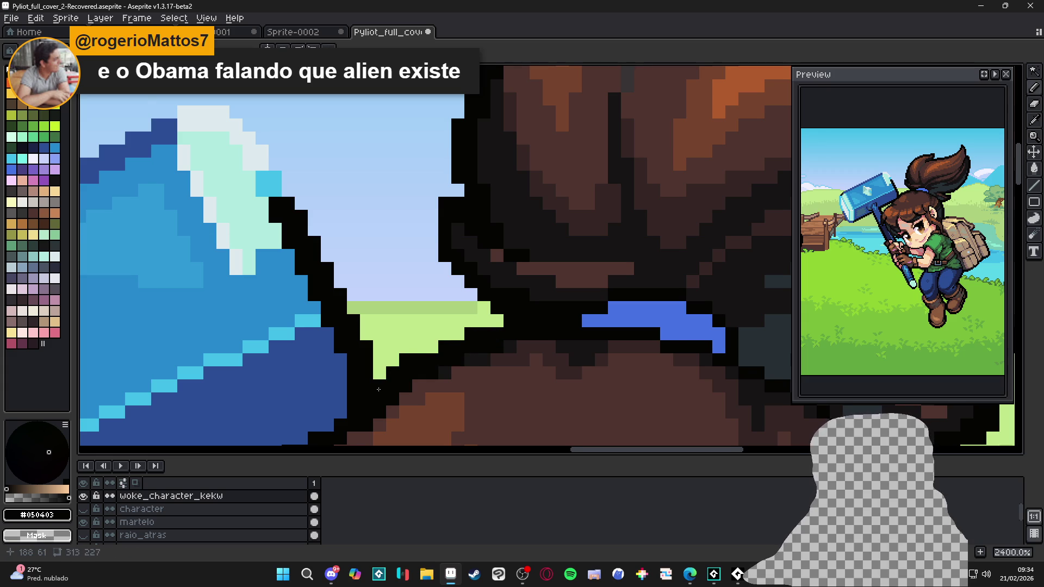
pyautogui.scroll(-3, 377, 389)
pyautogui.scroll(1, 394, 356)
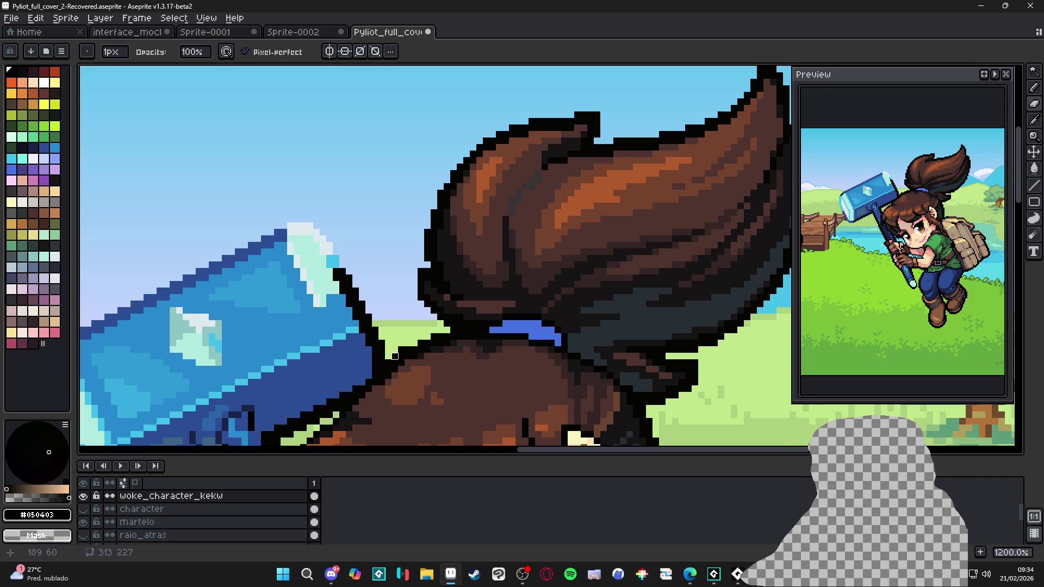
pyautogui.scroll(-1, 416, 342)
pyautogui.press('e')
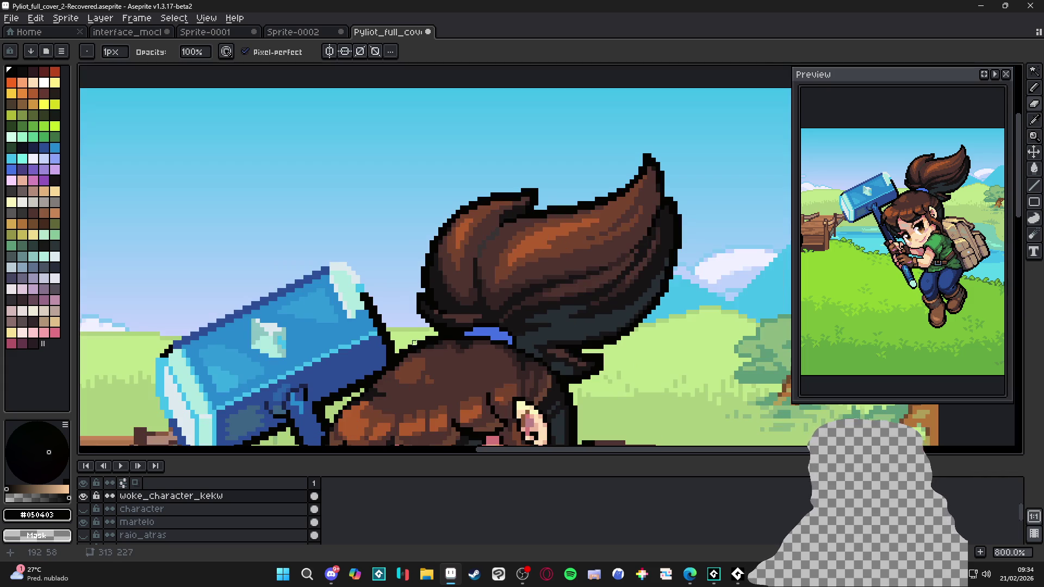
pyautogui.scroll(3, 439, 332)
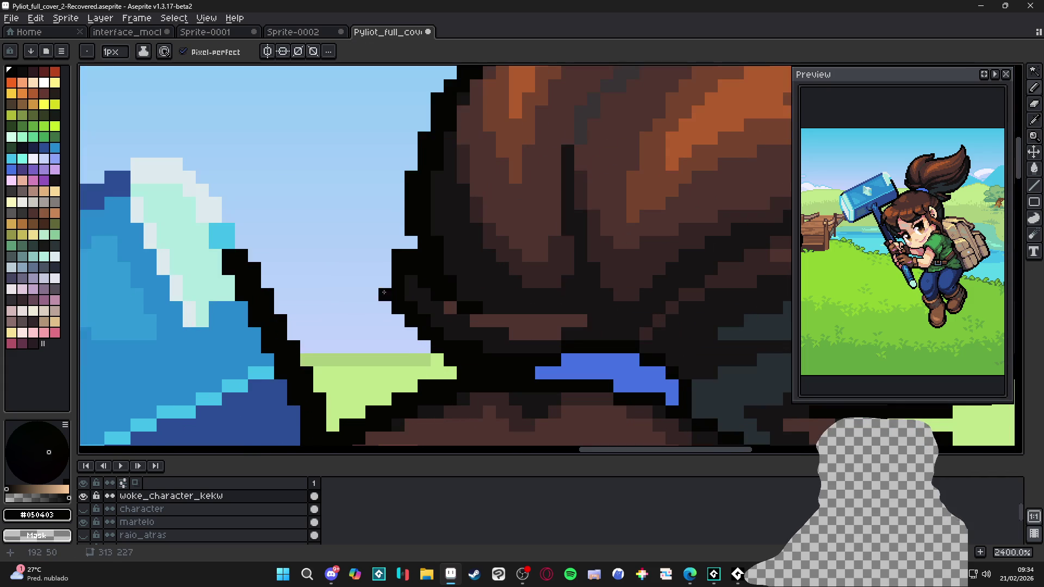
pyautogui.scroll(-4, 444, 299)
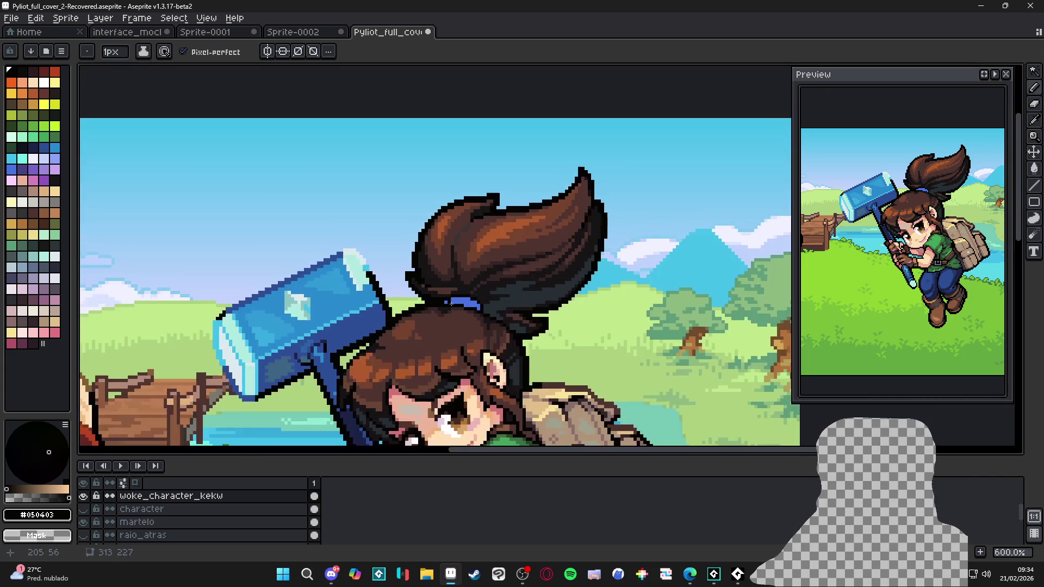
# Step: Paint the remaining green pixels between the hammer edge and the hair black
pyautogui.moveTo(453, 306)
pyautogui.mouseDown()
pyautogui.moveTo(508, 268)
pyautogui.moveTo(565, 256)
pyautogui.mouseUp()
pyautogui.scroll(-1, 592, 252)
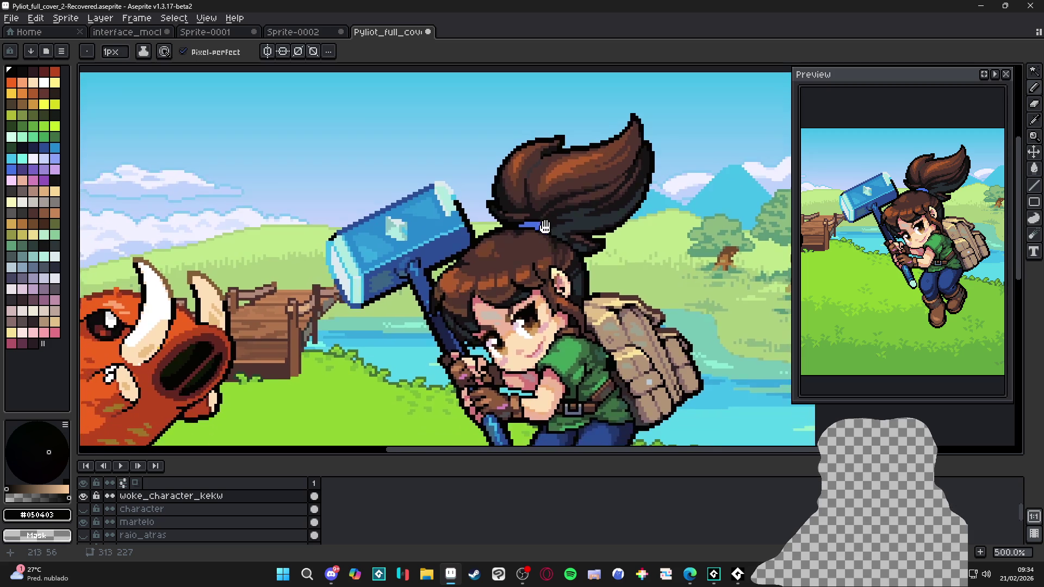
pyautogui.scroll(7, 447, 256)
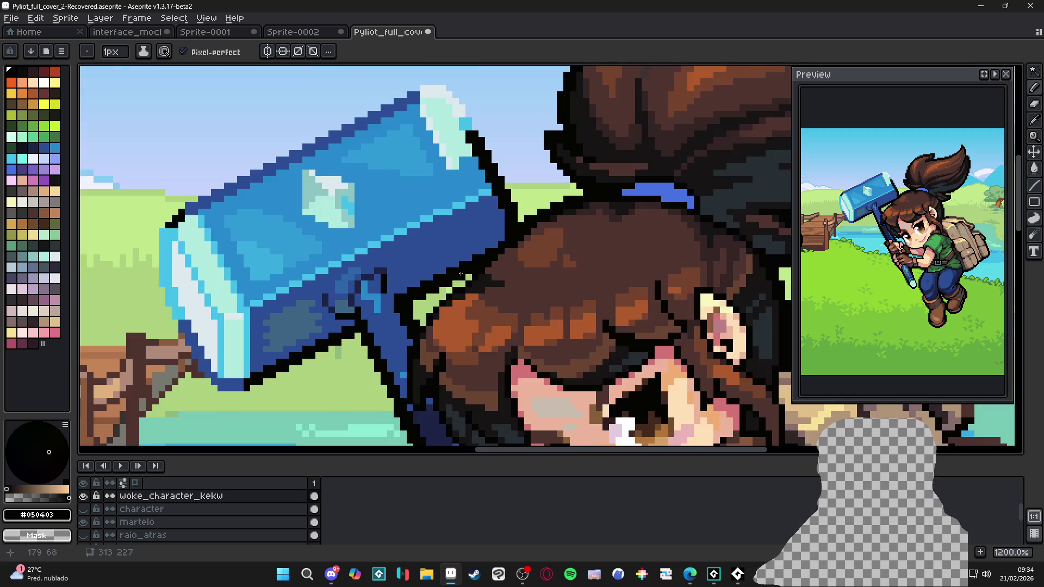
pyautogui.click(438, 307)
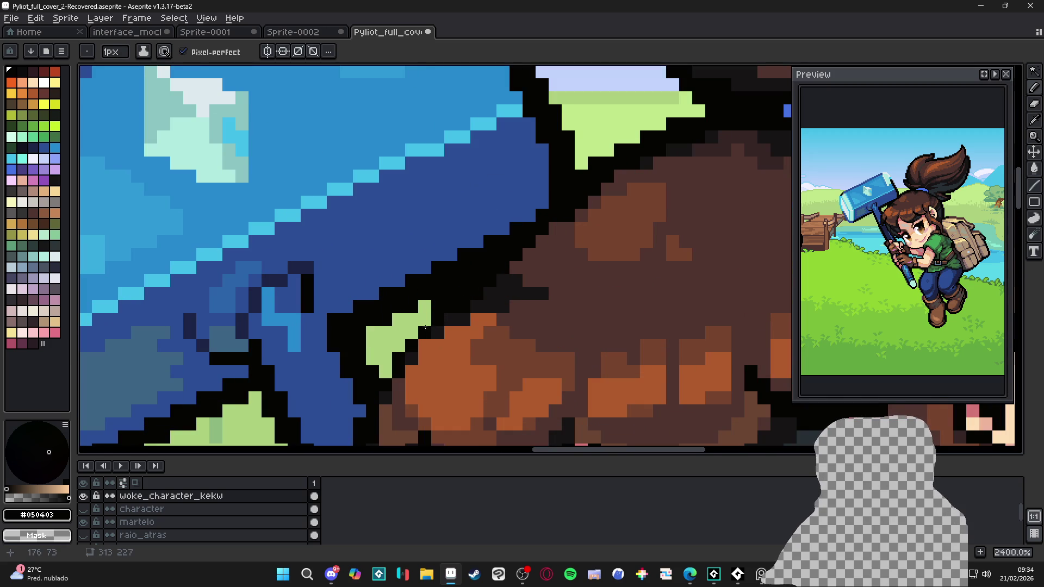
pyautogui.moveTo(414, 326); pyautogui.dragTo(401, 345)
pyautogui.click(386, 372)
pyautogui.scroll(-6, 468, 288)
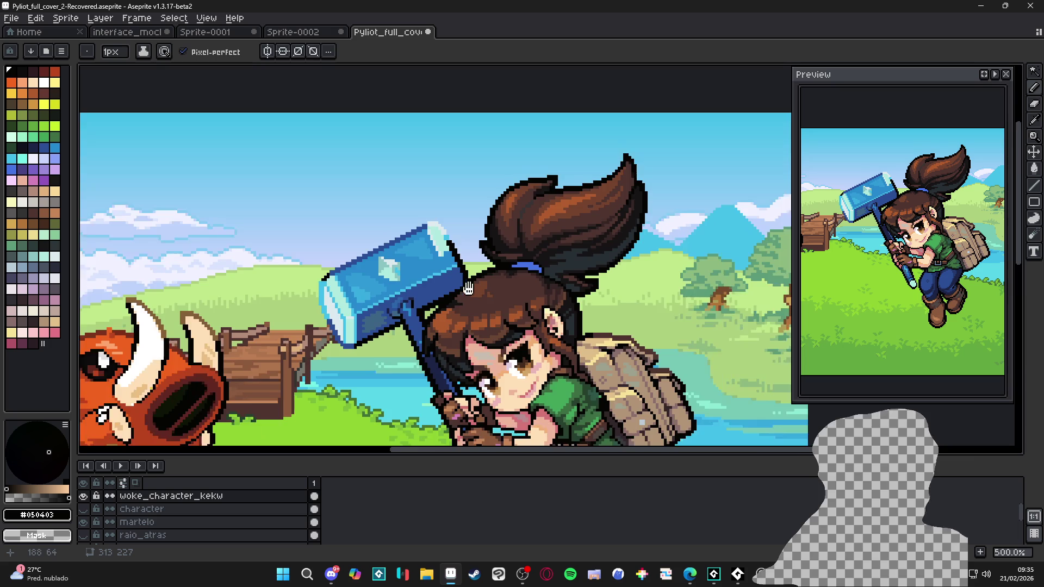
pyautogui.scroll(-2, 468, 288)
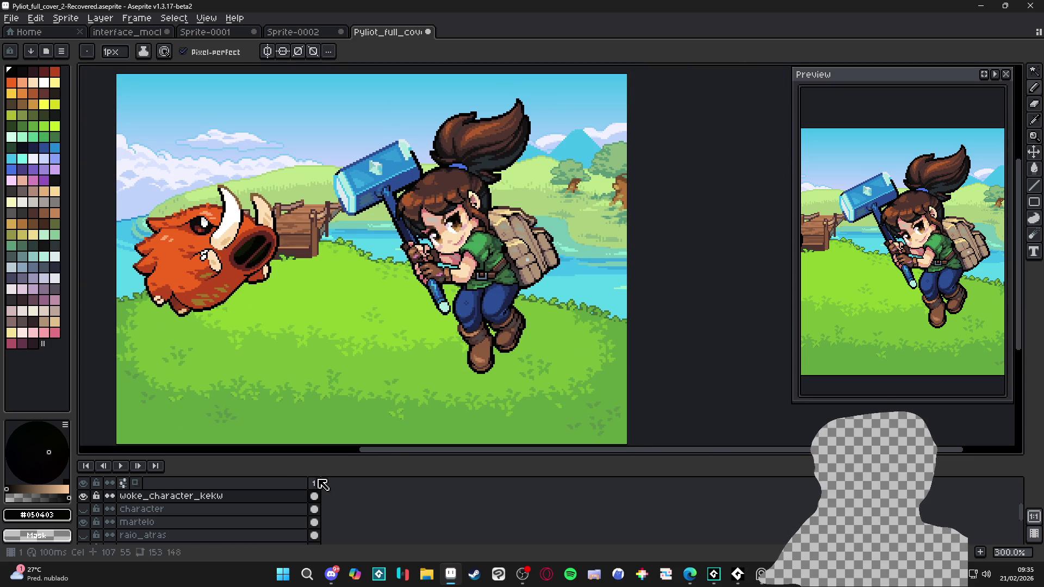
# Step: Nudge the blue hammer slightly up-left with the Move tool, leaving it near its original spot
pyautogui.press('v')
pyautogui.moveTo(384, 196)
pyautogui.mouseDown()
pyautogui.moveTo(359, 165)
pyautogui.moveTo(344, 169)
pyautogui.moveTo(373, 188)
pyautogui.mouseUp()
pyautogui.press('ctrl')
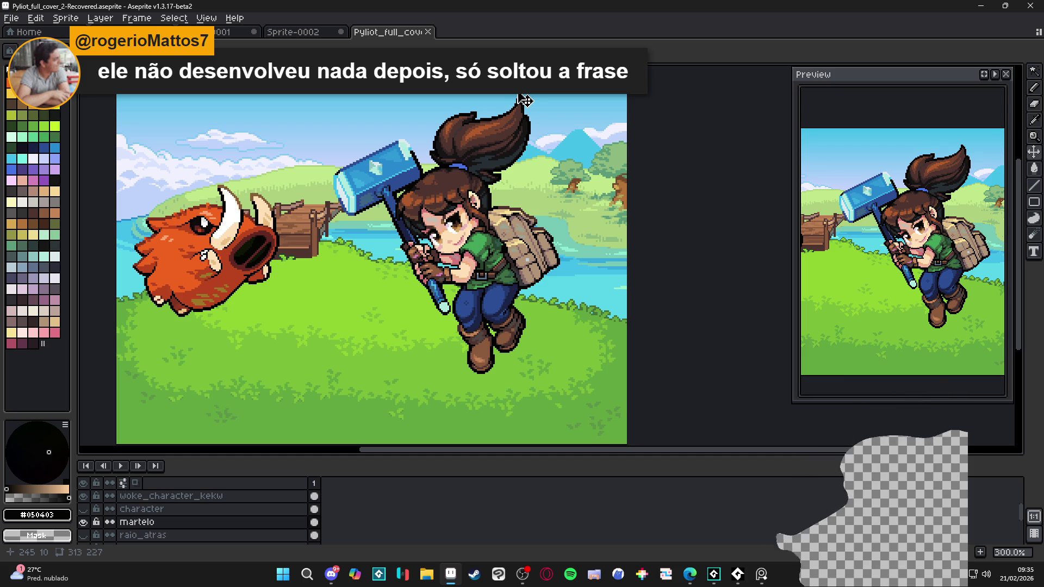
pyautogui.scroll(3, 408, 333)
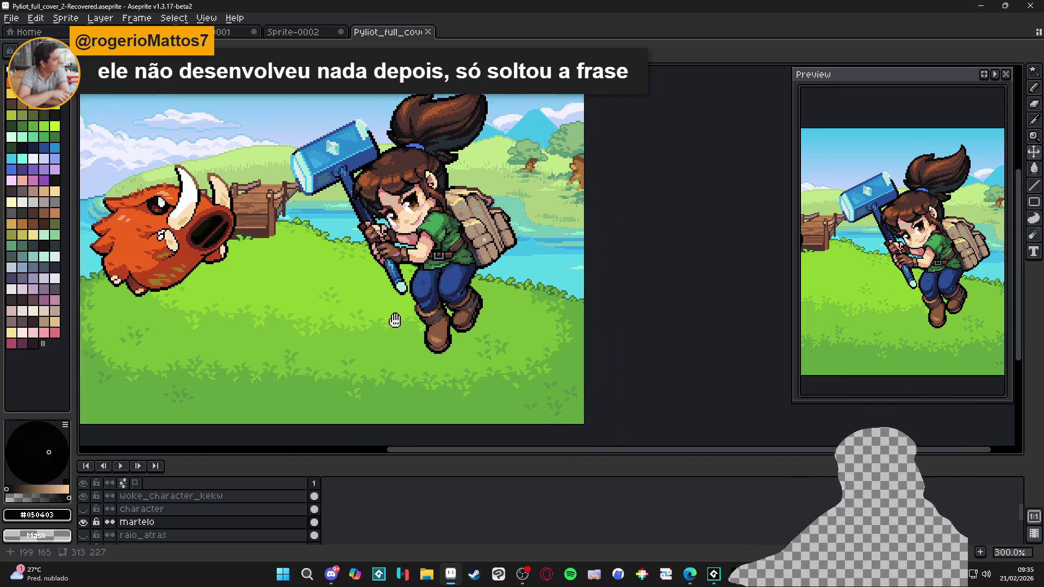
# Step: With pink #d480bb on the woke_character_kekw layer, paint highlight pixels on the left boot
pyautogui.keyDown('alt'); pyautogui.click(366, 184); pyautogui.keyUp('alt')
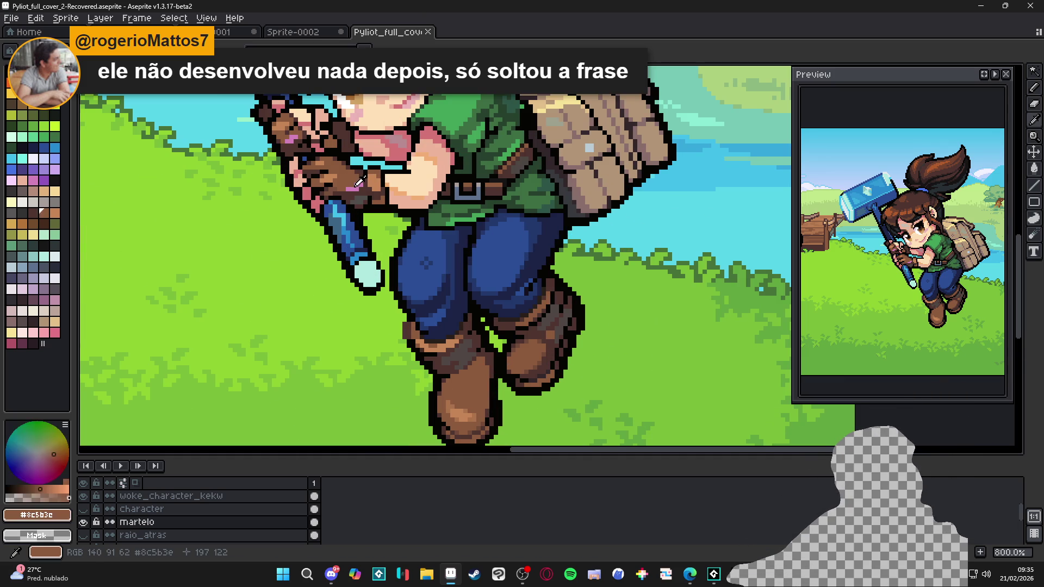
pyautogui.scroll(1, 434, 347)
pyautogui.scroll(5, 434, 347)
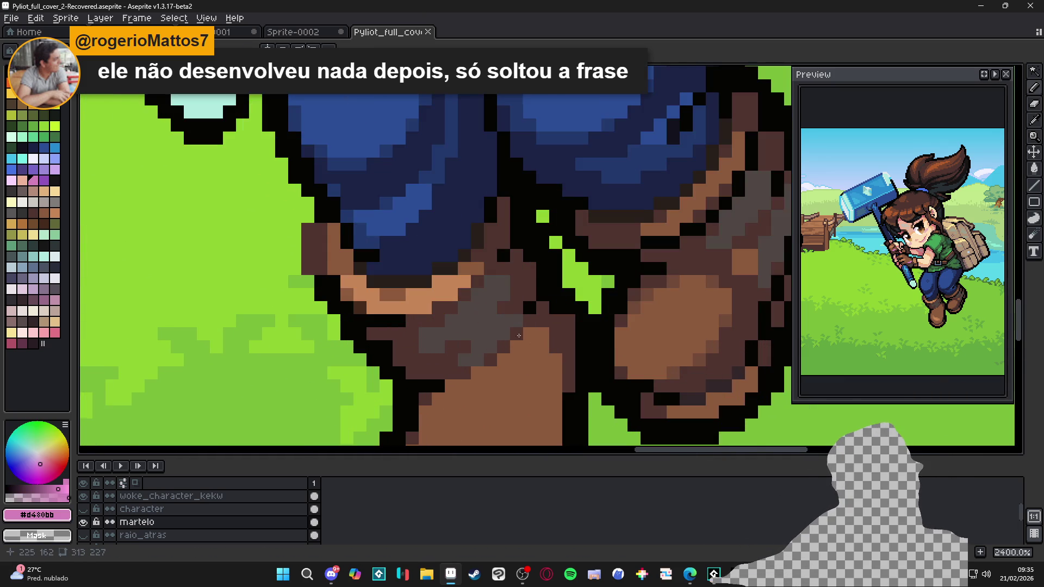
pyautogui.scroll(-5, 528, 338)
pyautogui.keyDown('ctrl'); pyautogui.click(371, 189); pyautogui.keyUp('ctrl')
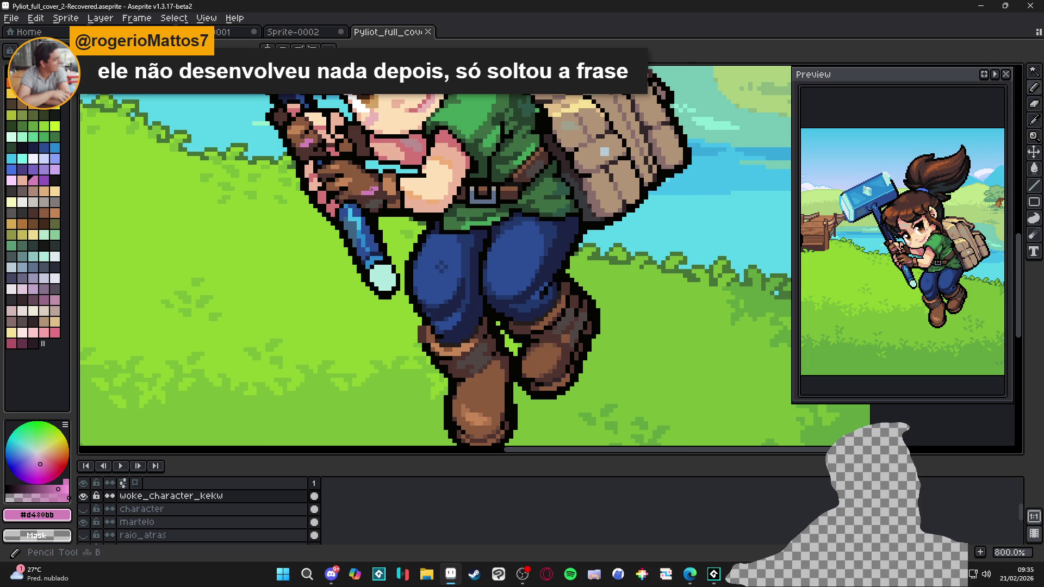
pyautogui.scroll(5, 492, 373)
pyautogui.click(514, 359)
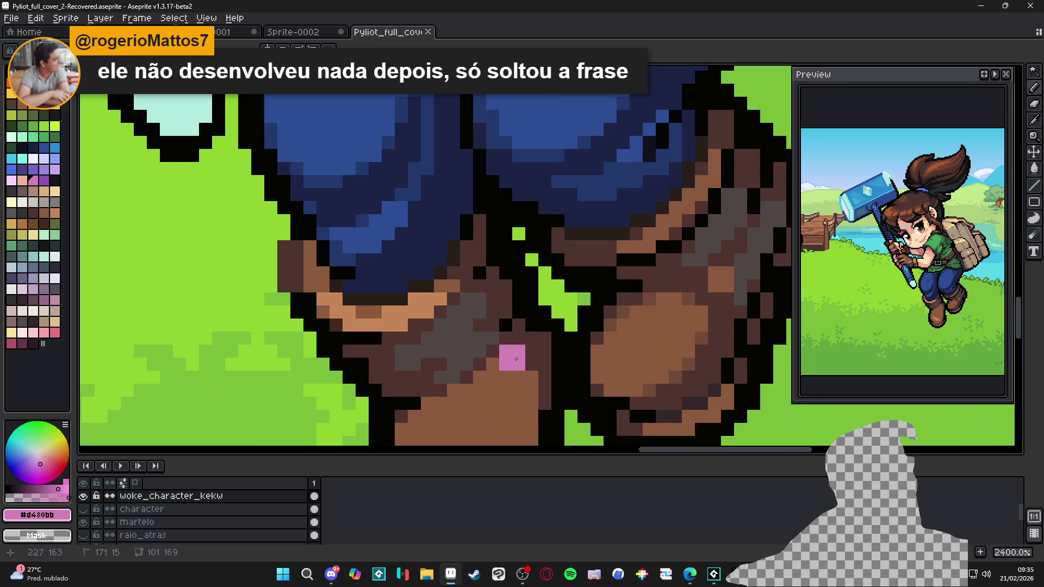
pyautogui.moveTo(531, 378)
pyautogui.mouseDown()
pyautogui.moveTo(531, 390)
pyautogui.moveTo(500, 372)
pyautogui.mouseUp()
pyautogui.click(494, 366)
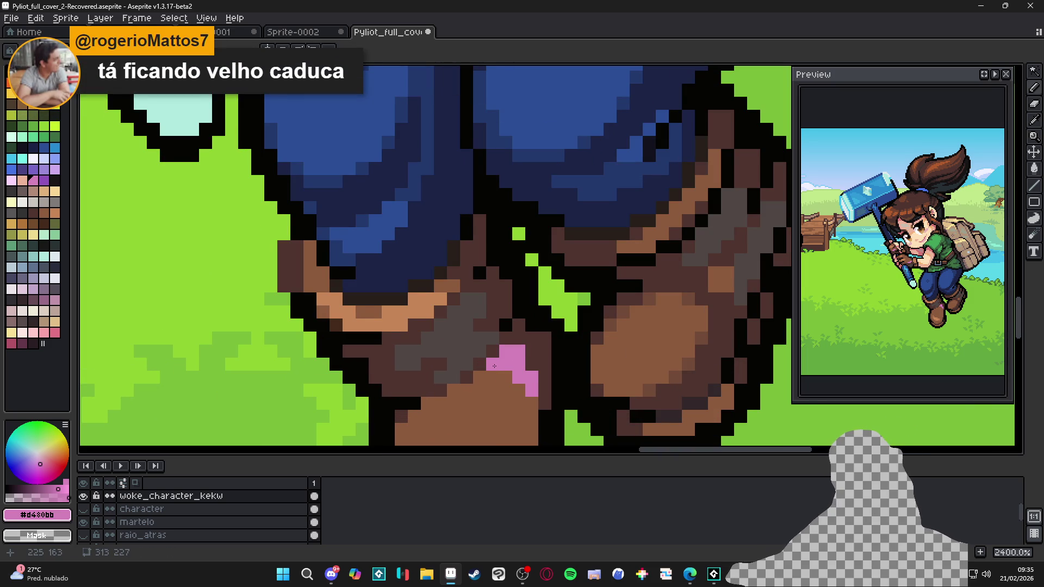
# Step: Add pink #d480bb highlight pixels on the right boot
pyautogui.moveTo(494, 366); pyautogui.dragTo(455, 339)
pyautogui.click(608, 359)
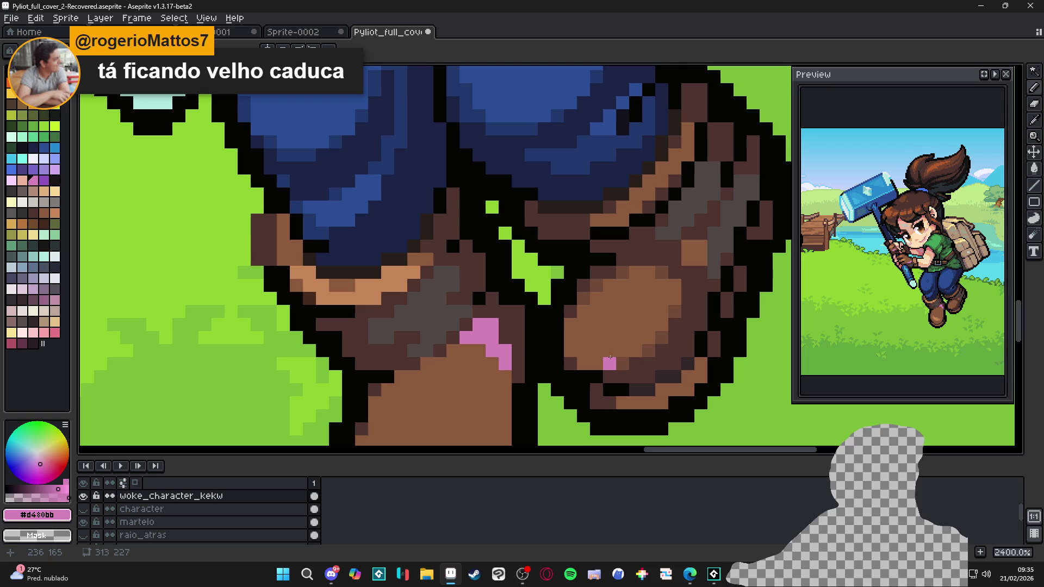
pyautogui.click(639, 351)
pyautogui.click(622, 364)
pyautogui.click(609, 363)
pyautogui.click(622, 355)
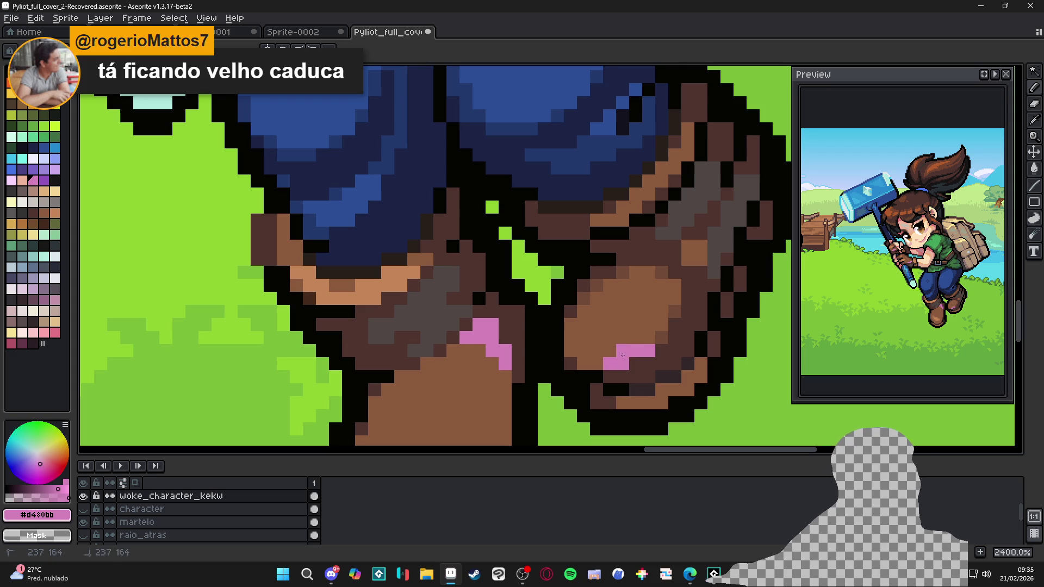
pyautogui.moveTo(649, 344)
pyautogui.mouseDown()
pyautogui.moveTo(662, 337)
pyautogui.moveTo(653, 338)
pyautogui.mouseUp()
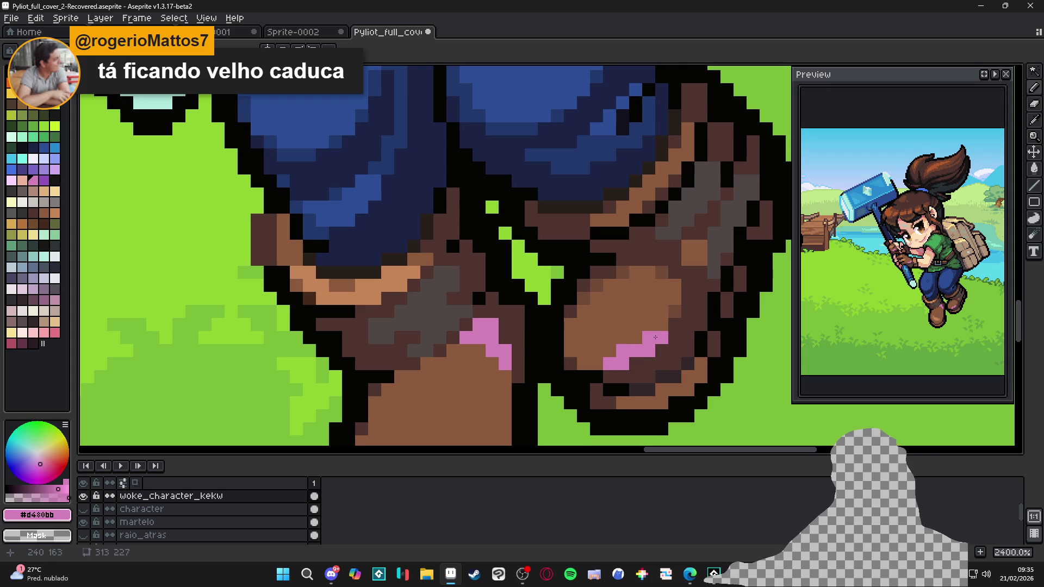
pyautogui.scroll(-5, 664, 333)
pyautogui.scroll(-2, 676, 367)
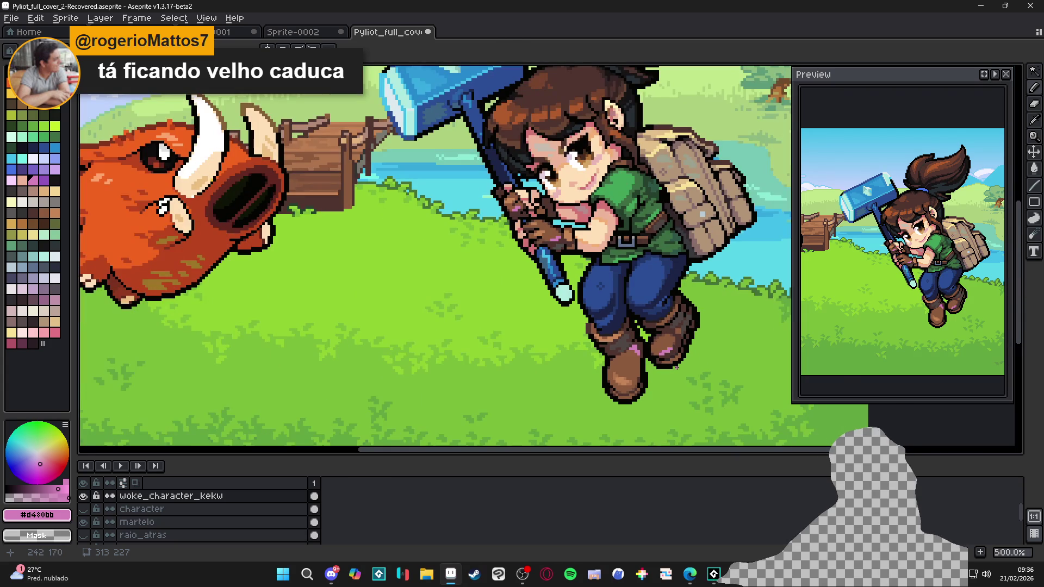
pyautogui.moveTo(676, 366); pyautogui.dragTo(666, 375)
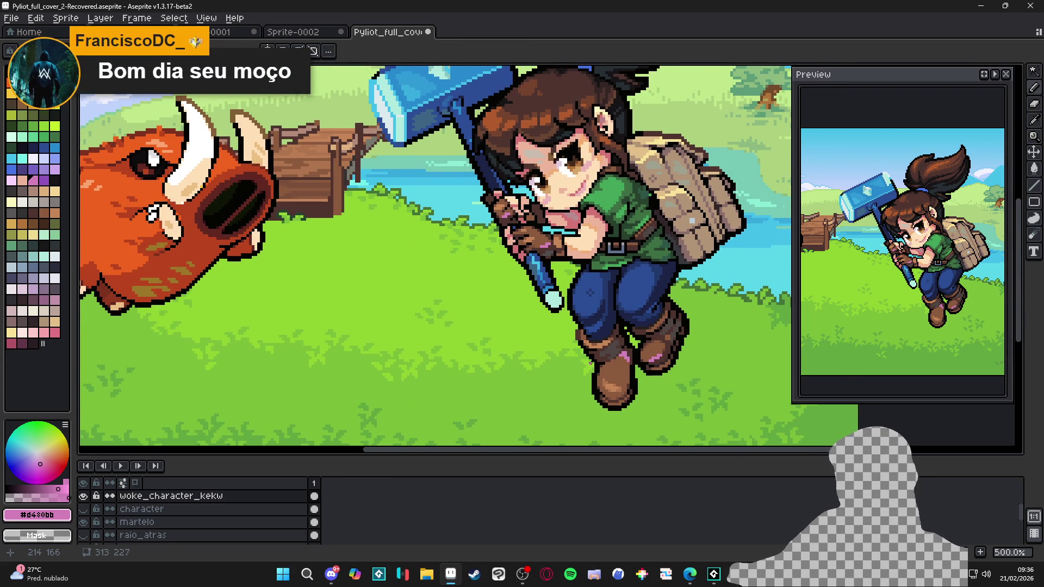
pyautogui.moveTo(590, 362); pyautogui.dragTo(499, 359)
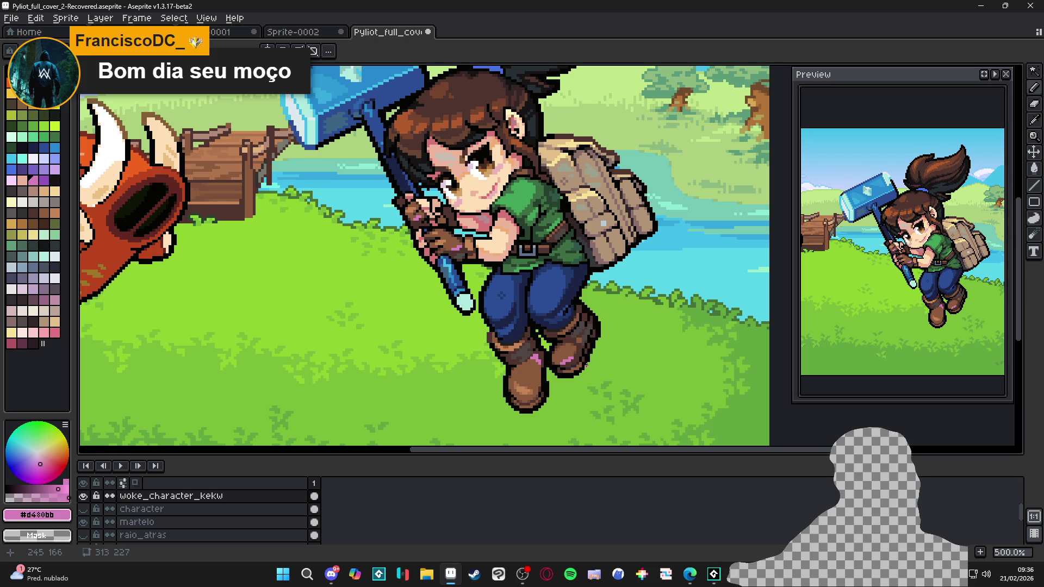
# Step: Eyedrop dusty pink #b06d7d and shade both boot highlights with it
pyautogui.scroll(5, 586, 364)
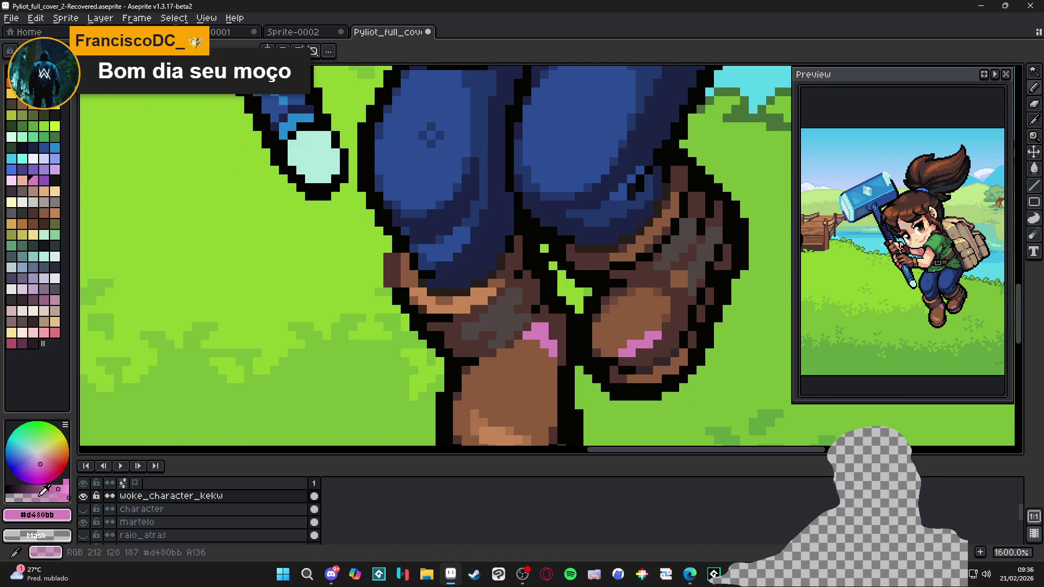
pyautogui.scroll(1, 500, 380)
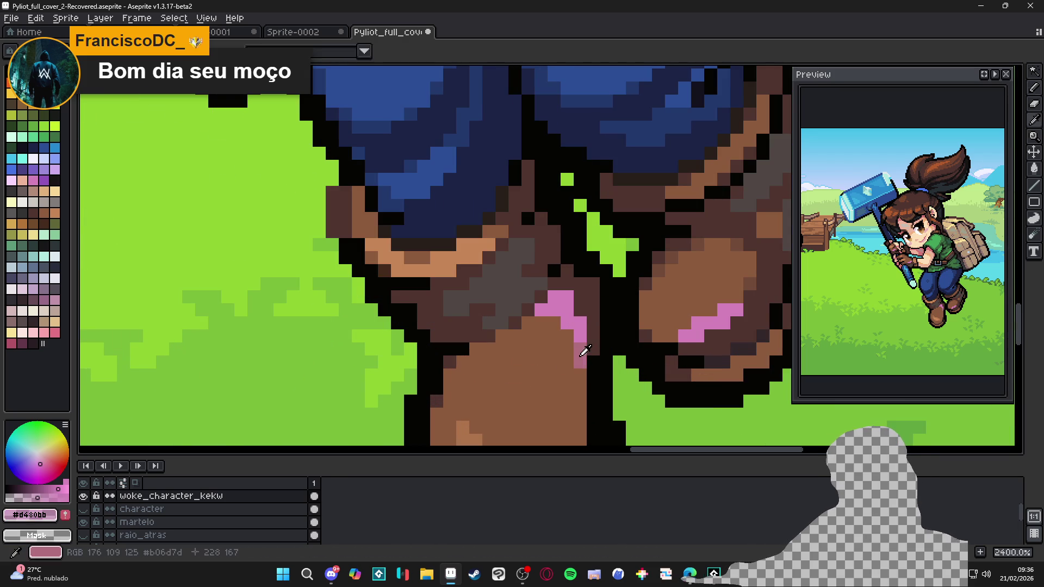
pyautogui.keyDown('alt'); pyautogui.click(579, 356); pyautogui.keyUp('alt')
pyautogui.click(554, 323)
pyautogui.moveTo(683, 336); pyautogui.dragTo(660, 337)
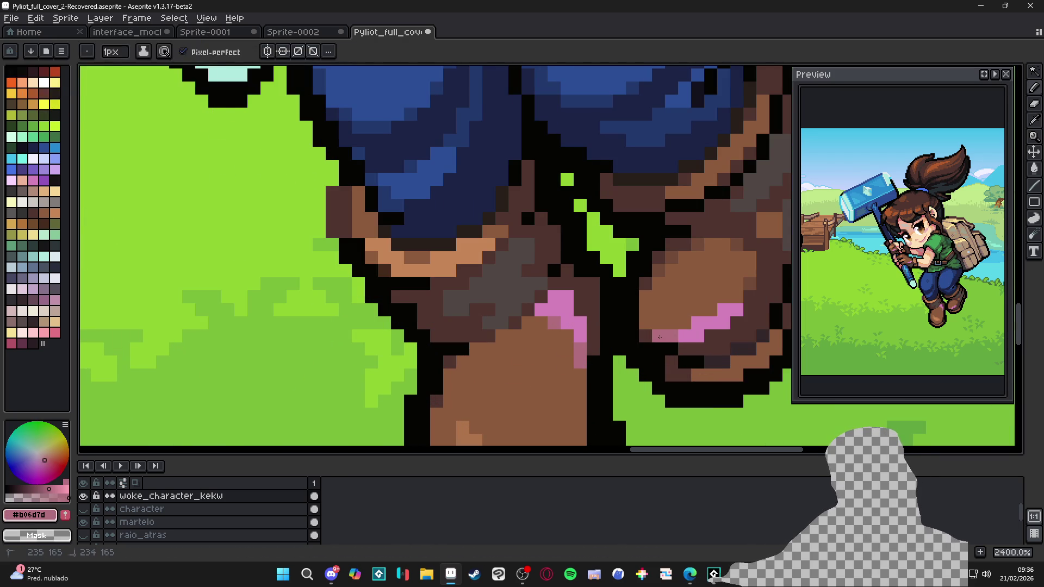
pyautogui.click(712, 298)
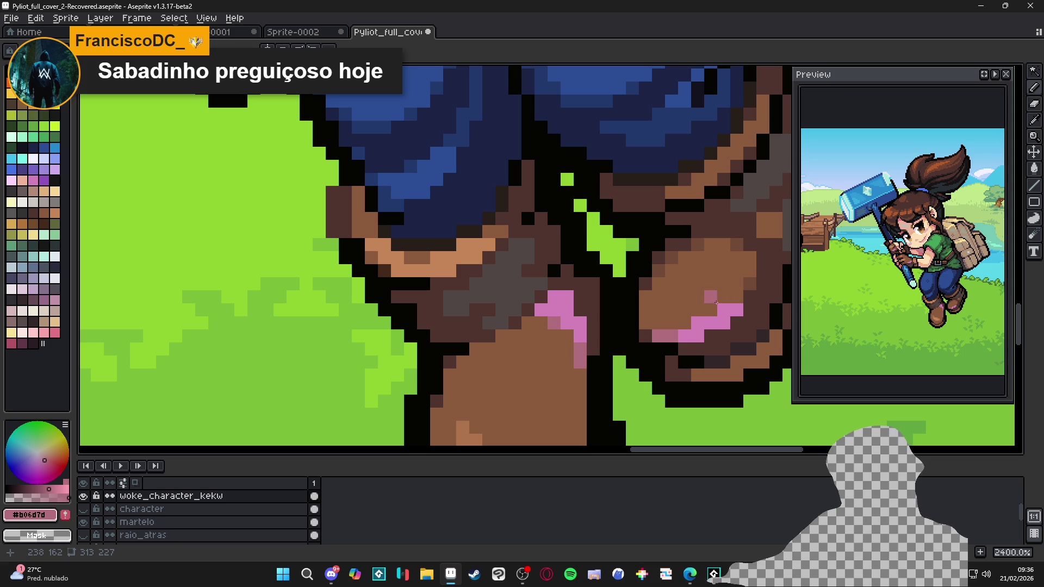
pyautogui.scroll(-3, 712, 310)
pyautogui.scroll(1, 711, 315)
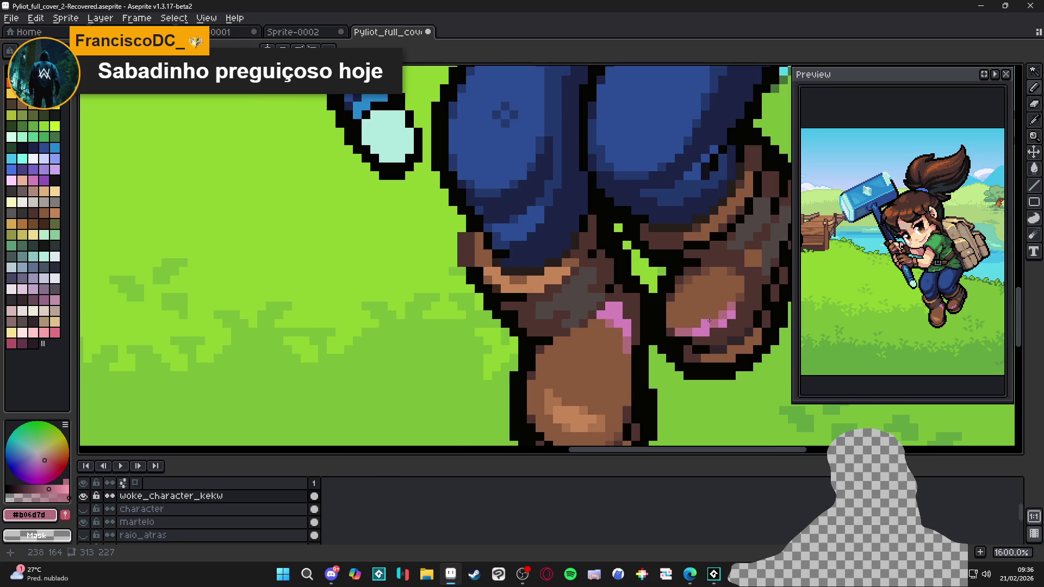
pyautogui.scroll(-2, 635, 330)
pyautogui.scroll(2, 625, 336)
pyautogui.scroll(-4, 625, 335)
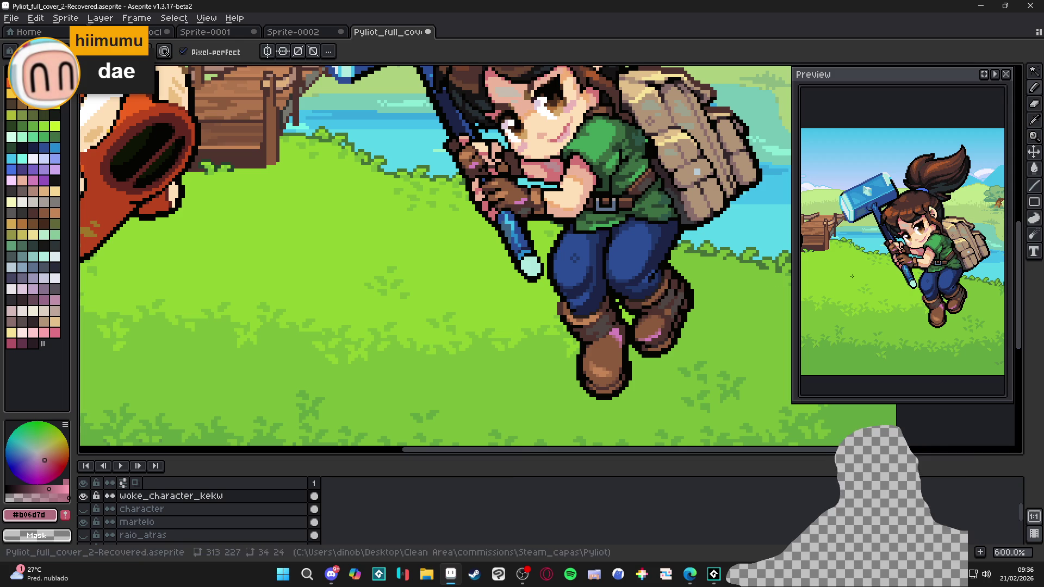
pyautogui.scroll(4, 637, 338)
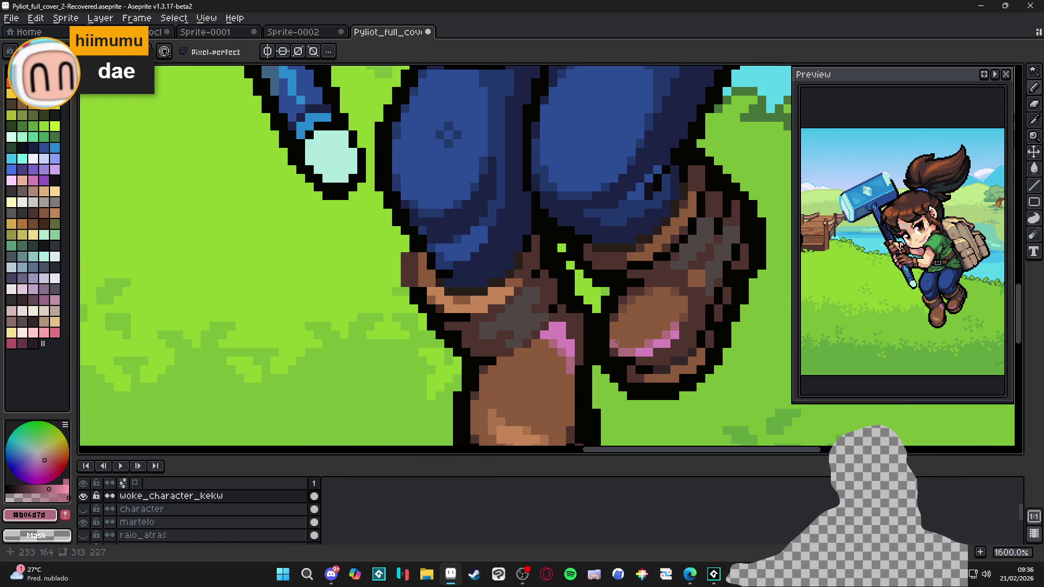
pyautogui.scroll(-3, 616, 336)
pyautogui.scroll(3, 620, 342)
pyautogui.scroll(-3, 622, 347)
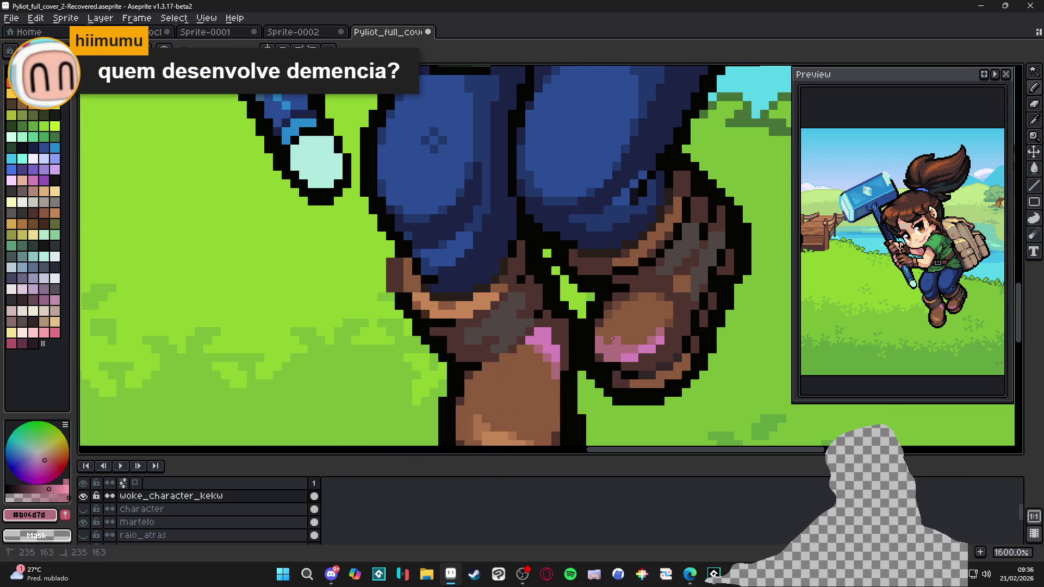
pyautogui.scroll(3, 616, 331)
pyautogui.scroll(-3, 634, 347)
pyautogui.scroll(3, 607, 331)
pyautogui.scroll(-3, 607, 331)
pyautogui.scroll(3, 613, 349)
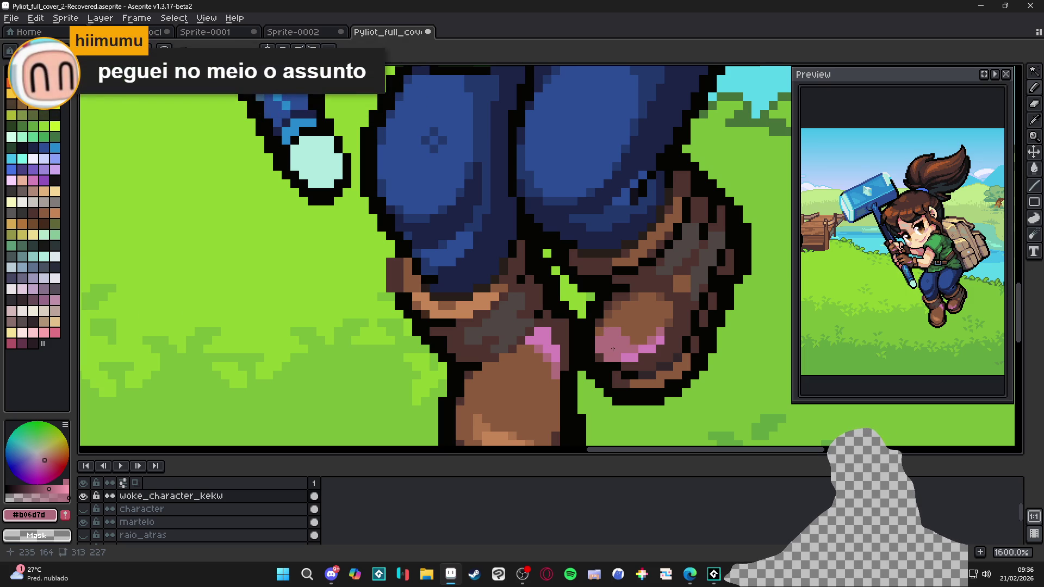
pyautogui.scroll(-5, 612, 348)
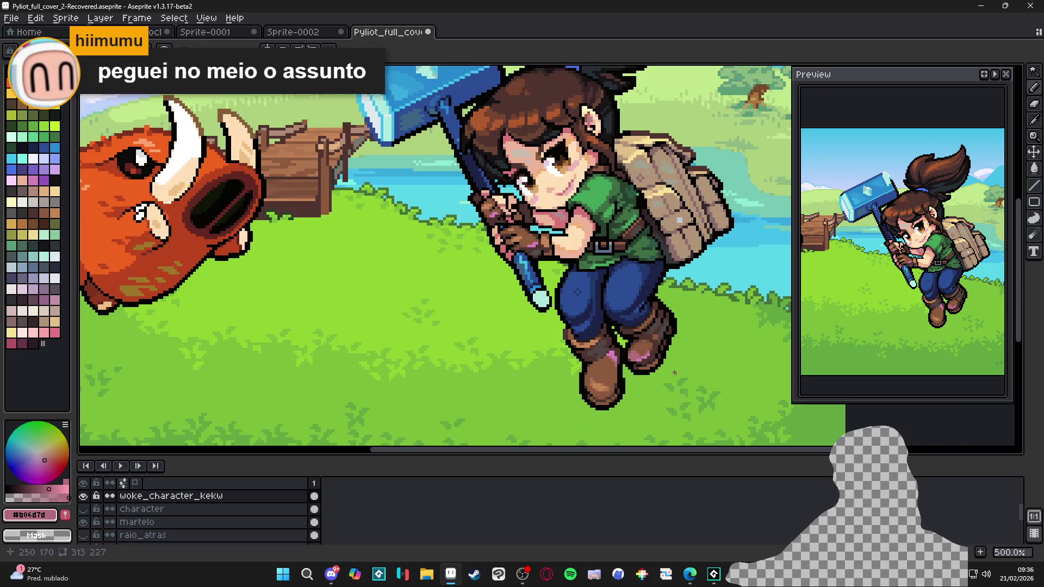
pyautogui.scroll(-1, 688, 372)
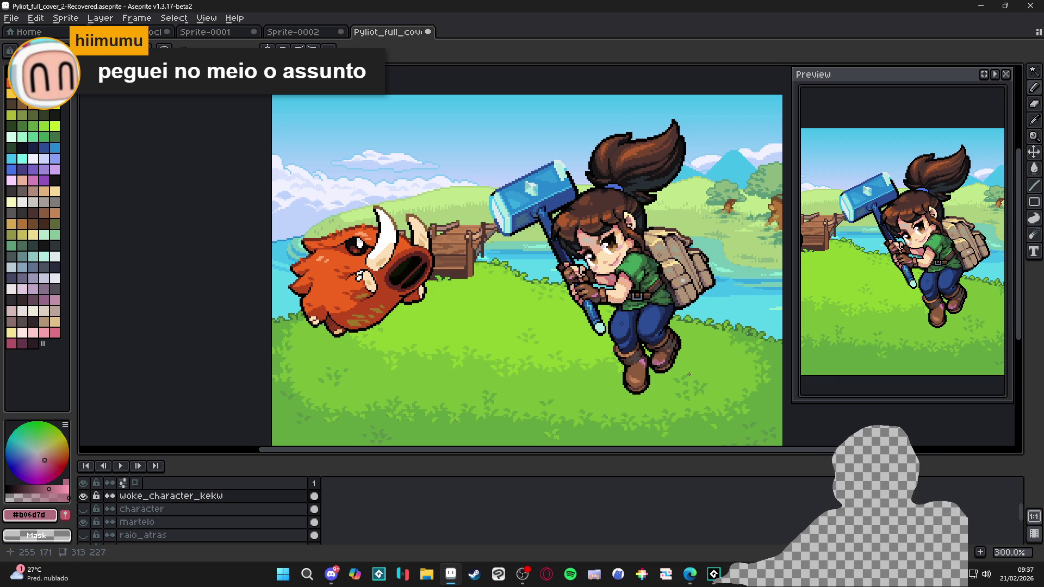
pyautogui.scroll(7, 703, 364)
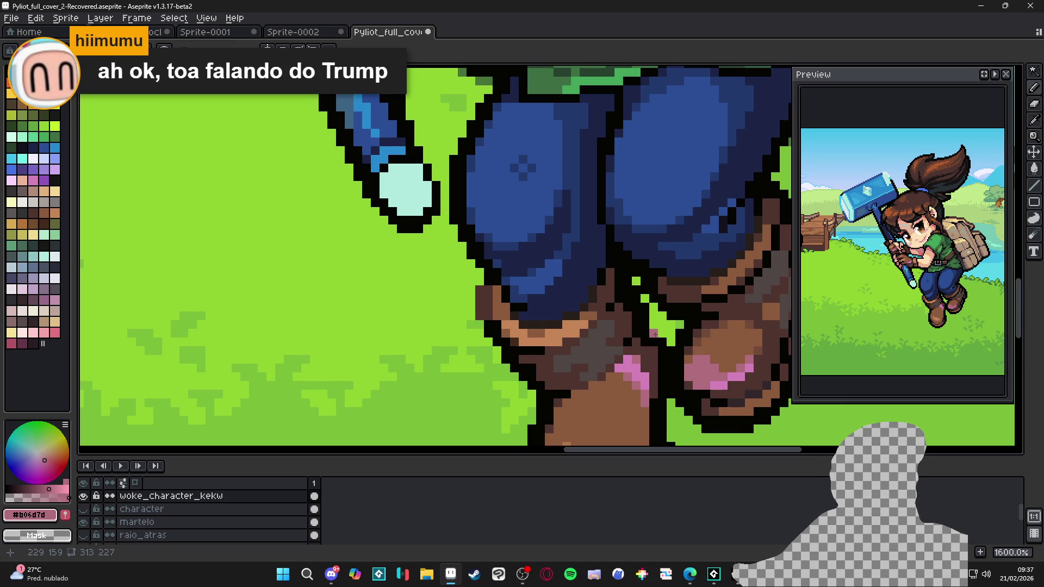
pyautogui.scroll(-2, 656, 333)
pyautogui.scroll(2, 660, 345)
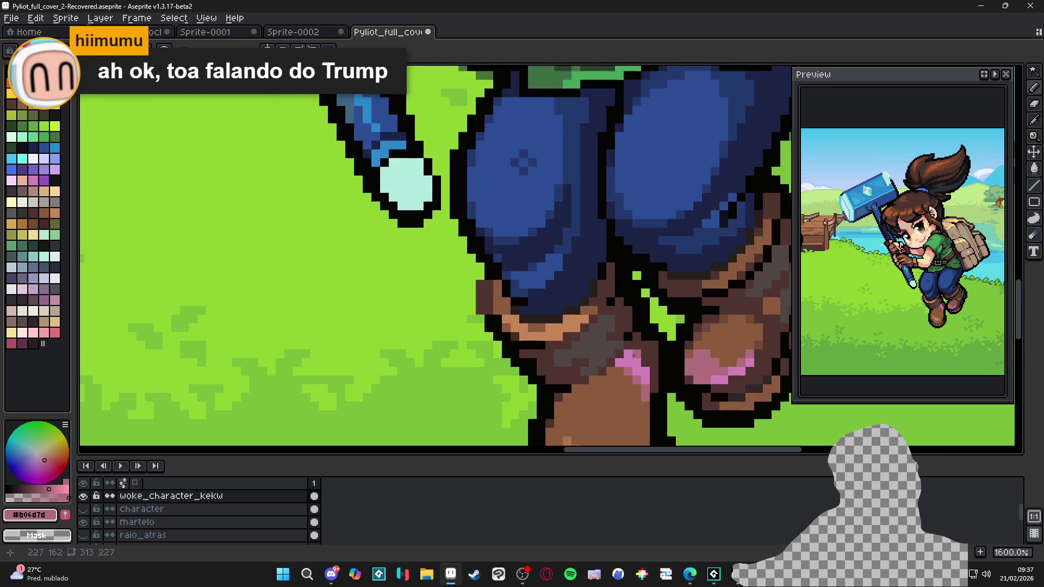
pyautogui.click(643, 368)
pyautogui.click(637, 362)
pyautogui.scroll(-4, 646, 380)
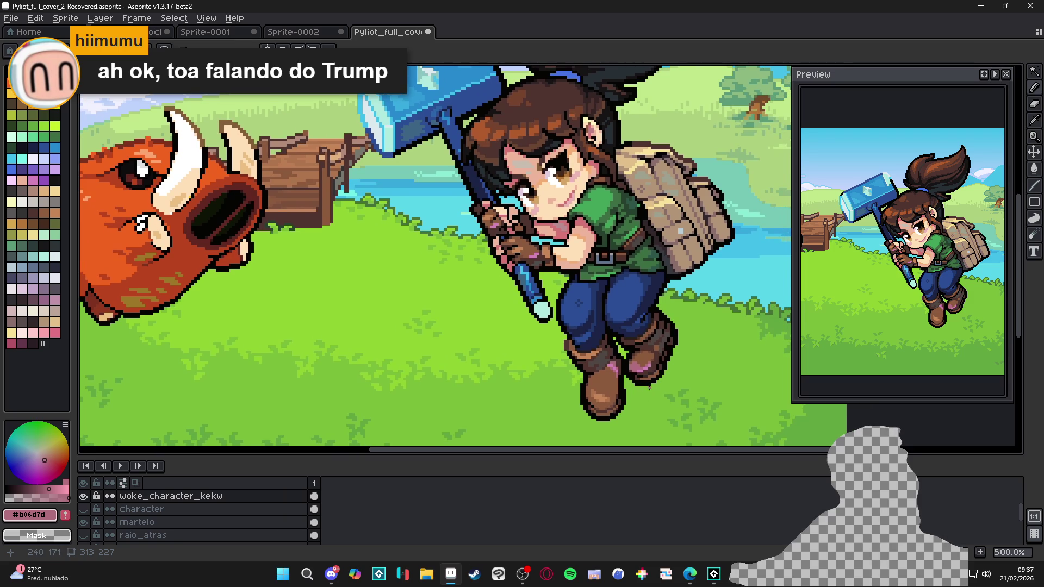
pyautogui.scroll(-1, 650, 386)
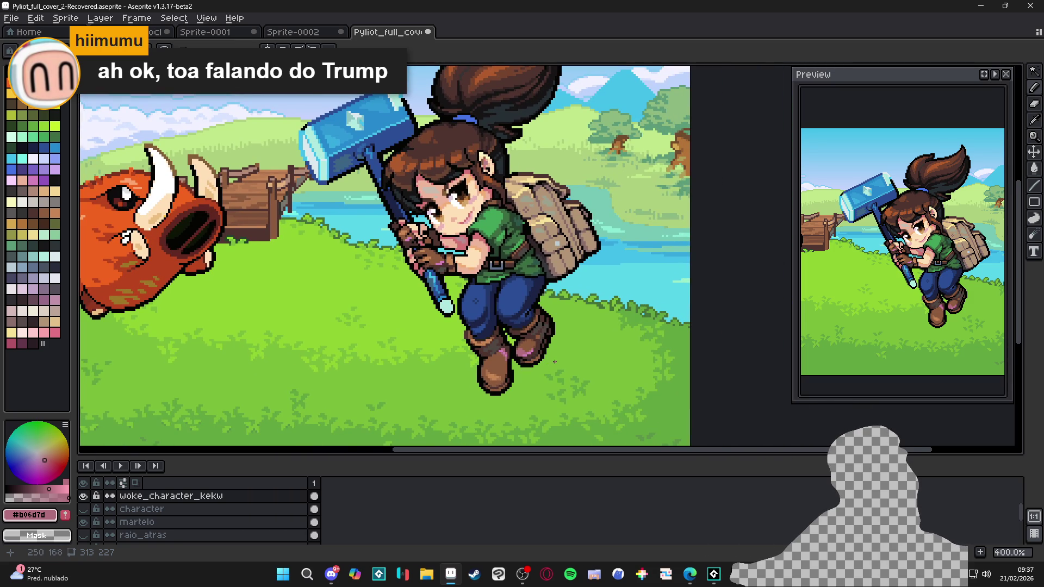
pyautogui.scroll(8, 554, 361)
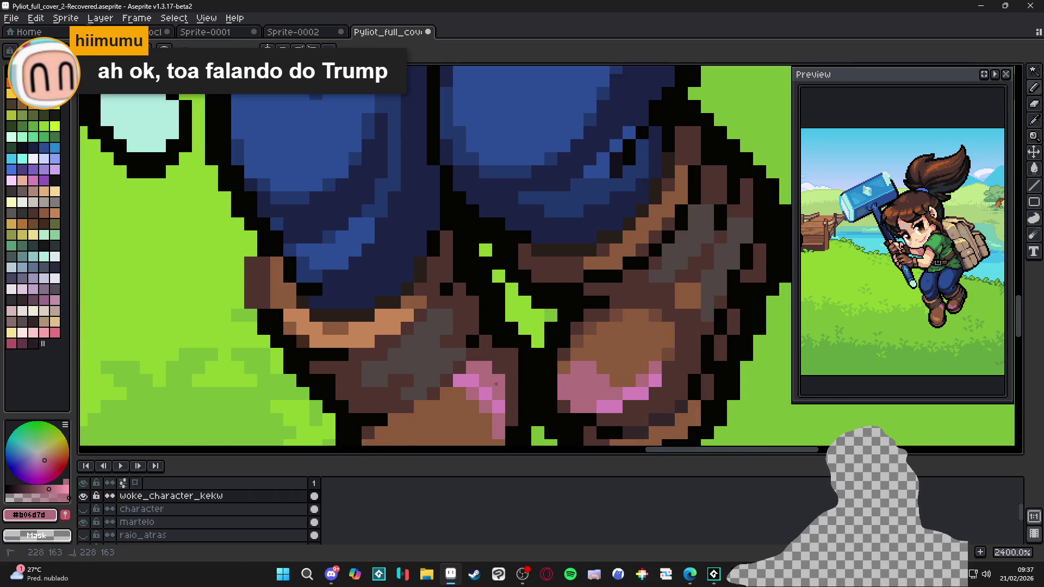
pyautogui.scroll(-6, 496, 384)
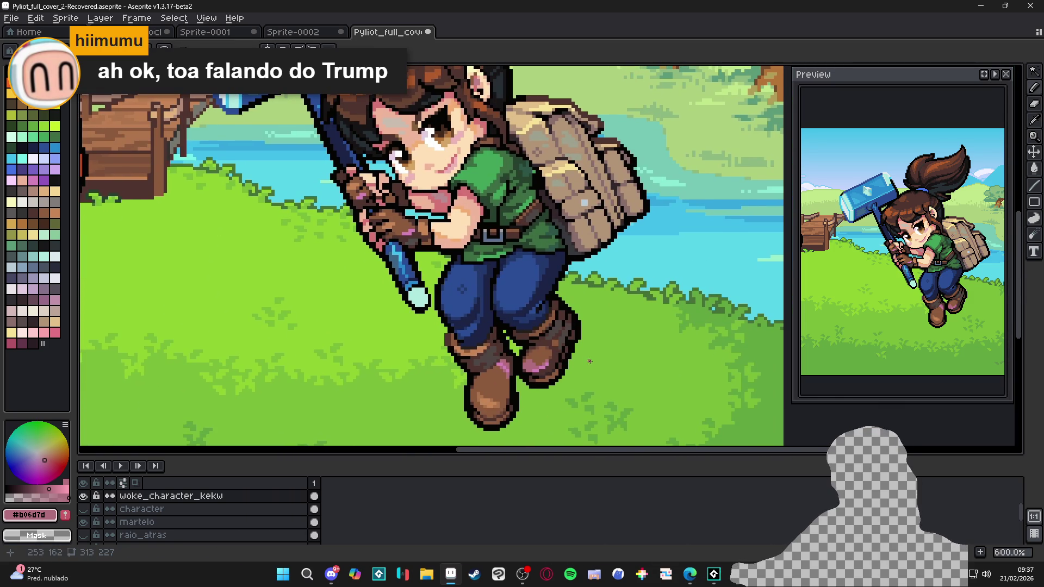
pyautogui.scroll(-3, 590, 361)
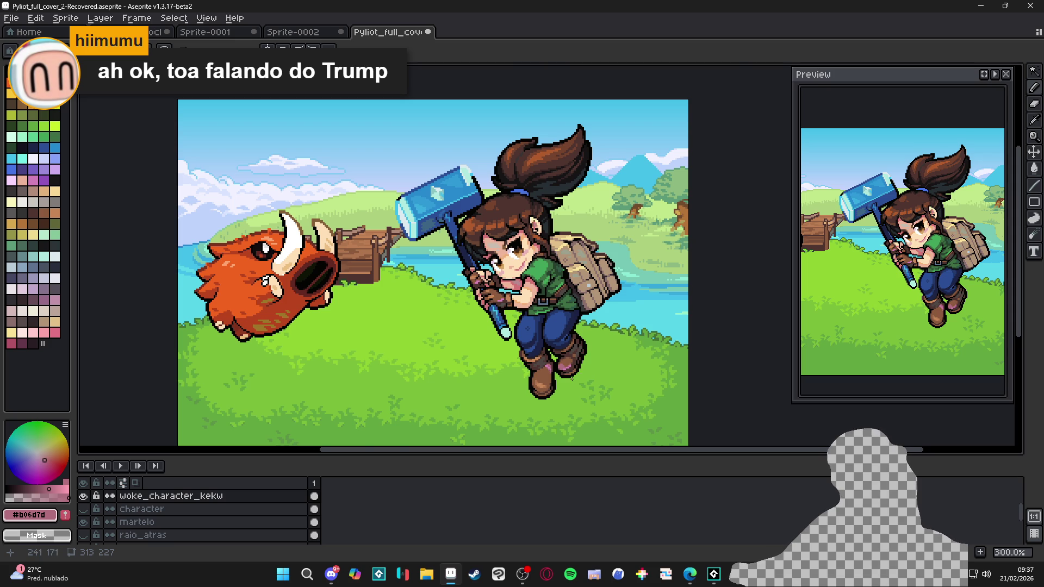
pyautogui.scroll(7, 546, 366)
pyautogui.scroll(2, 521, 355)
# Step: Repaint the pink highlight pixels on the left boot with the eyedropped boot brown and save
pyautogui.keyDown('alt'); pyautogui.click(532, 369); pyautogui.keyUp('alt')
pyautogui.hotkey('ctrl', 's')
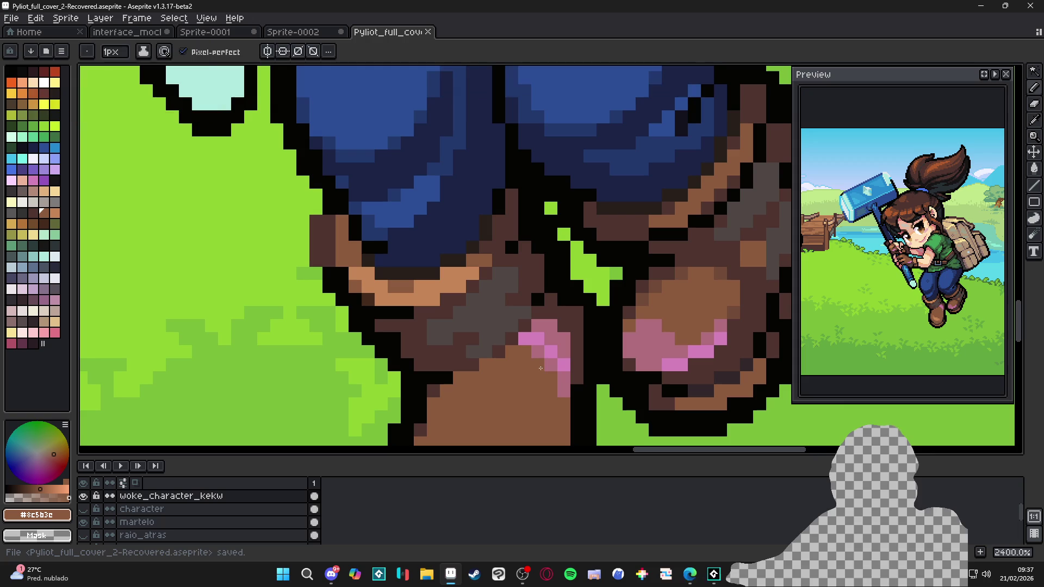
pyautogui.moveTo(553, 352)
pyautogui.mouseDown()
pyautogui.moveTo(541, 336)
pyautogui.moveTo(559, 392)
pyautogui.mouseUp()
pyautogui.click(523, 339)
pyautogui.scroll(-2, 559, 393)
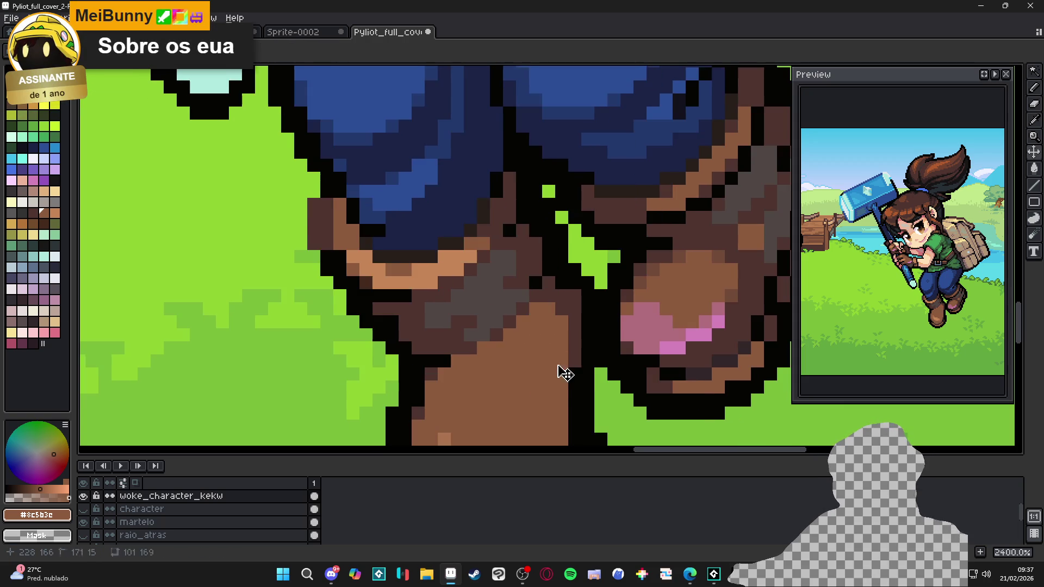
pyautogui.hotkey('ctrl', 's')
pyautogui.scroll(5, 565, 362)
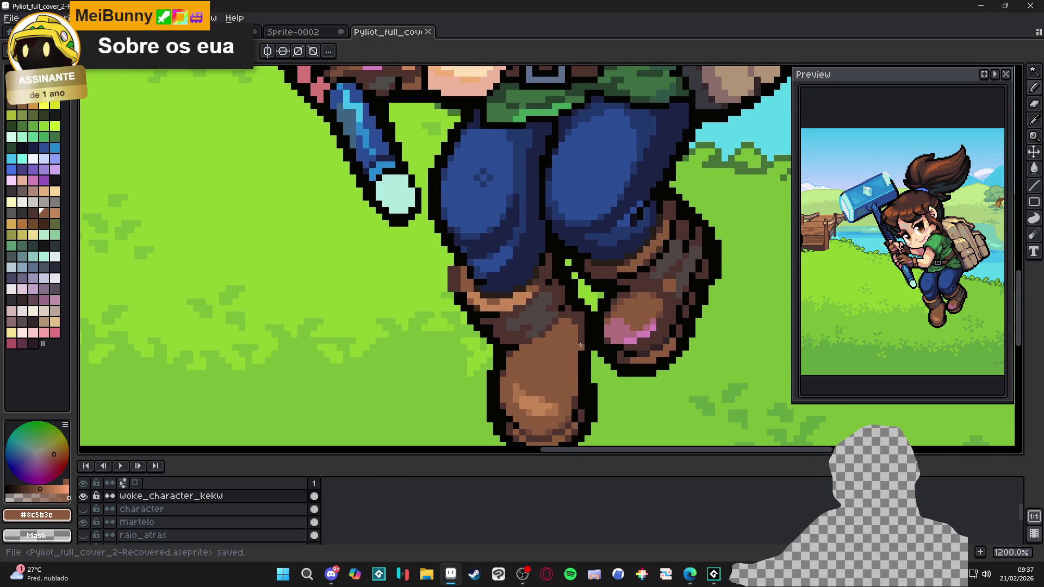
pyautogui.scroll(-2, 575, 347)
pyautogui.scroll(3, 580, 334)
# Step: Add dark brown #4F342F boot shading, fill the green leg gap with near-black outline, and save
pyautogui.keyDown('alt'); pyautogui.click(577, 330); pyautogui.keyUp('alt')
pyautogui.moveTo(567, 326); pyautogui.dragTo(548, 318)
pyautogui.keyDown('alt'); pyautogui.click(550, 306); pyautogui.keyUp('alt')
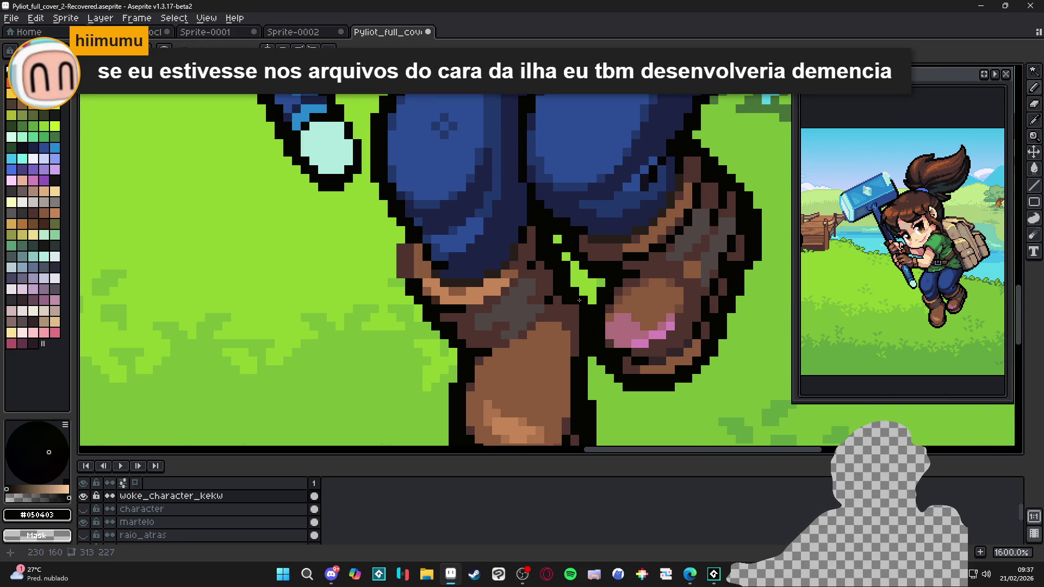
pyautogui.moveTo(582, 296); pyautogui.dragTo(589, 286)
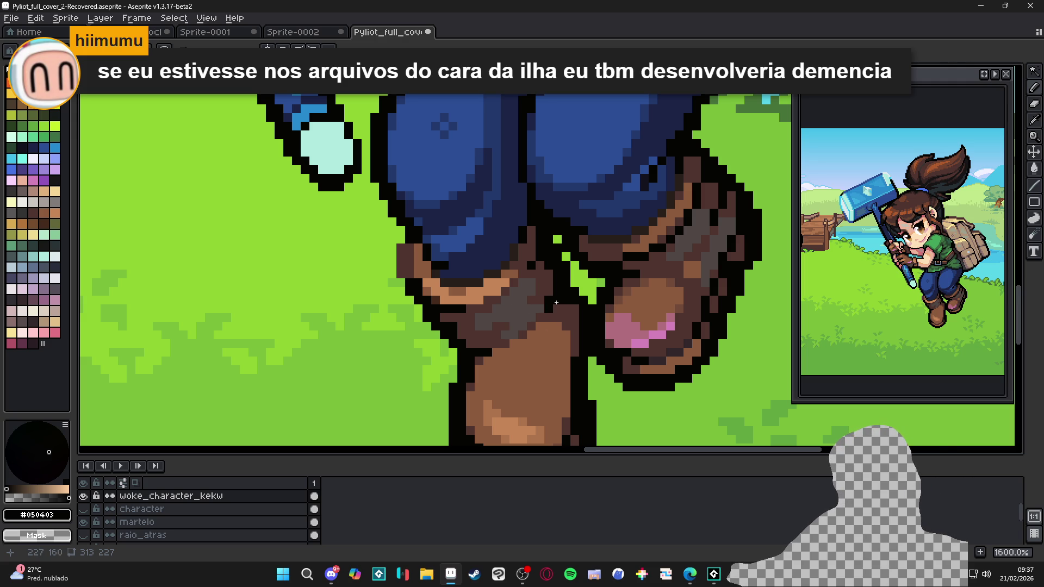
pyautogui.scroll(-4, 544, 310)
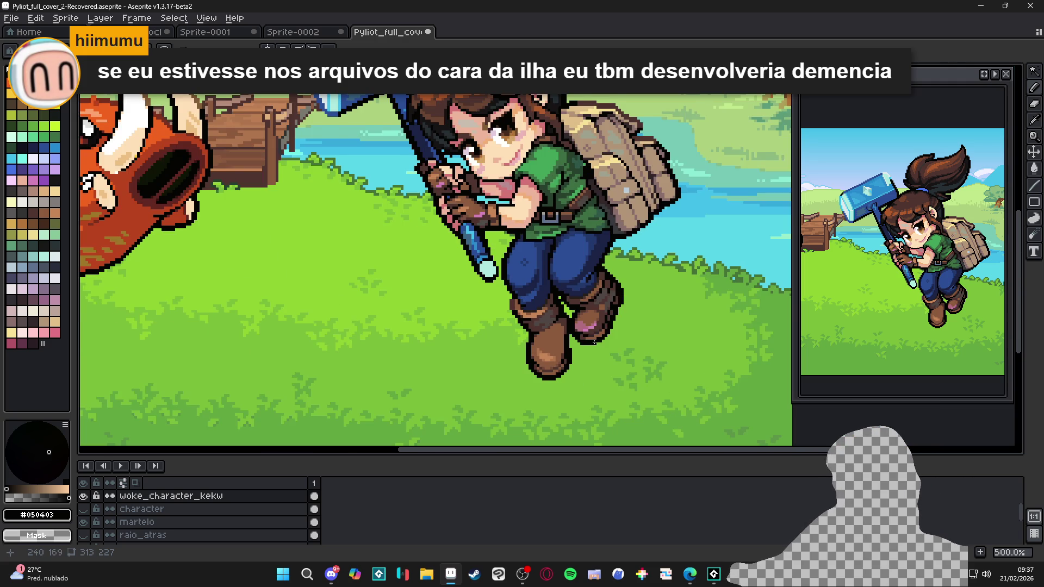
pyautogui.scroll(-1, 594, 342)
pyautogui.hotkey('ctrl', 's')
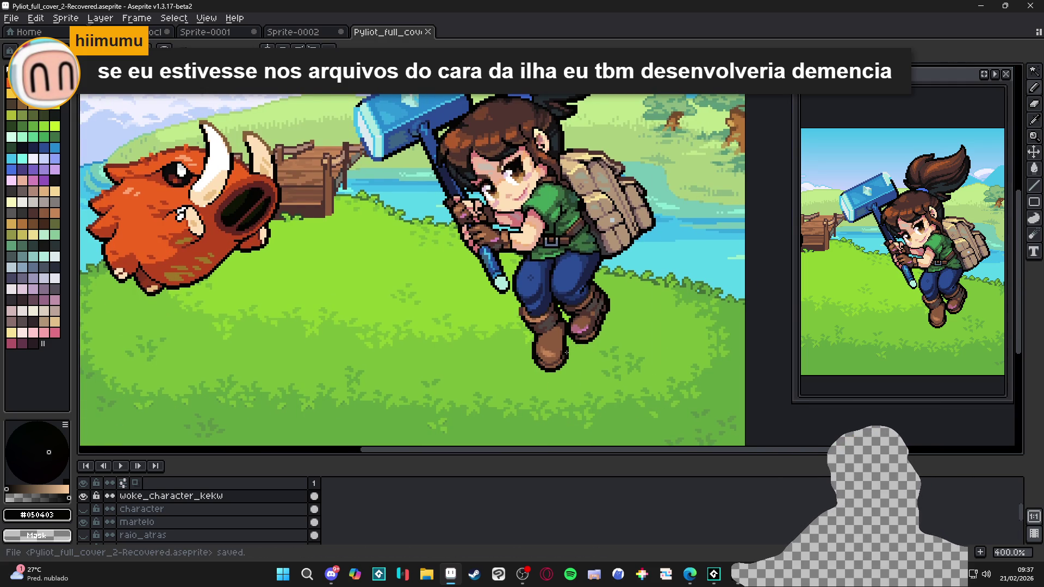
# Step: Sample the boot browns #4F342F and #33272A and the near-black outline, then save
pyautogui.scroll(1, 565, 353)
pyautogui.scroll(4, 587, 340)
pyautogui.keyDown('alt'); pyautogui.click(601, 351); pyautogui.keyUp('alt')
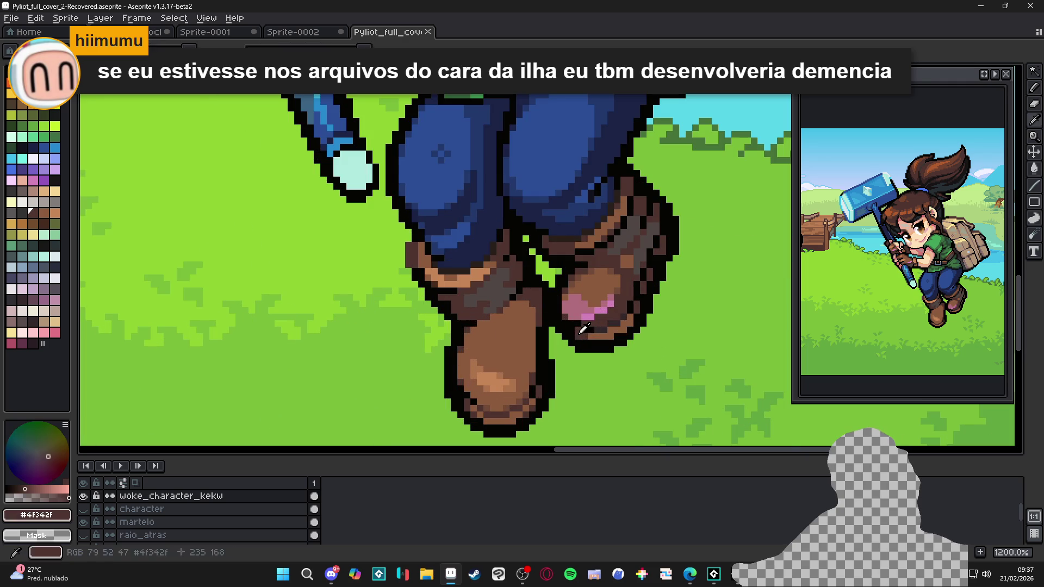
pyautogui.scroll(-3, 603, 354)
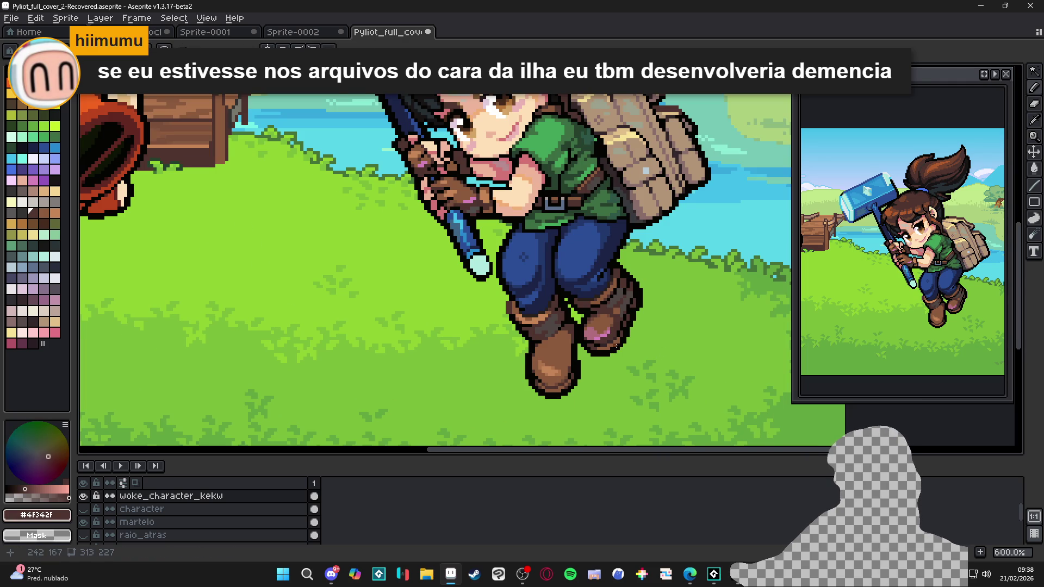
pyautogui.scroll(4, 616, 345)
pyautogui.keyDown('alt'); pyautogui.click(602, 340); pyautogui.keyUp('alt')
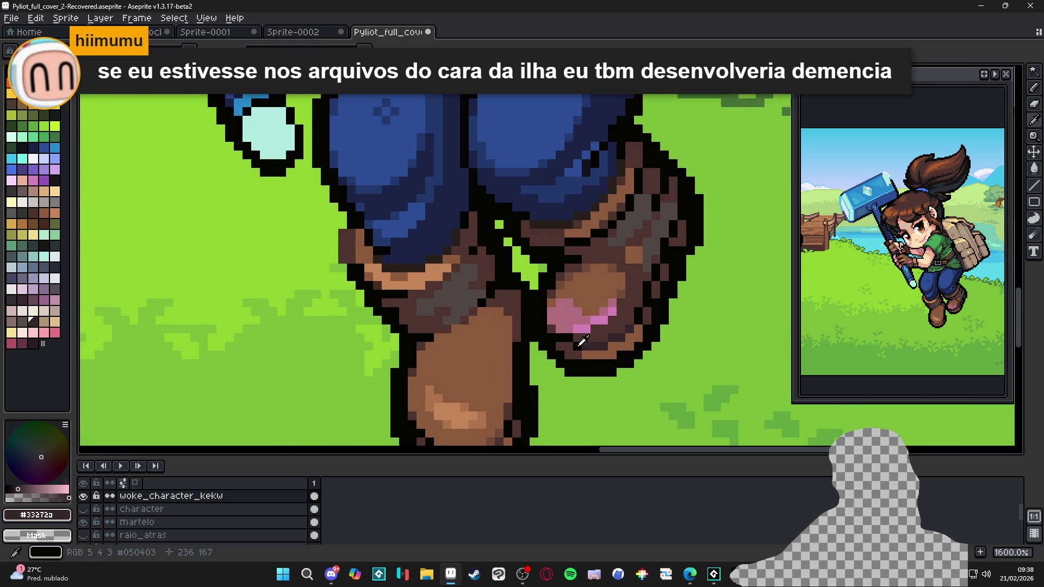
pyautogui.keyDown('alt'); pyautogui.click(582, 341); pyautogui.keyUp('alt')
pyautogui.hotkey('ctrl', 's')
# Step: Repaint a pixel near the boot sole dark brown #33272A, save, and return to the Pencil
pyautogui.scroll(-4, 590, 378)
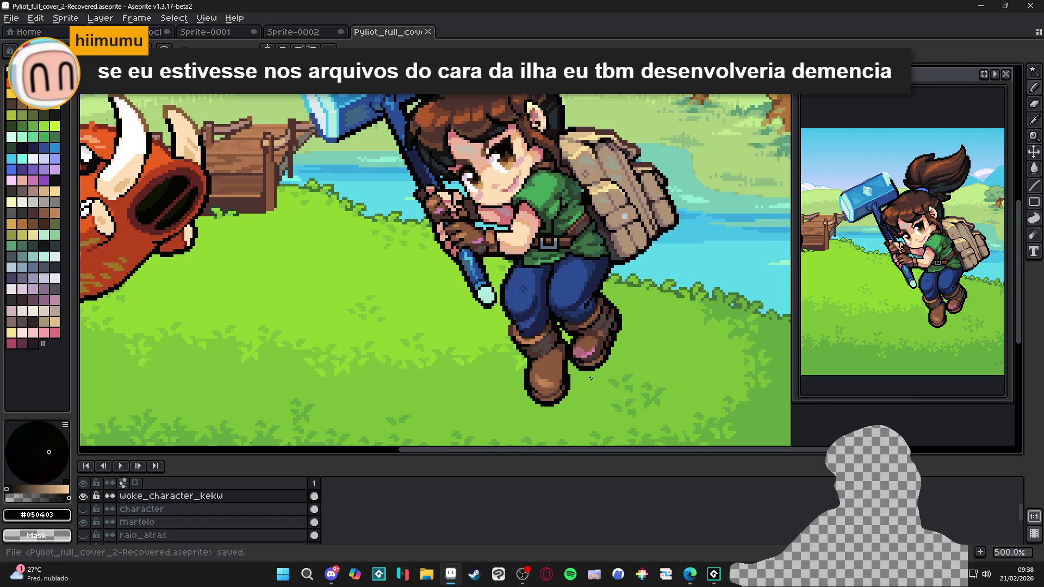
pyautogui.scroll(5, 591, 377)
pyautogui.keyDown('alt'); pyautogui.click(570, 367); pyautogui.keyUp('alt')
pyautogui.click(554, 372)
pyautogui.scroll(-4, 577, 392)
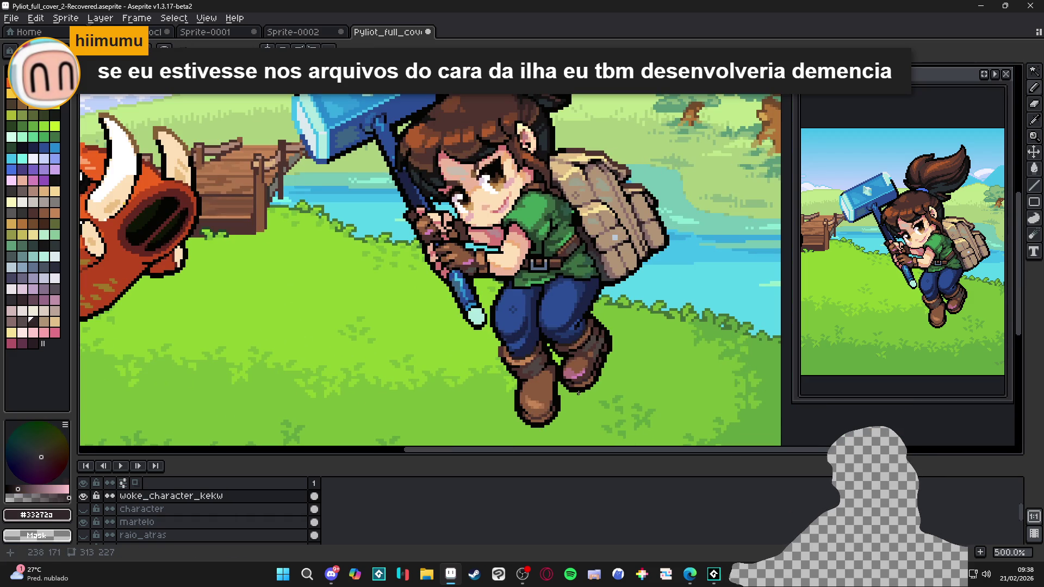
pyautogui.scroll(-1, 580, 386)
pyautogui.hotkey('ctrl', 's')
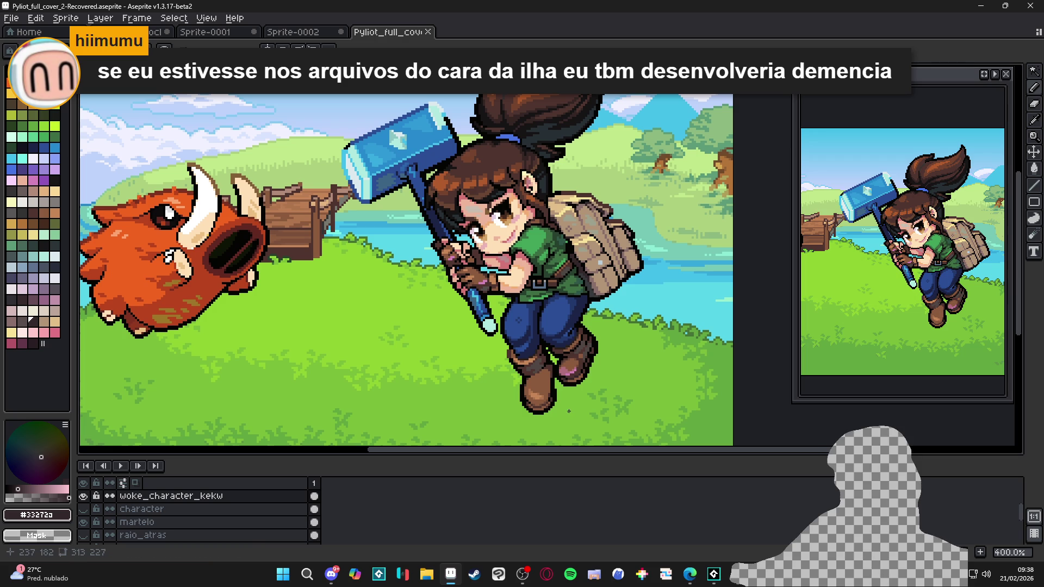
pyautogui.press('b')
pyautogui.hscroll(1, 571, 404)
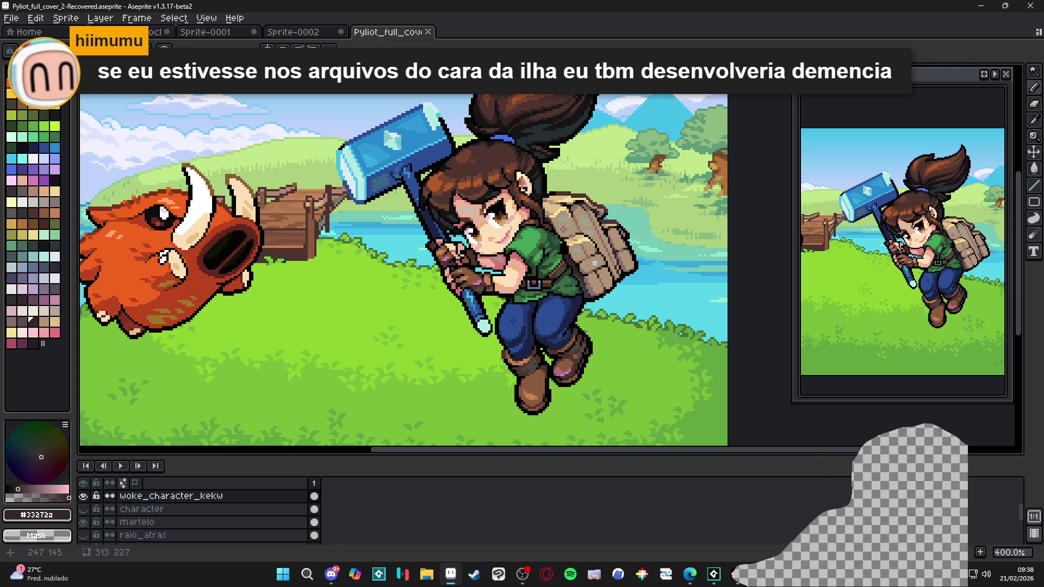
pyautogui.scroll(3, 580, 336)
pyautogui.scroll(5, 580, 343)
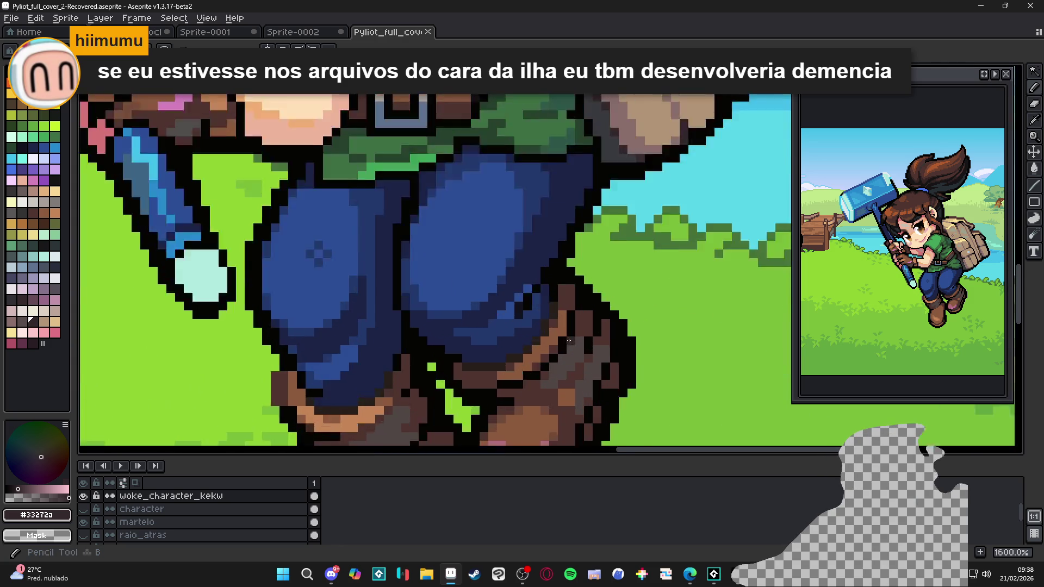
# Step: Draw a diagonal staircase of brown shading down the boot and turn two outline pixels brown
pyautogui.keyDown('alt'); pyautogui.click(556, 347); pyautogui.keyUp('alt')
pyautogui.moveTo(556, 346)
pyautogui.mouseDown()
pyautogui.moveTo(533, 380)
pyautogui.moveTo(492, 406)
pyautogui.moveTo(468, 406)
pyautogui.mouseUp()
pyautogui.press('m')
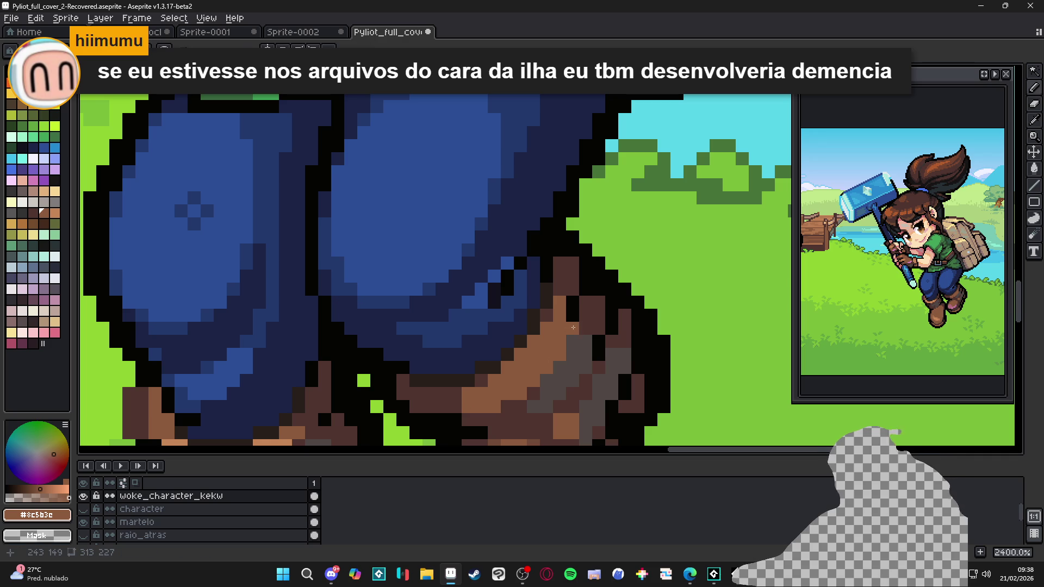
pyautogui.moveTo(572, 322); pyautogui.dragTo(569, 306)
# Step: Eyedrop the boot browns #4F342F and #8c5b3c, ending with #4F342F as the drawing colour
pyautogui.scroll(-5, 570, 306)
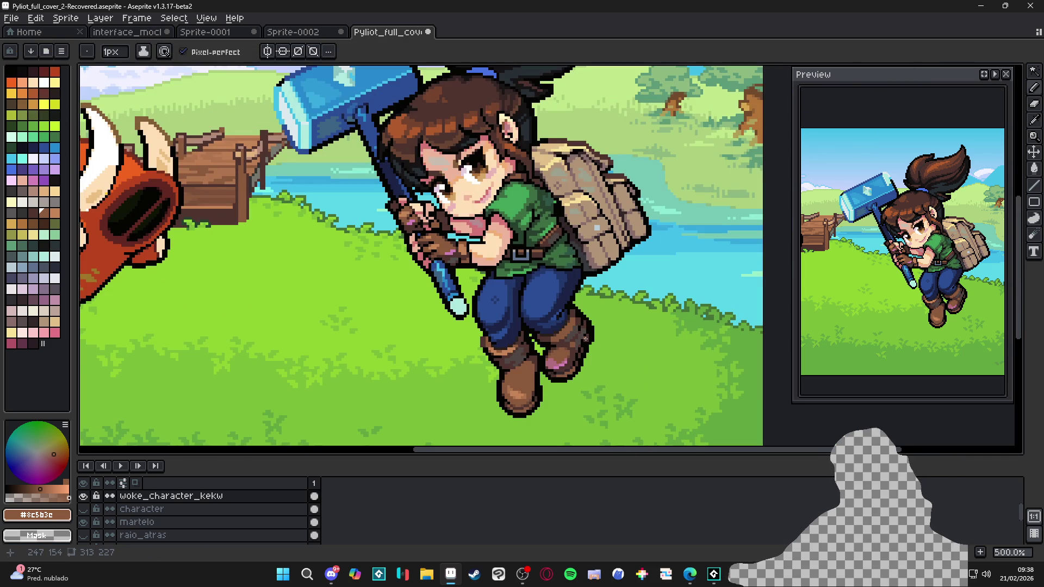
pyautogui.scroll(5, 587, 336)
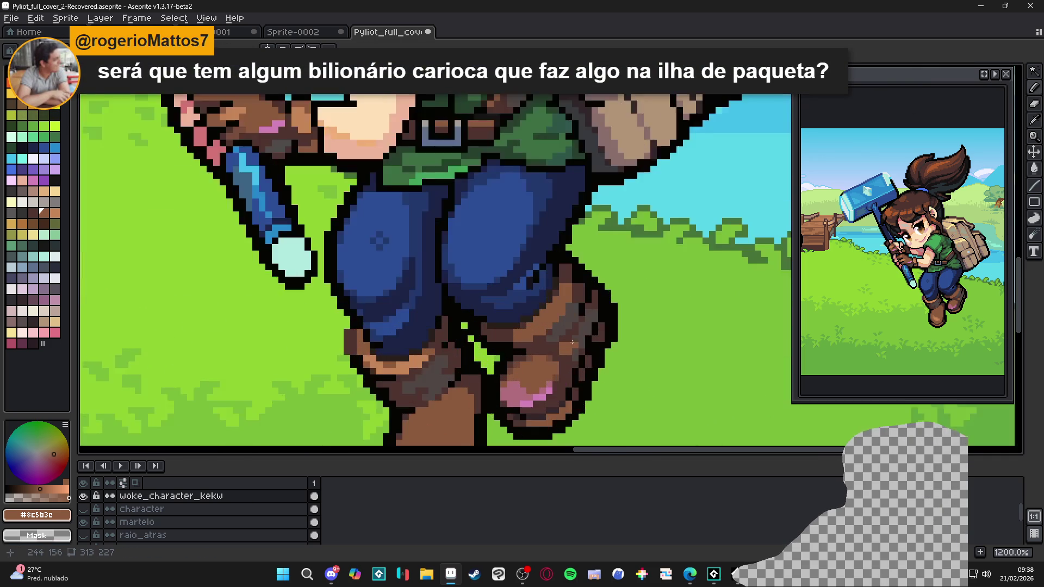
pyautogui.keyDown('alt'); pyautogui.click(527, 337); pyautogui.keyUp('alt')
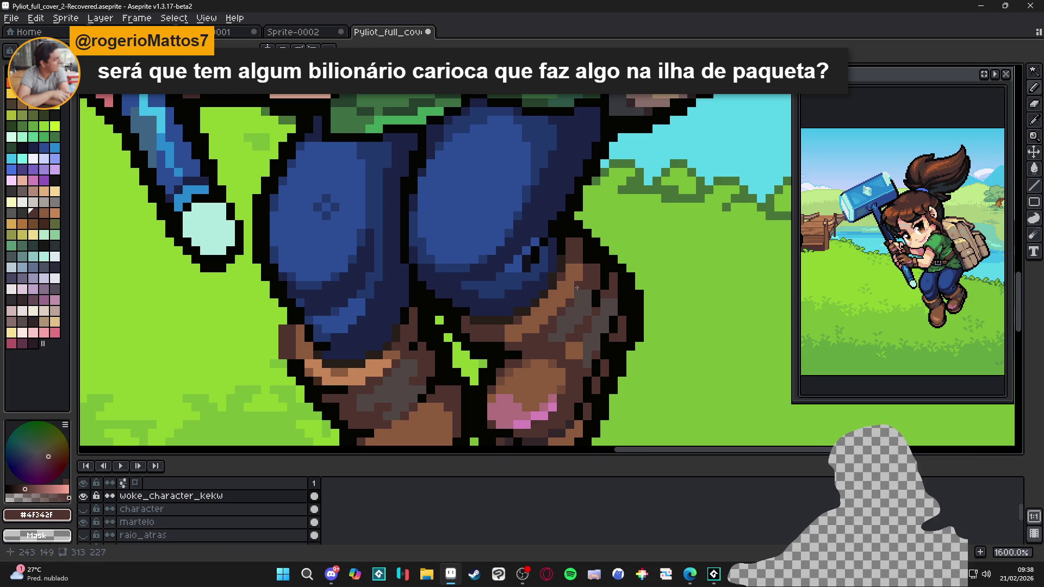
pyautogui.keyDown('alt'); pyautogui.click(563, 278); pyautogui.keyUp('alt')
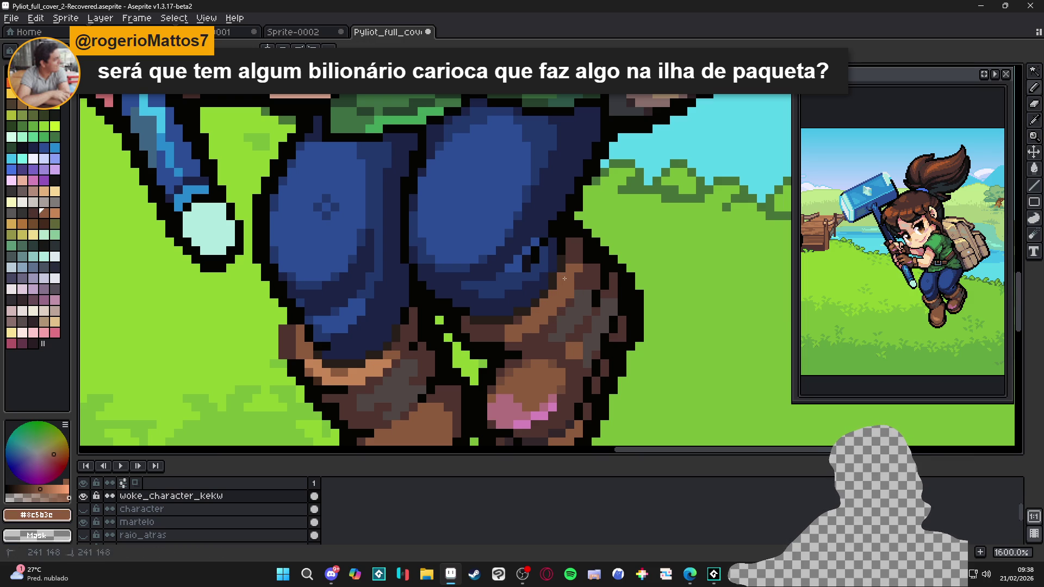
pyautogui.keyDown('alt'); pyautogui.click(566, 277); pyautogui.keyUp('alt')
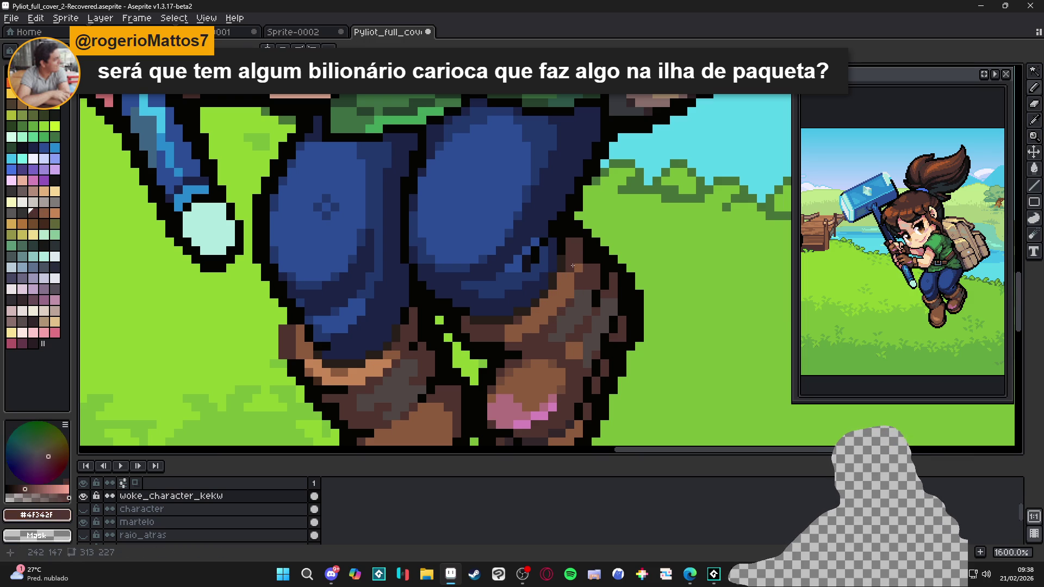